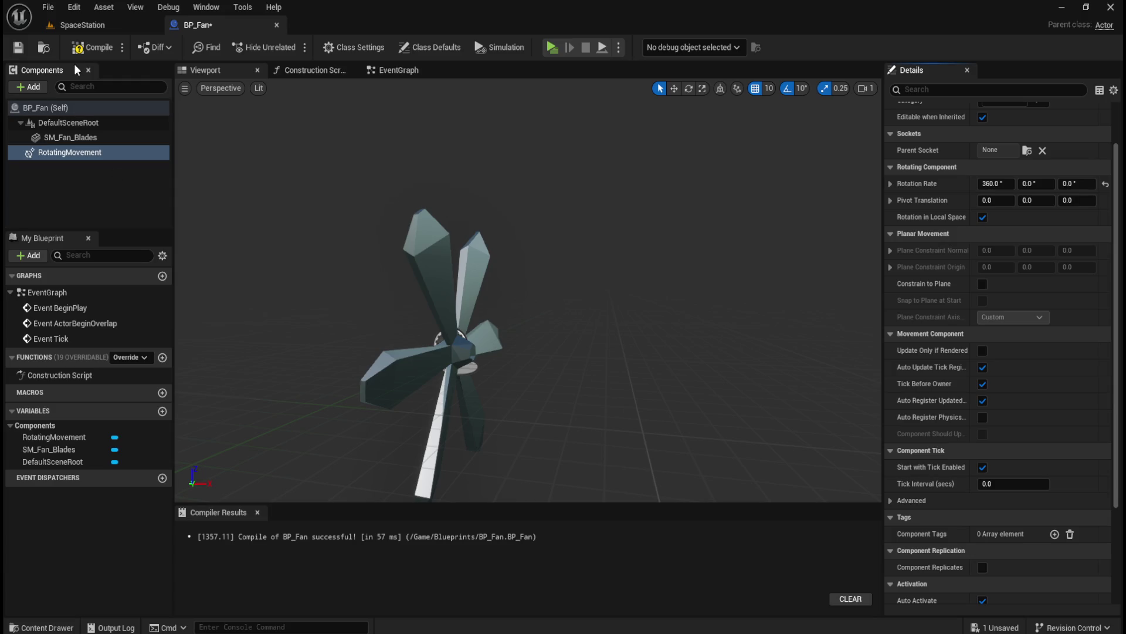
Run SpaceStation as a standalone game to watch the BP_Fan blades spin, then exit the preview.
{"action": "left_click", "coordinate": [89, 22]}
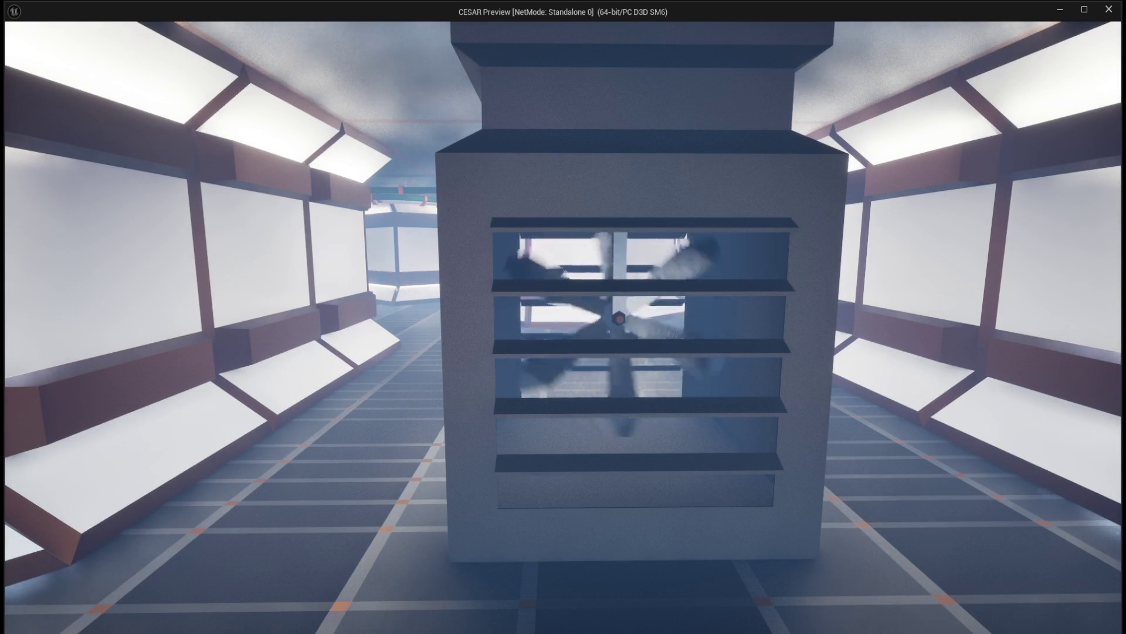
{"action": "key", "text": "Escape"}
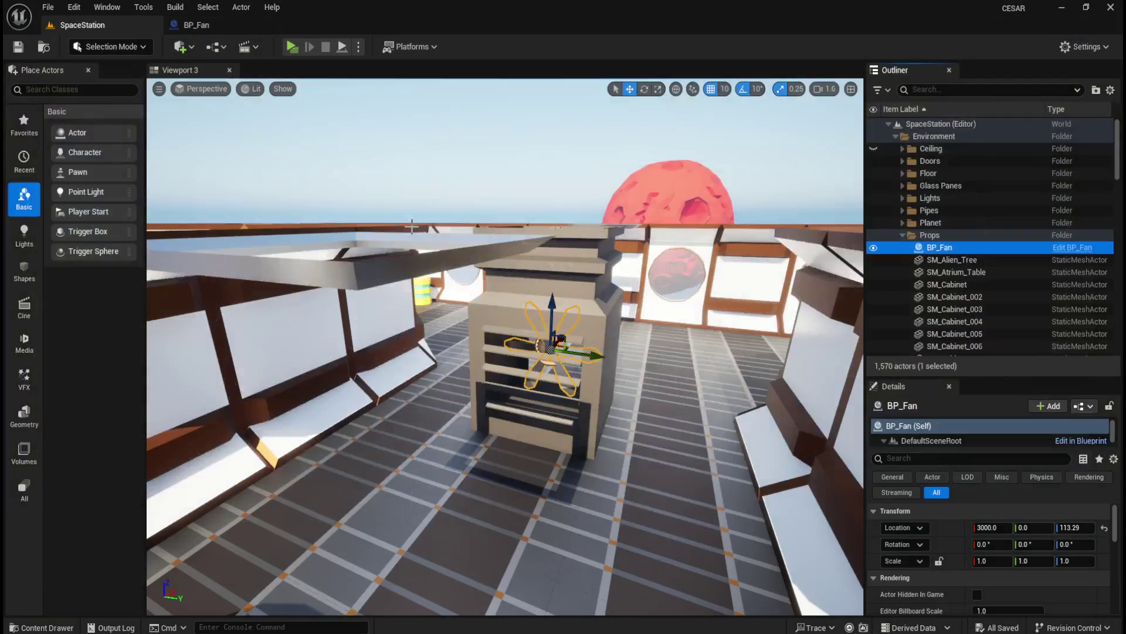
Give BP_Fan's RotatingMovement a 1-second tick interval and play-test SpaceStation standalone.
{"action": "left_click", "coordinate": [208, 27]}
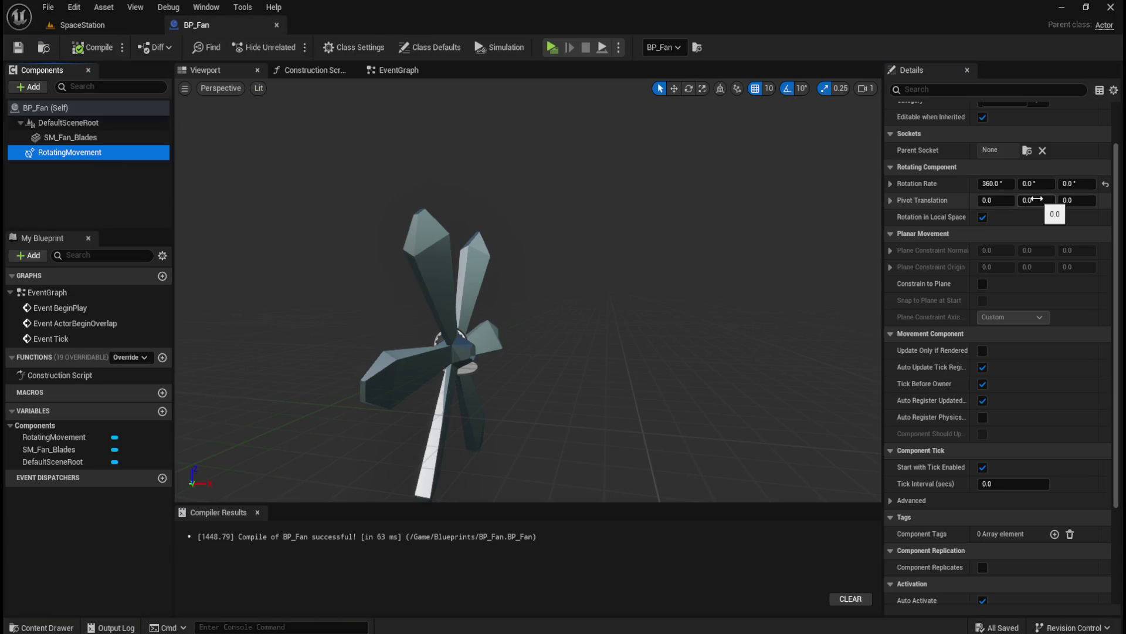
{"action": "mouse_move", "coordinate": [922, 485]}
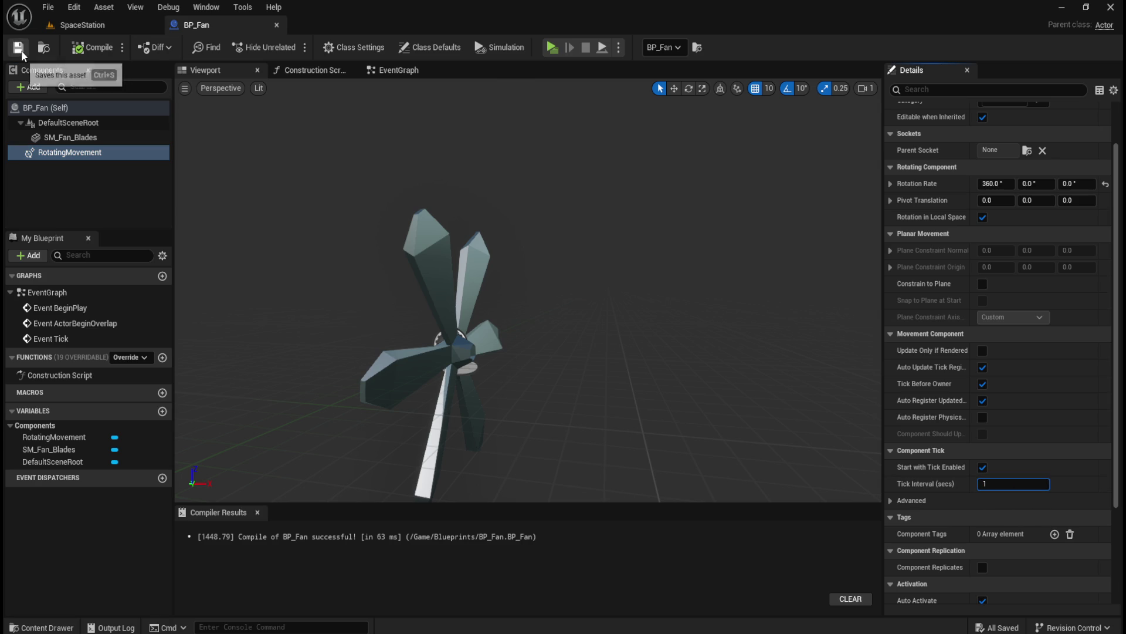
{"action": "left_click", "coordinate": [106, 26]}
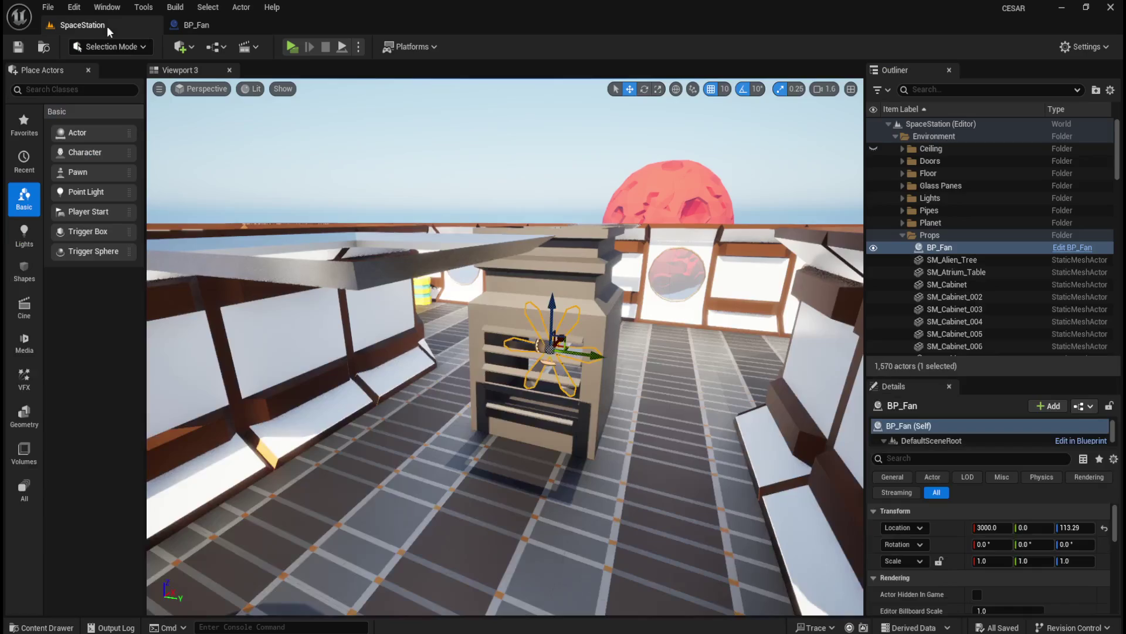
{"action": "left_click", "coordinate": [292, 46]}
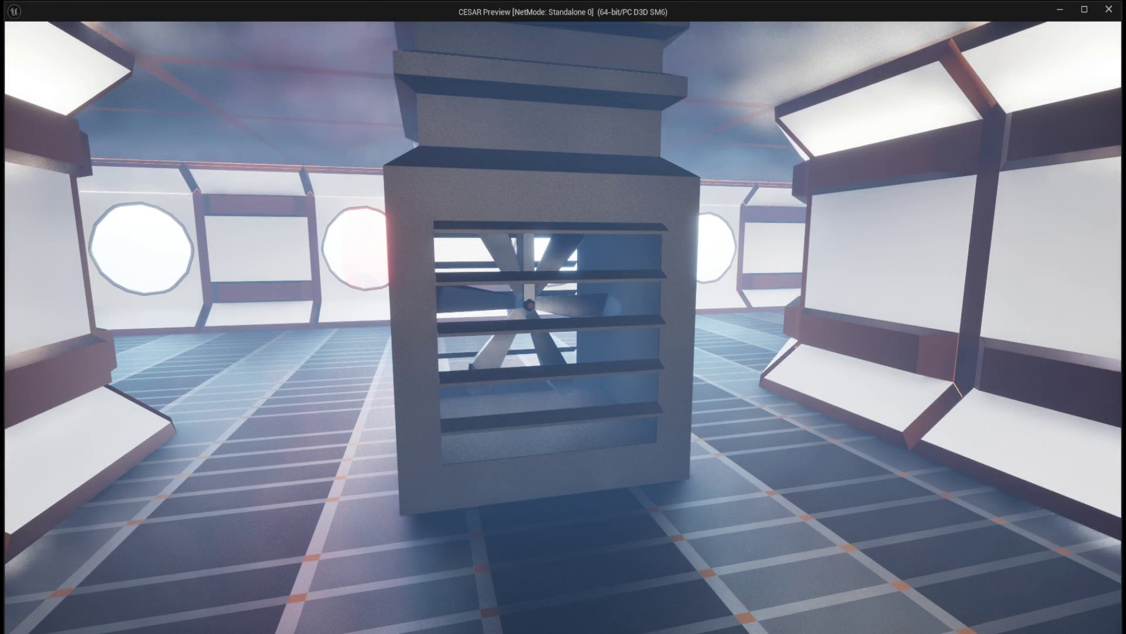
{"action": "key", "text": "Escape"}
{"action": "left_click", "coordinate": [191, 23]}
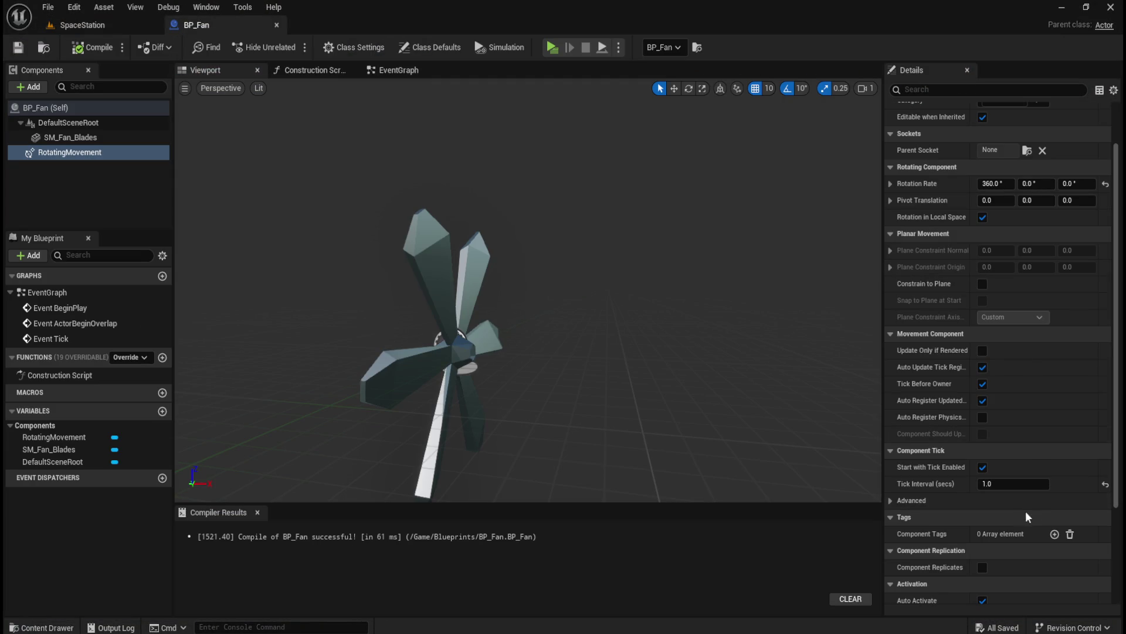
Set BP_Fan's RotatingMovement tick interval to 0.5 seconds.
{"action": "left_click", "coordinate": [893, 501]}
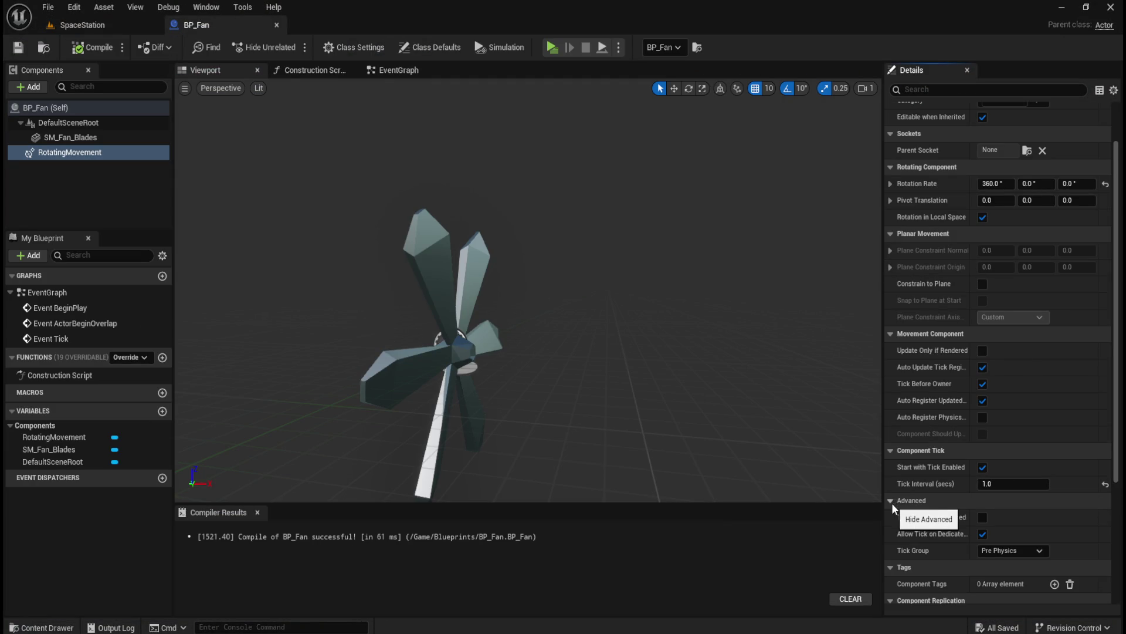
{"action": "left_click", "coordinate": [892, 502]}
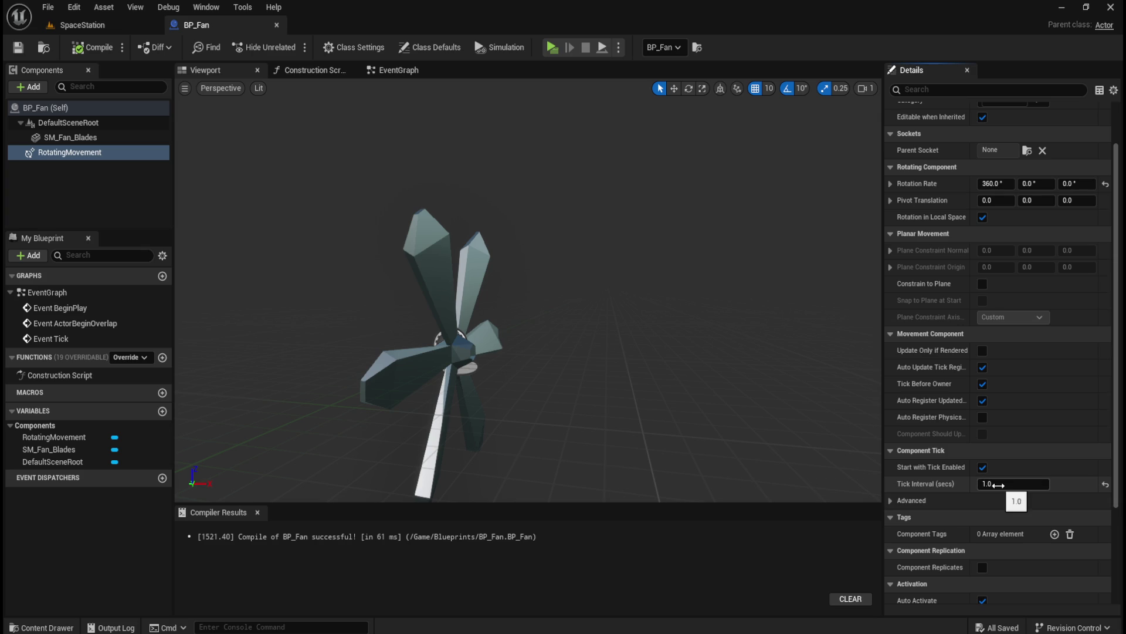
{"action": "type", "text": "5"}
{"action": "key", "text": "Return"}
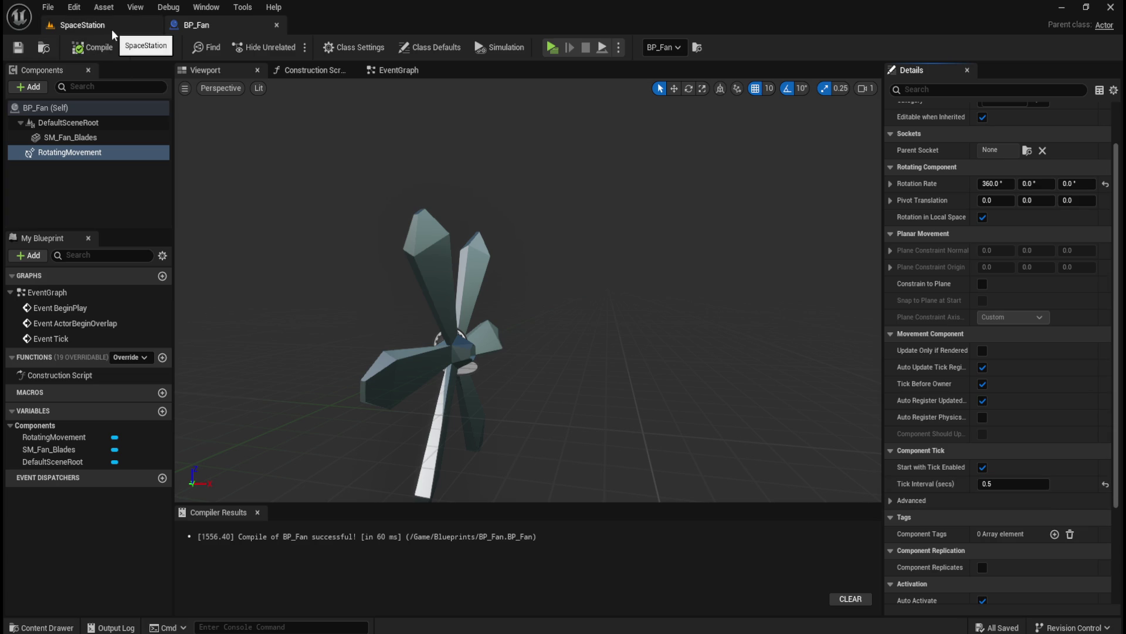
Play-test SpaceStation standalone to see the fan with the 0.5-second tick interval.
{"action": "left_click", "coordinate": [111, 29]}
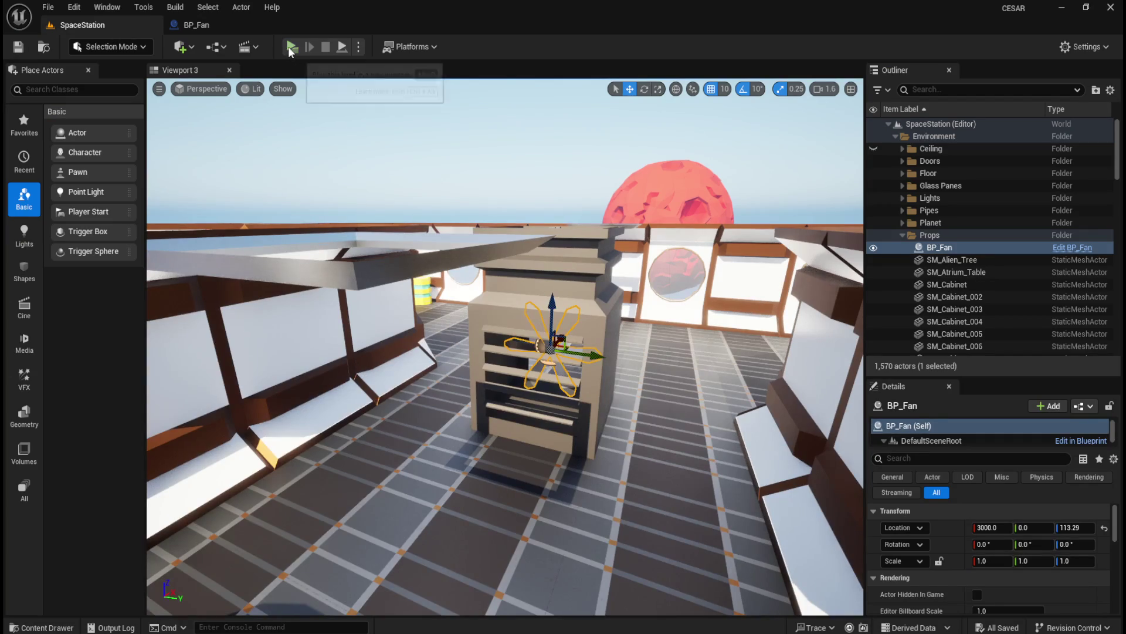
{"action": "left_click", "coordinate": [290, 47]}
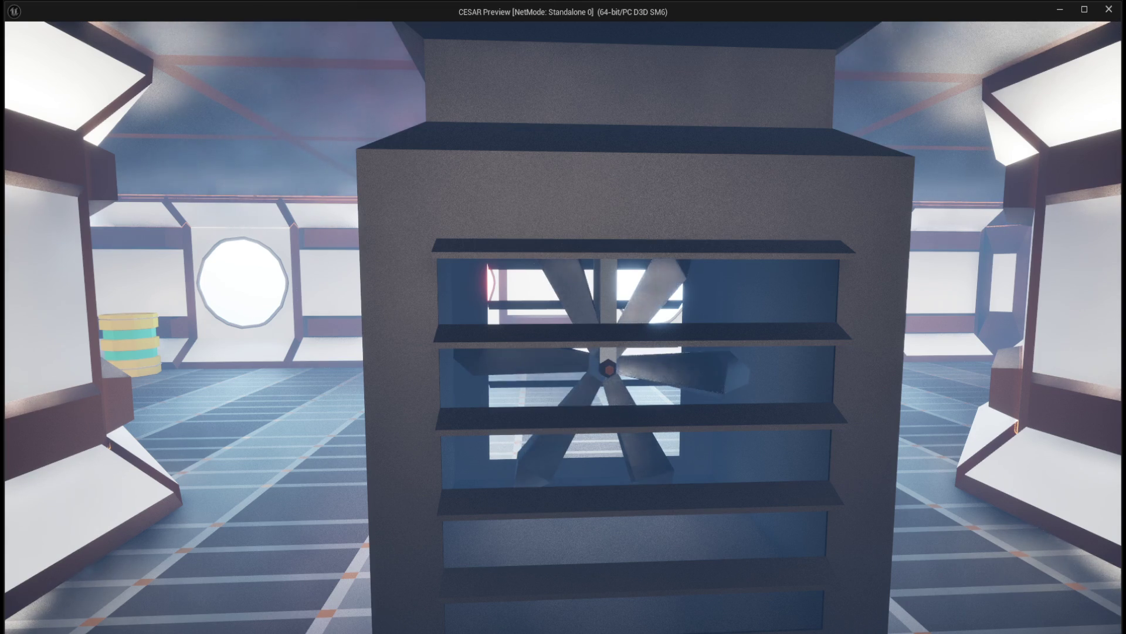
{"action": "key", "text": "Escape"}
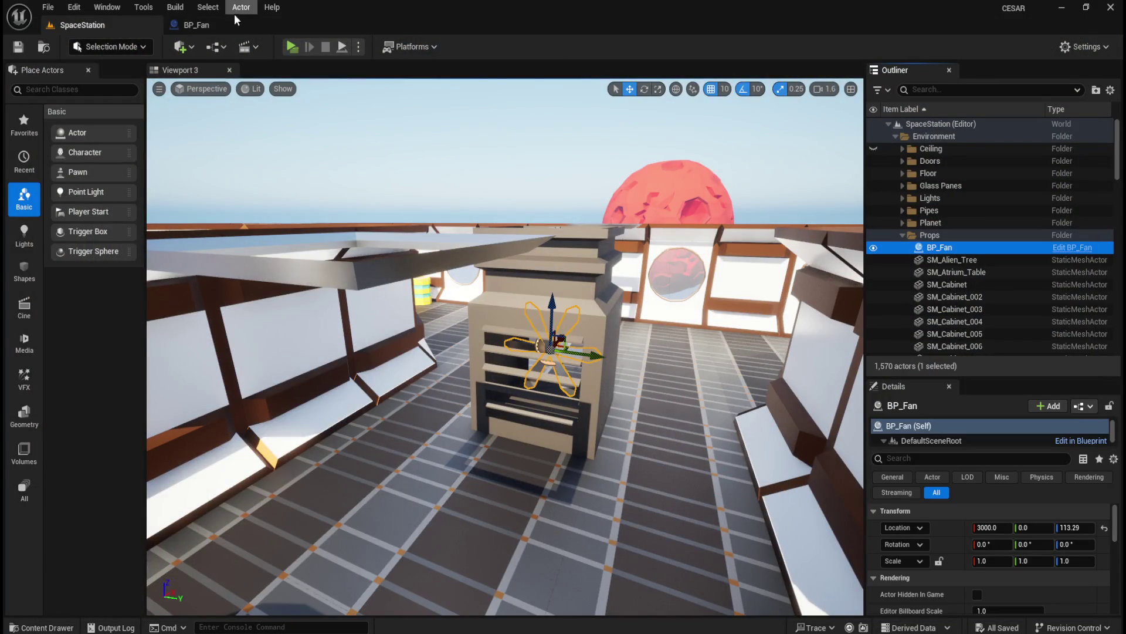
Reset BP_Fan's tick interval to 0.0, then Play From Here at a floor grate in SpaceStation.
{"action": "left_click", "coordinate": [238, 23]}
{"action": "left_click_drag", "start_coordinate": [986, 483], "coordinate": [1020, 486]}
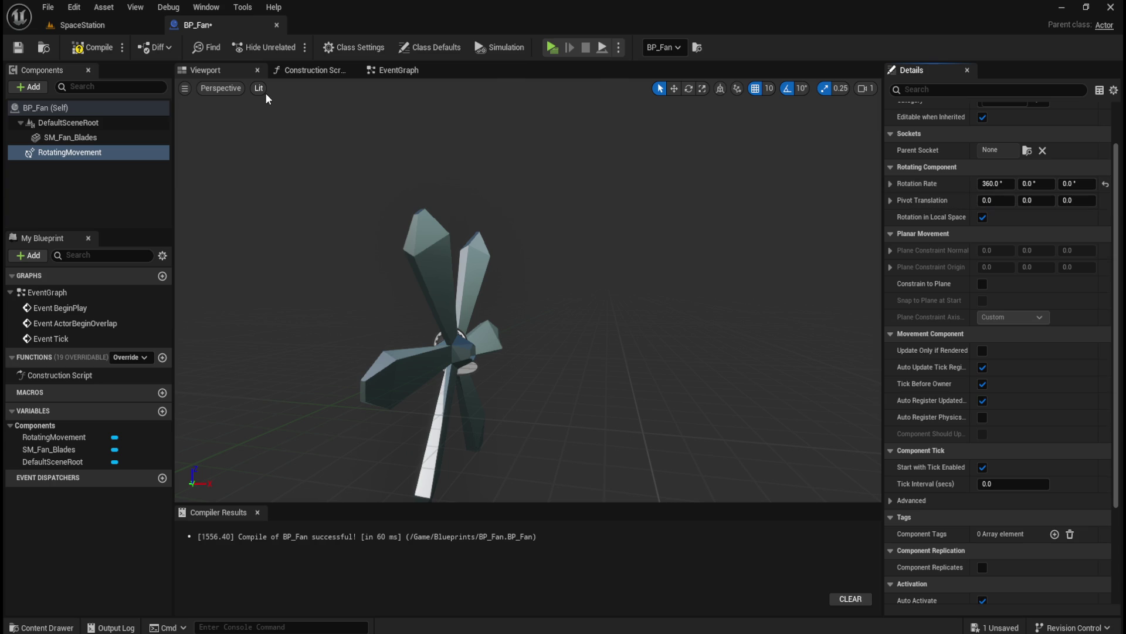
{"action": "left_click", "coordinate": [101, 27]}
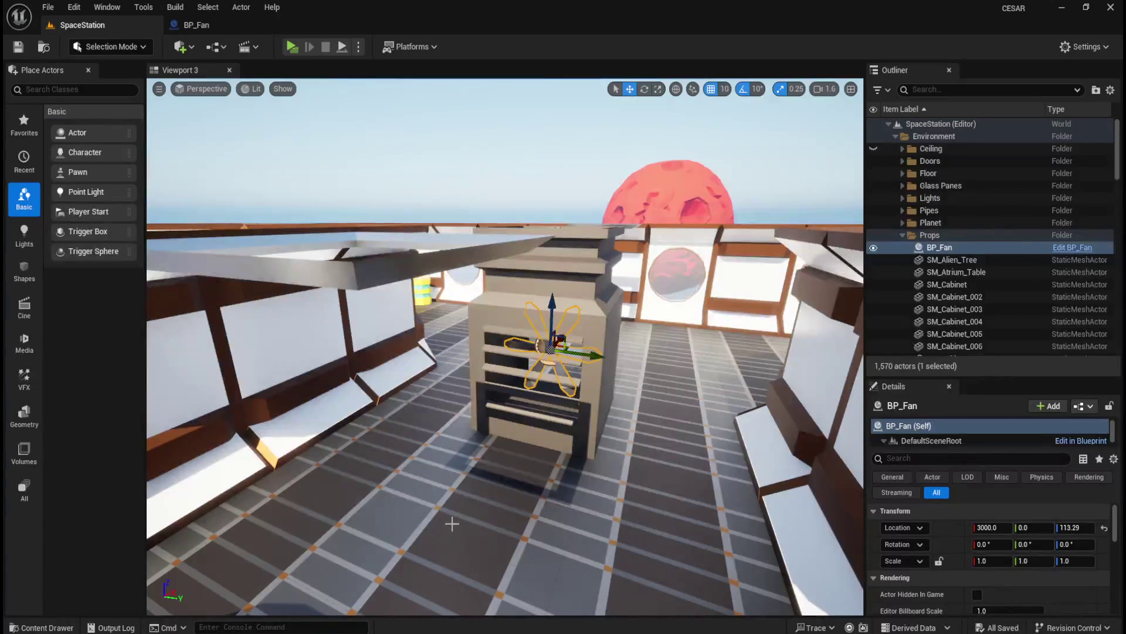
{"action": "right_click", "coordinate": [453, 524]}
{"action": "left_click", "coordinate": [508, 515]}
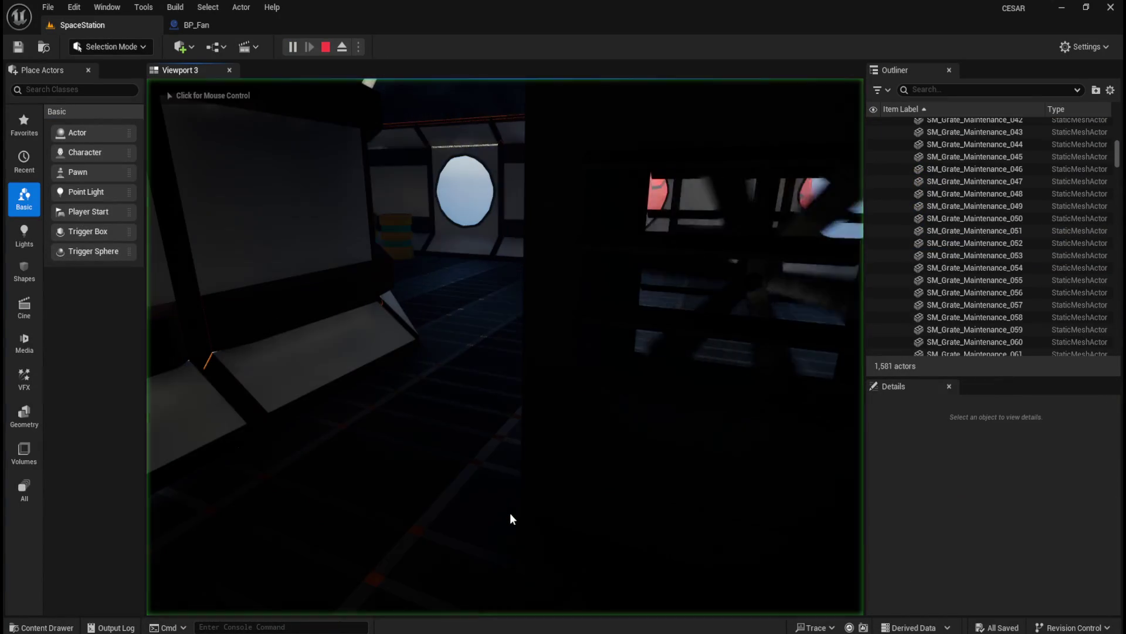
{"action": "left_click", "coordinate": [524, 409]}
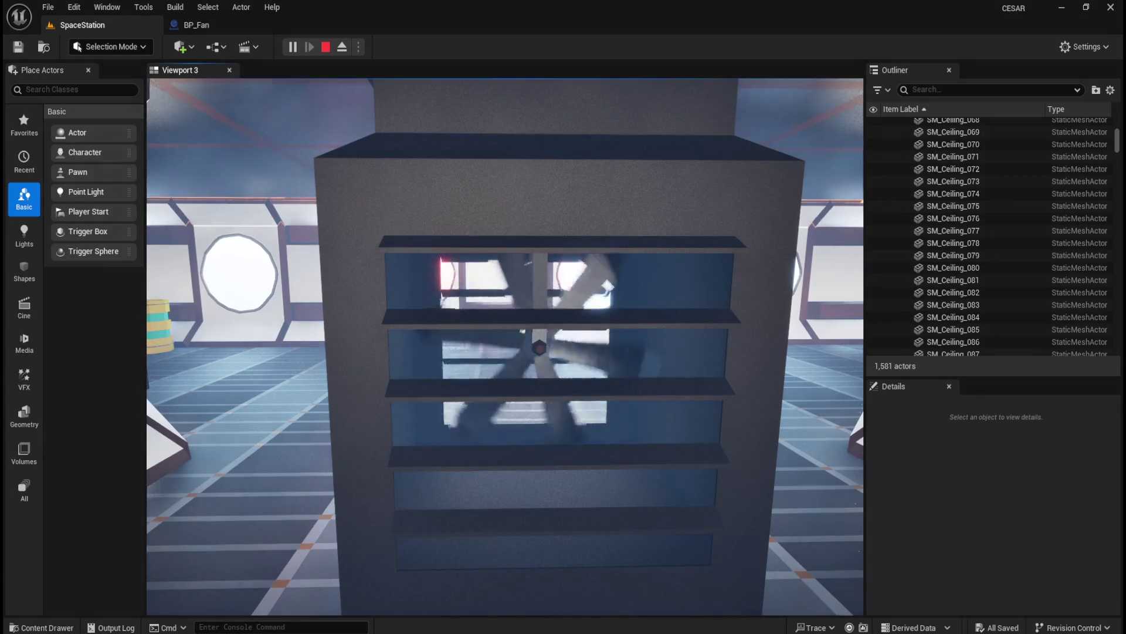
{"action": "key", "text": "Escape"}
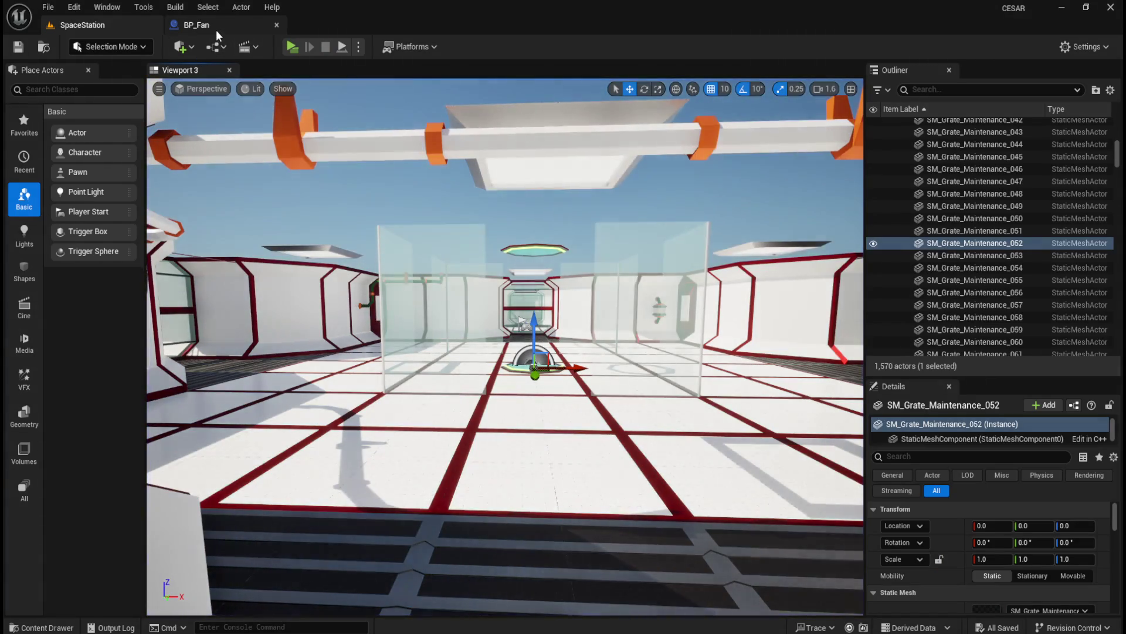
Set BP_Fan's Rotation Rate X to 180, then compile and save the Blueprint.
{"action": "left_click", "coordinate": [216, 30]}
{"action": "left_click", "coordinate": [991, 185]}
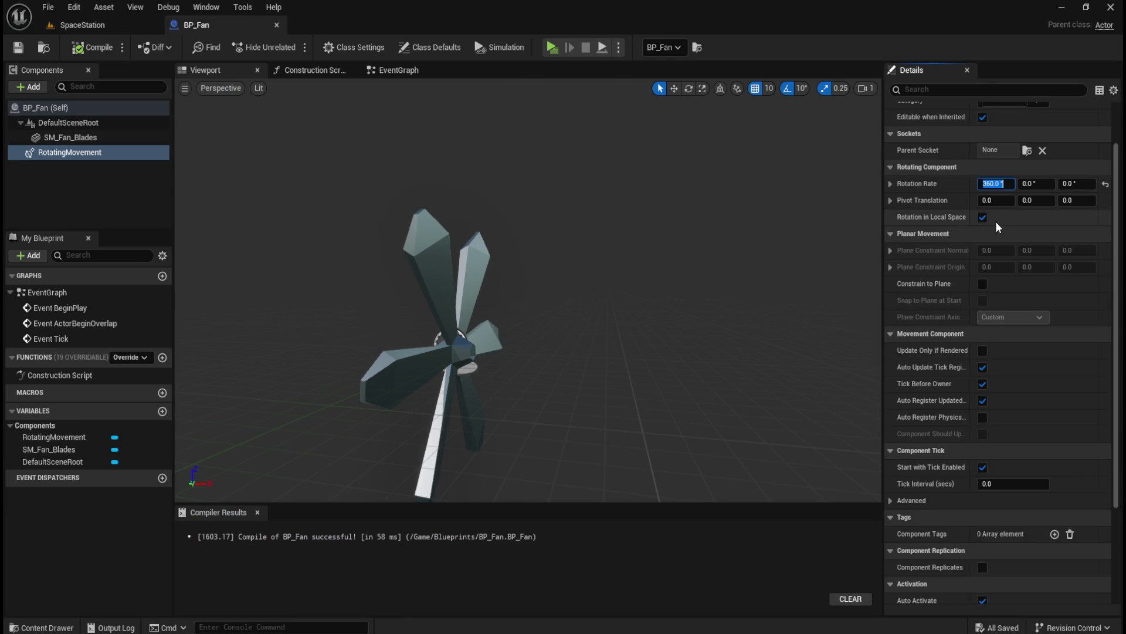
{"action": "type", "text": "180"}
{"action": "key", "text": "Return"}
{"action": "left_click", "coordinate": [89, 49]}
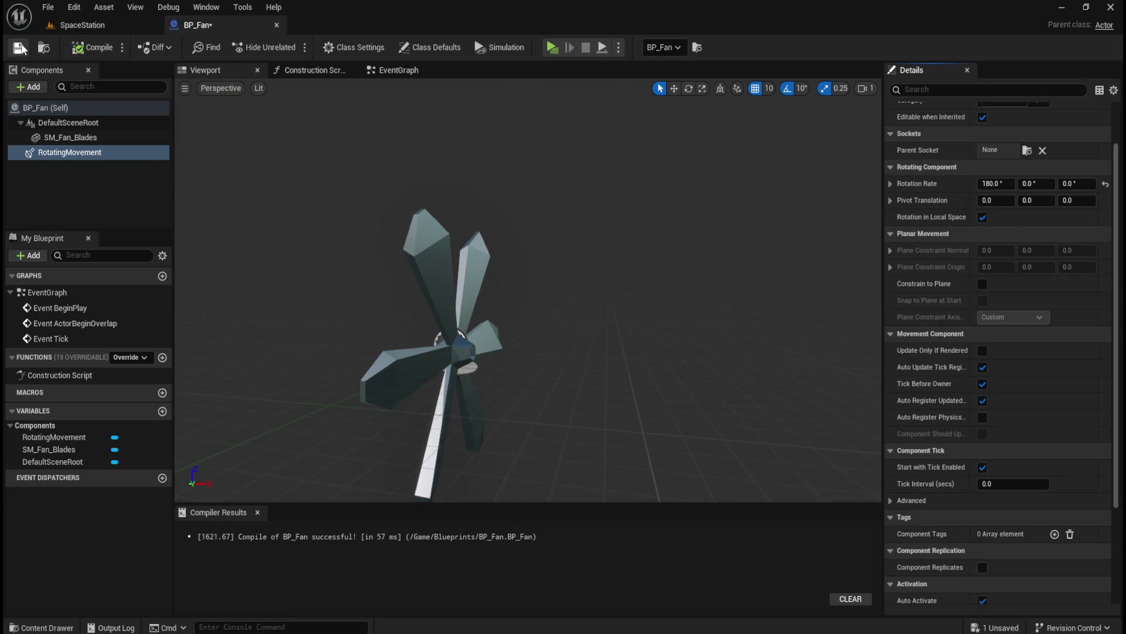
{"action": "left_click", "coordinate": [20, 48]}
Play From Here at a floor grate and strafe around to watch the 180° fan.
{"action": "left_click", "coordinate": [114, 22]}
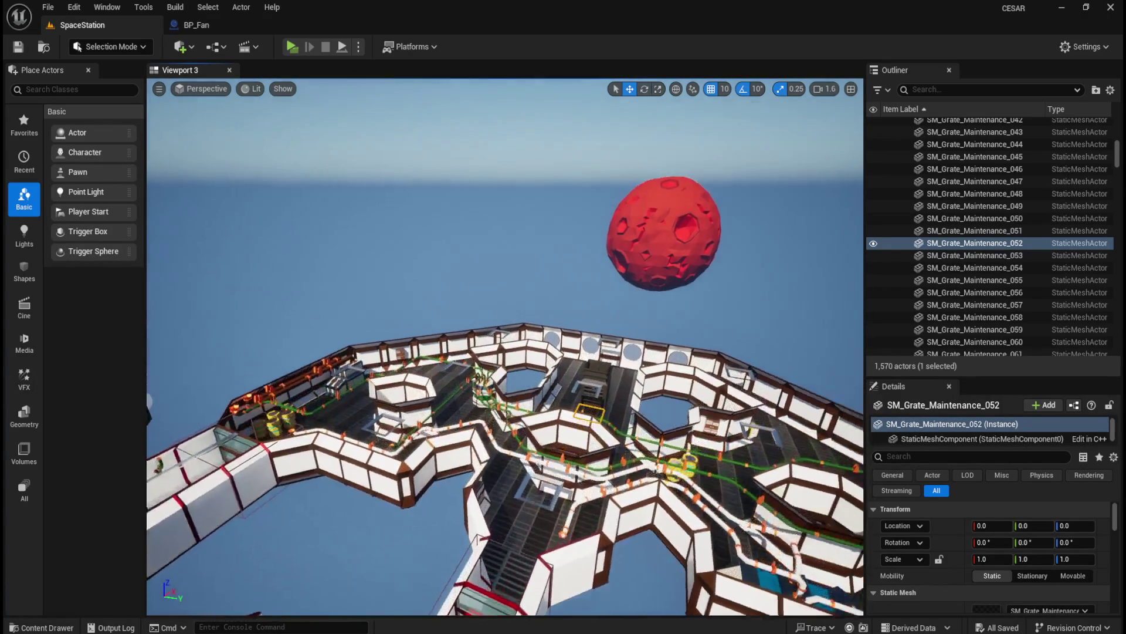
{"action": "right_click", "coordinate": [538, 445]}
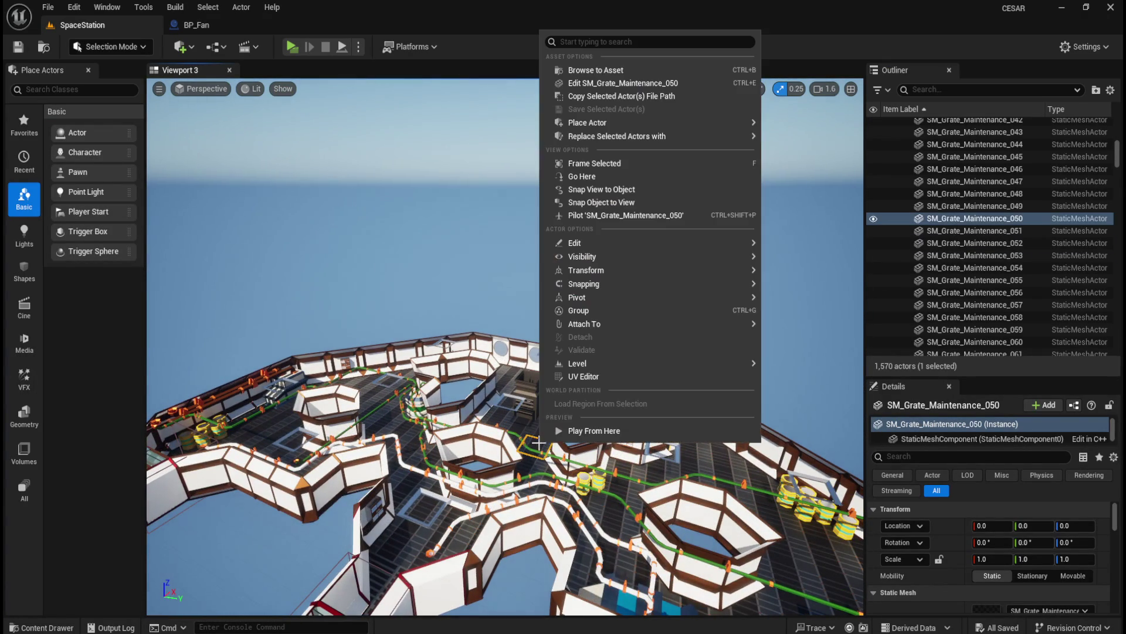
{"action": "left_click", "coordinate": [590, 431]}
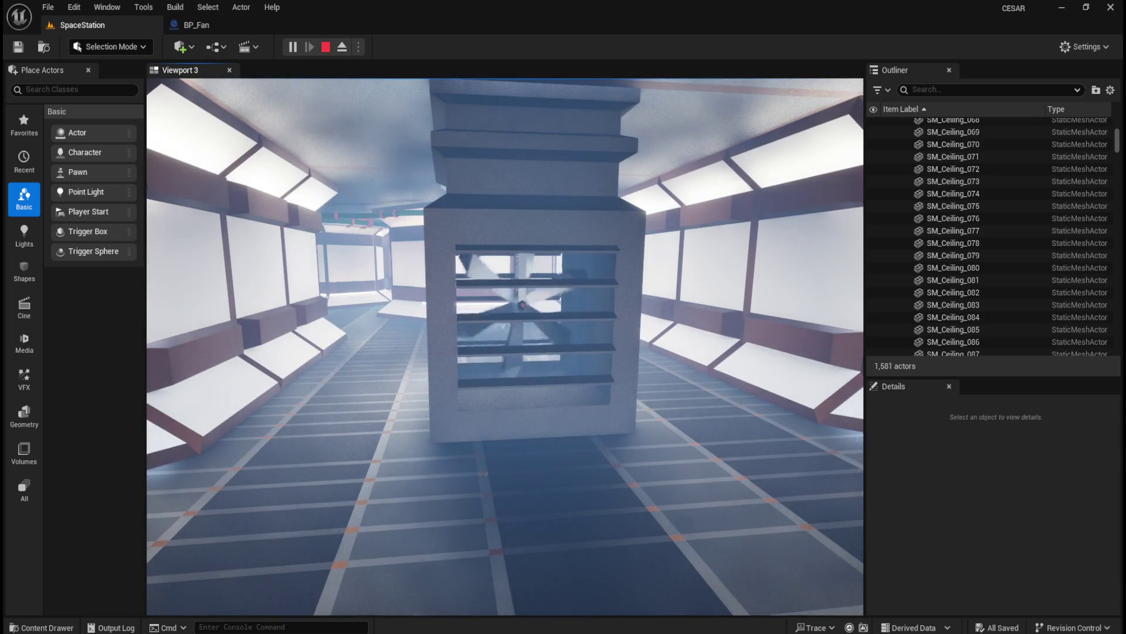
{"action": "key", "text": "d"}
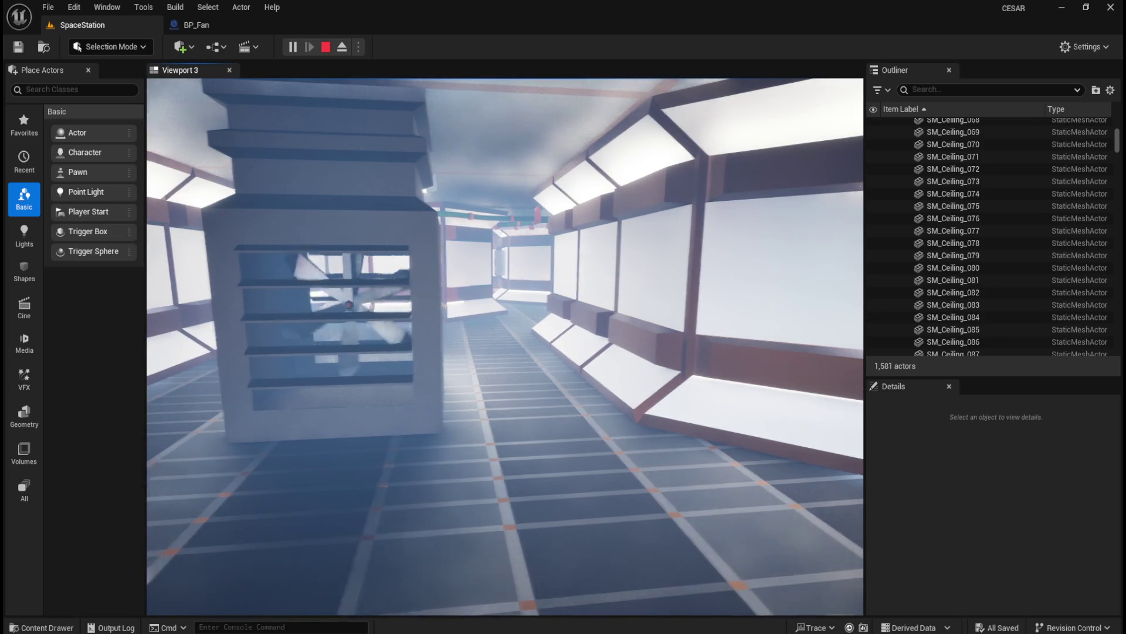
{"action": "key", "text": "a"}
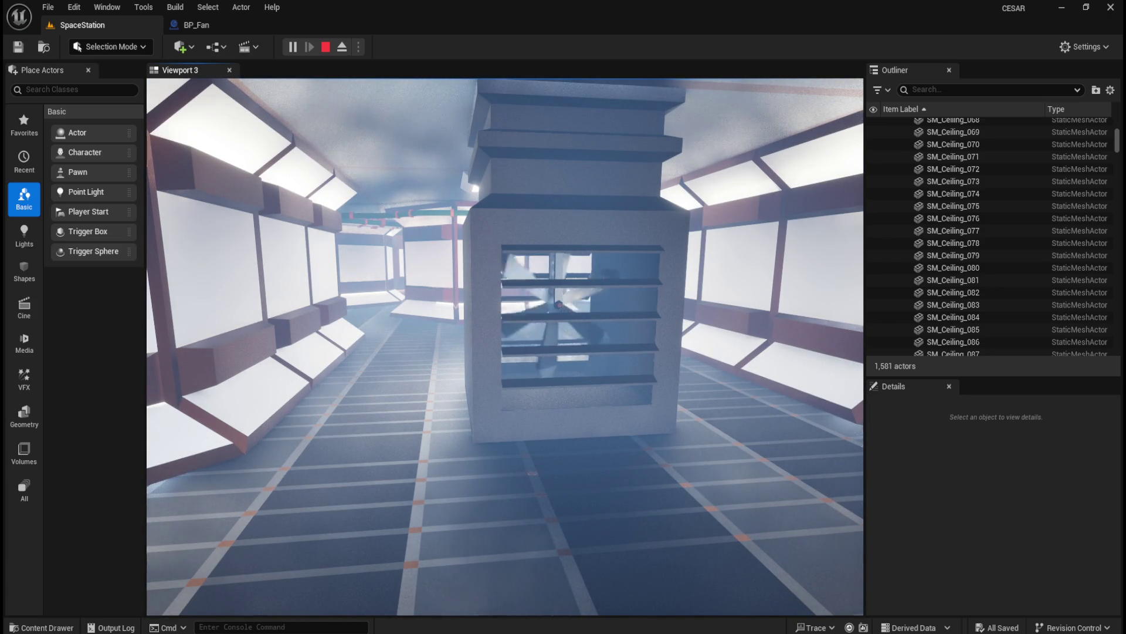
{"action": "key", "text": "Escape"}
{"action": "left_click", "coordinate": [234, 27]}
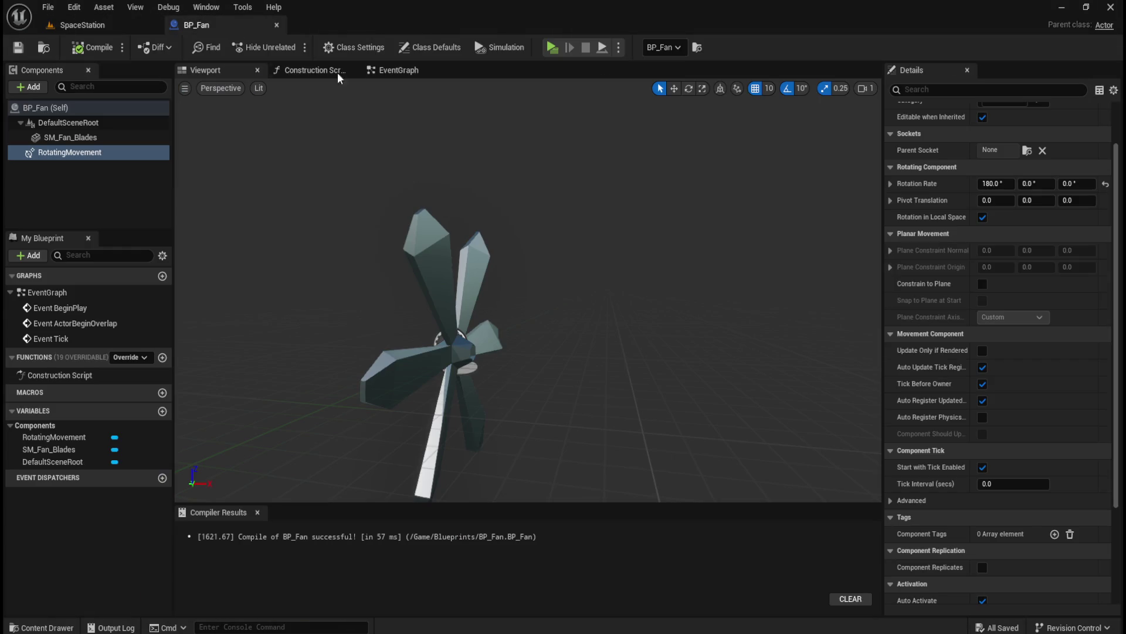
Set BP_Fan's Rotation Rate X to 225, then compile and save the Blueprint.
{"action": "left_click", "coordinate": [995, 184]}
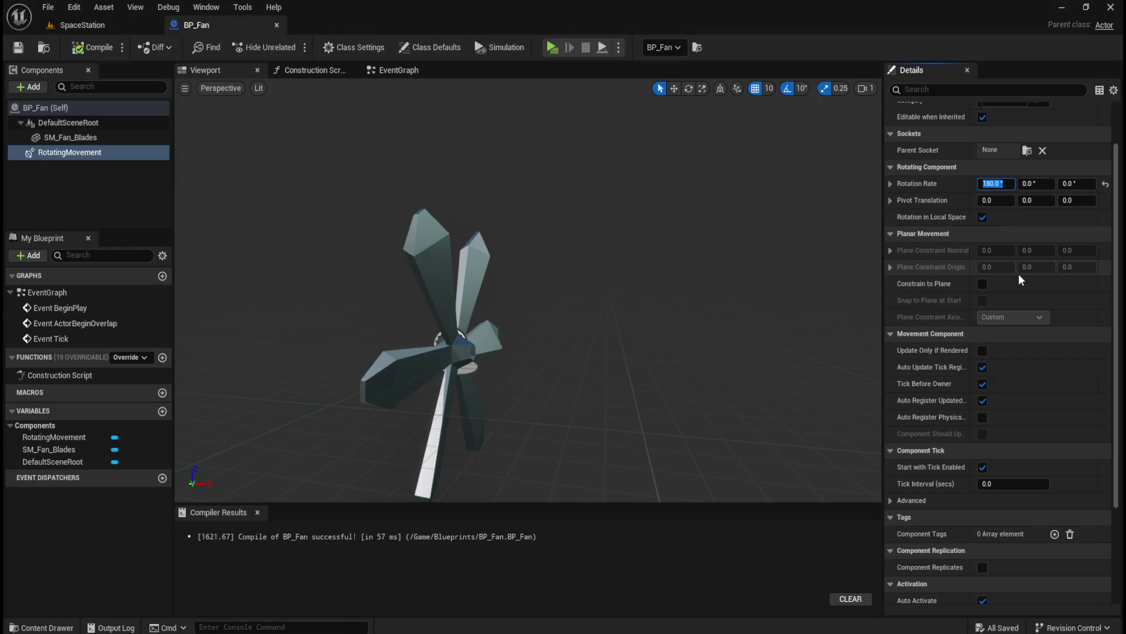
{"action": "type", "text": "225"}
{"action": "key", "text": "Return"}
{"action": "left_click", "coordinate": [88, 47]}
{"action": "left_click", "coordinate": [18, 47]}
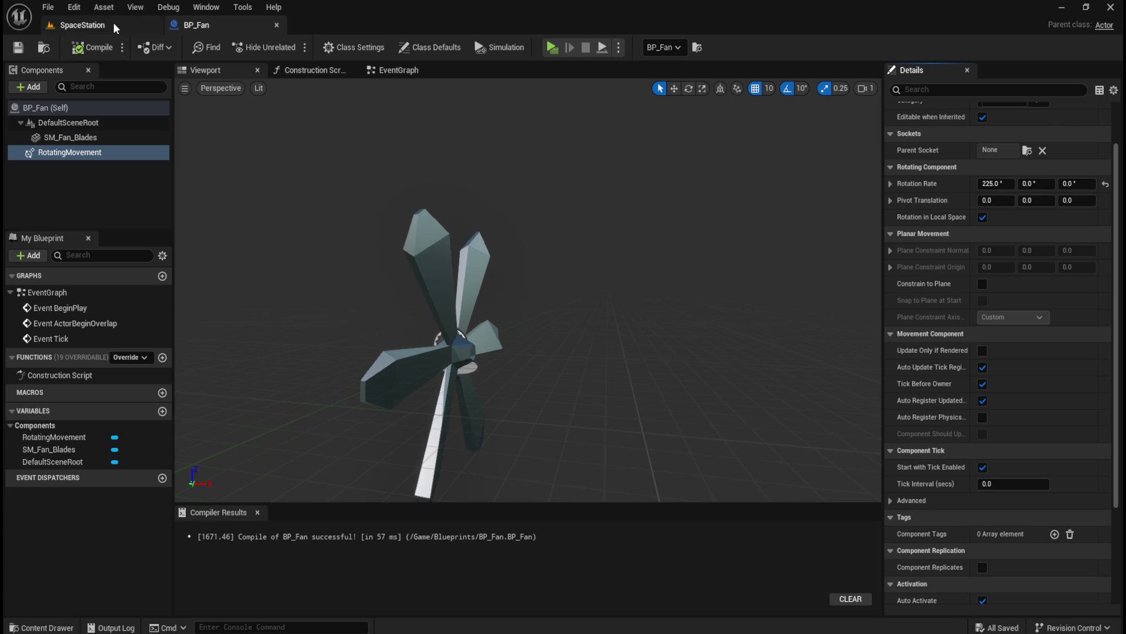
Play From Here near the fan and walk around it with WASD to inspect the 225° spin.
{"action": "left_click", "coordinate": [82, 24]}
{"action": "right_click", "coordinate": [552, 364]}
{"action": "left_click", "coordinate": [583, 473]}
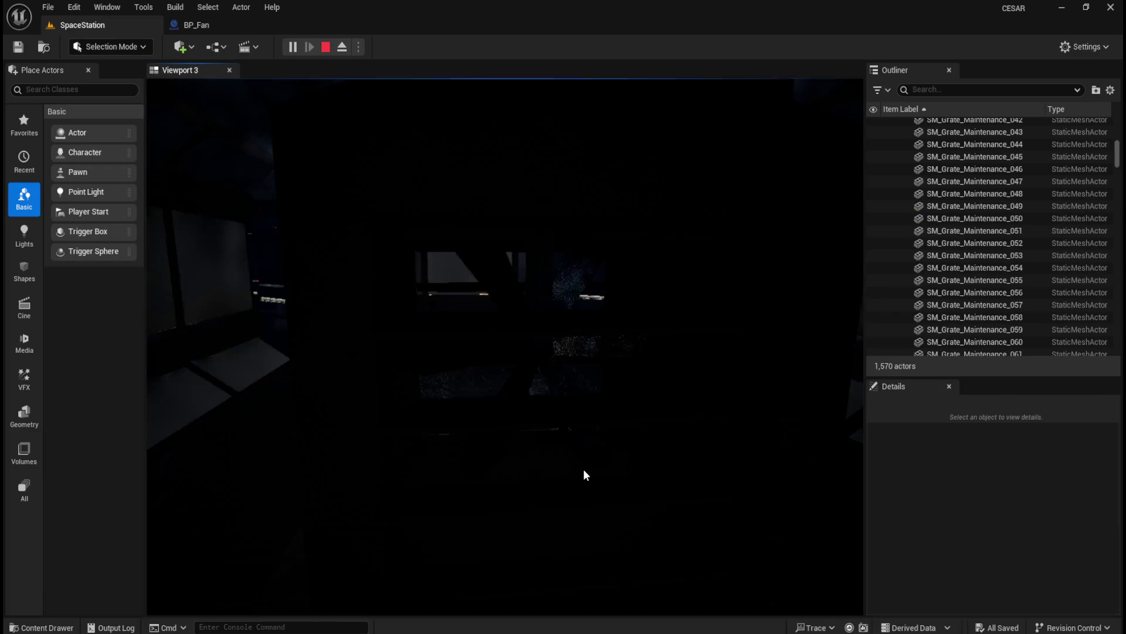
{"action": "left_click", "coordinate": [583, 469]}
{"action": "key", "text": "w"}
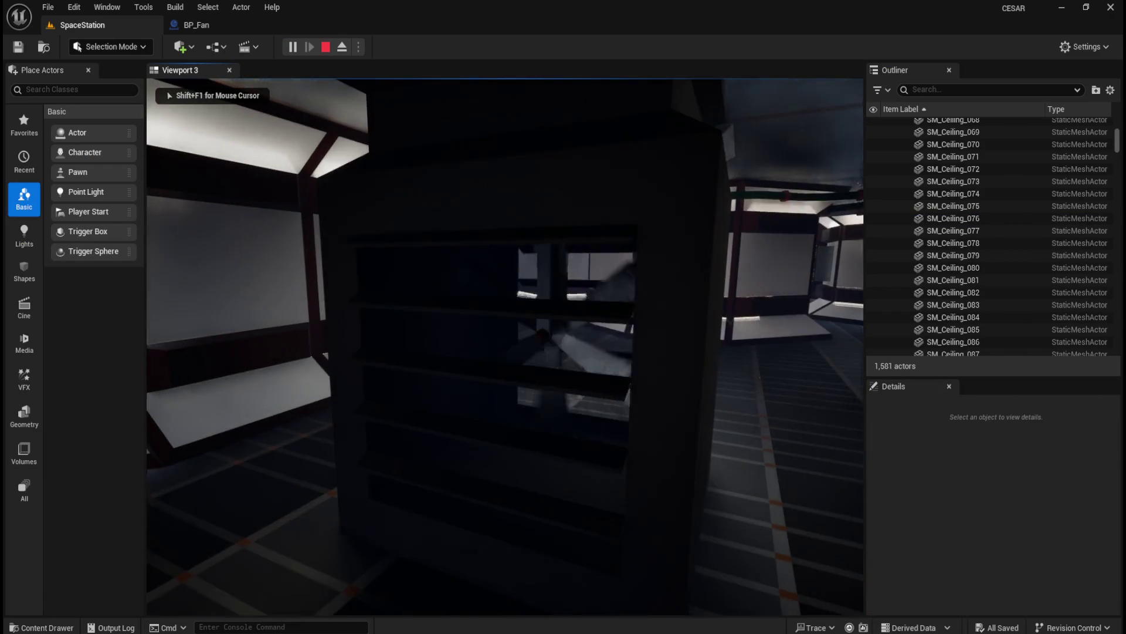
{"action": "key", "text": "s"}
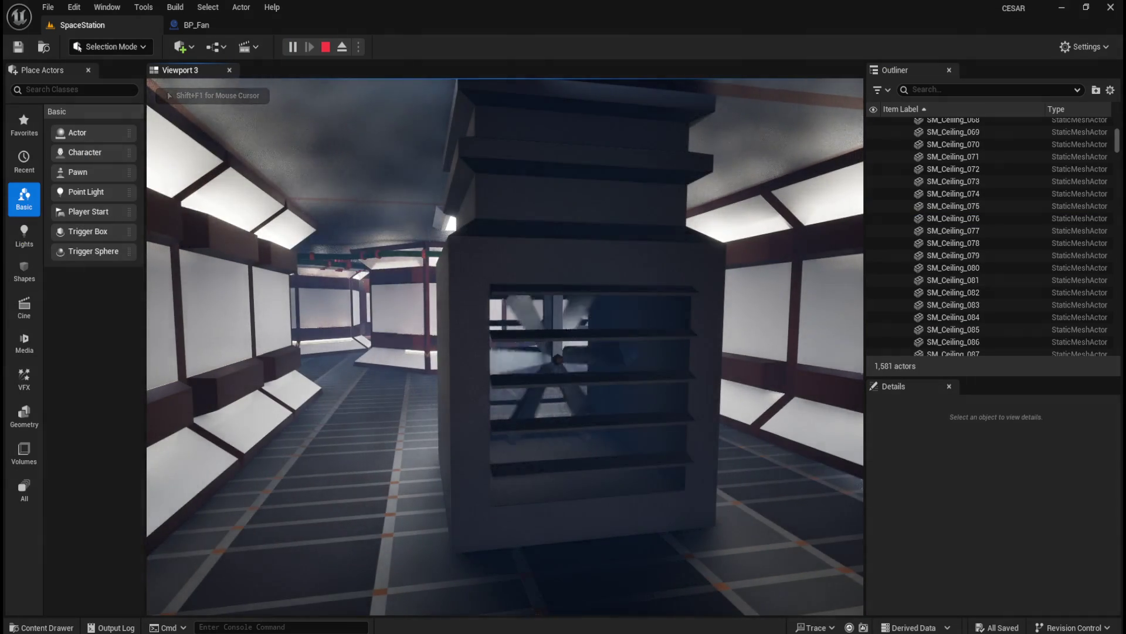
{"action": "key", "text": "d"}
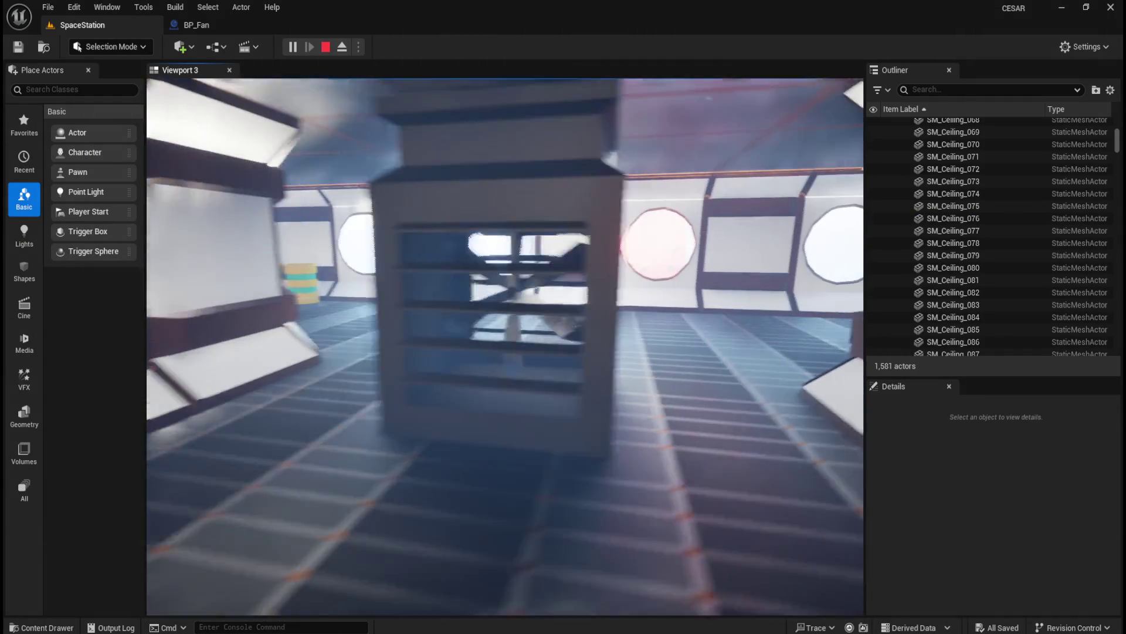
{"action": "key", "text": "s"}
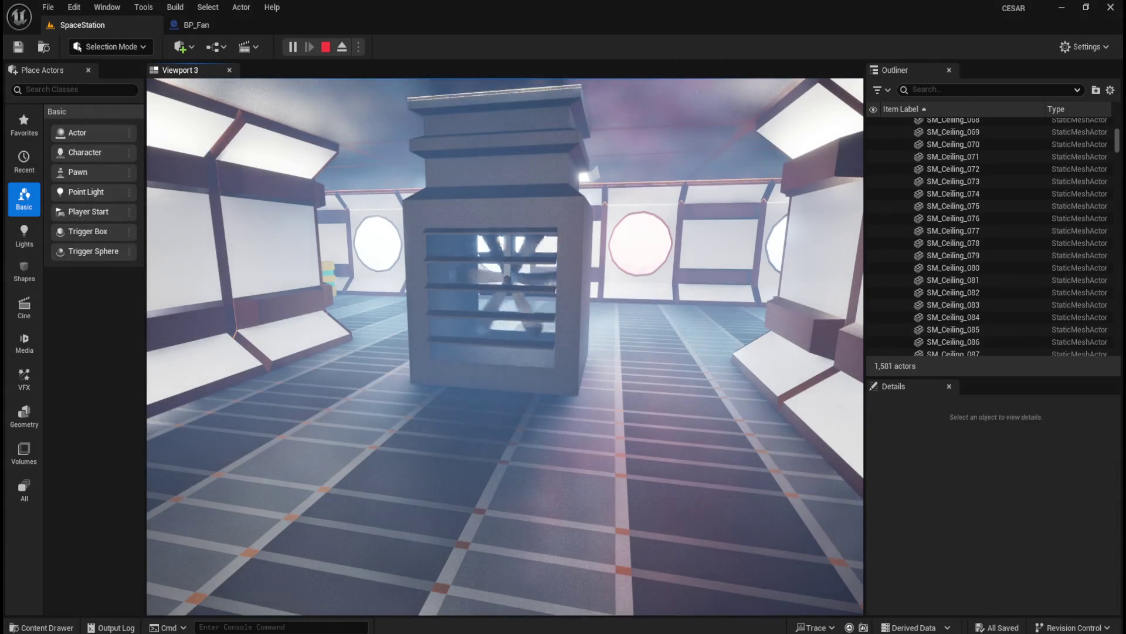
{"action": "key", "text": "w"}
{"action": "key", "text": "a"}
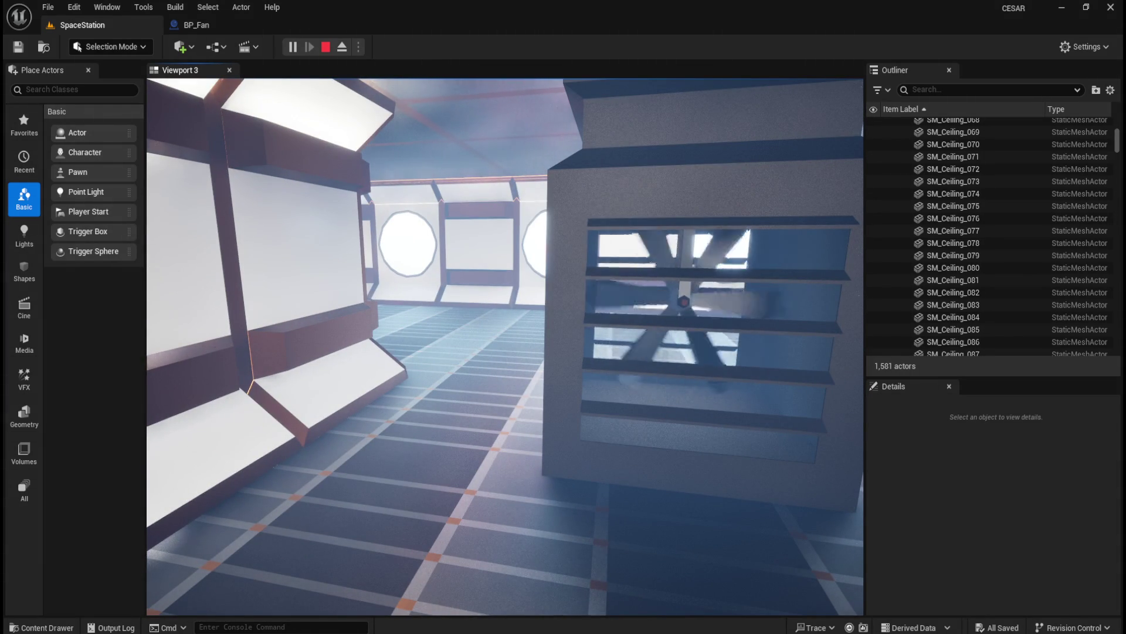
{"action": "key", "text": "s"}
{"action": "key", "text": "d"}
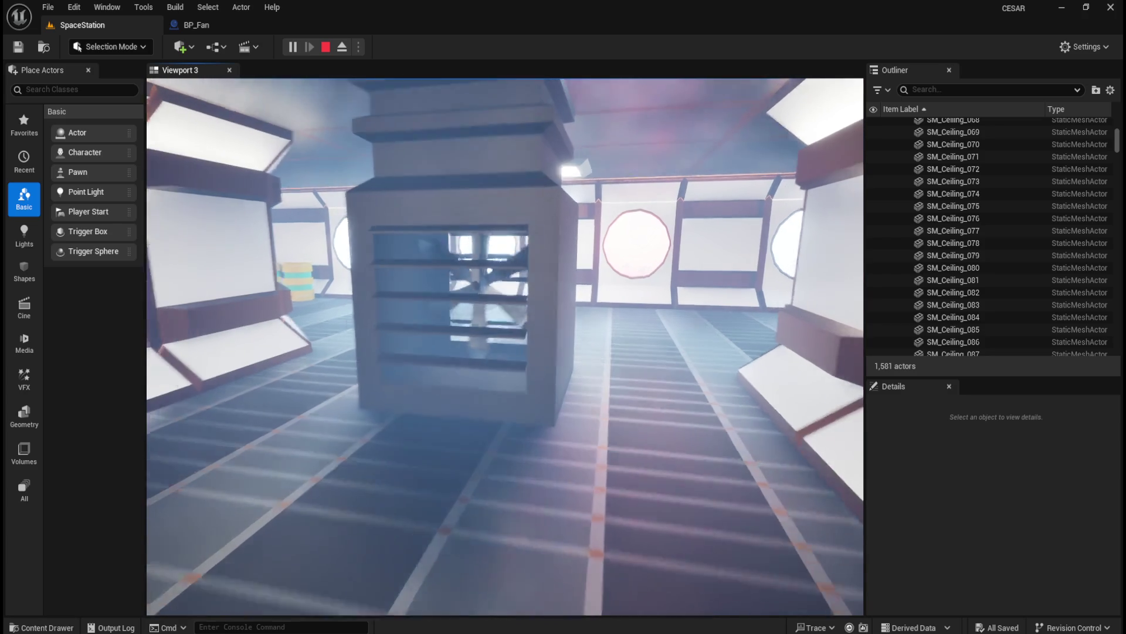
{"action": "key", "text": "w"}
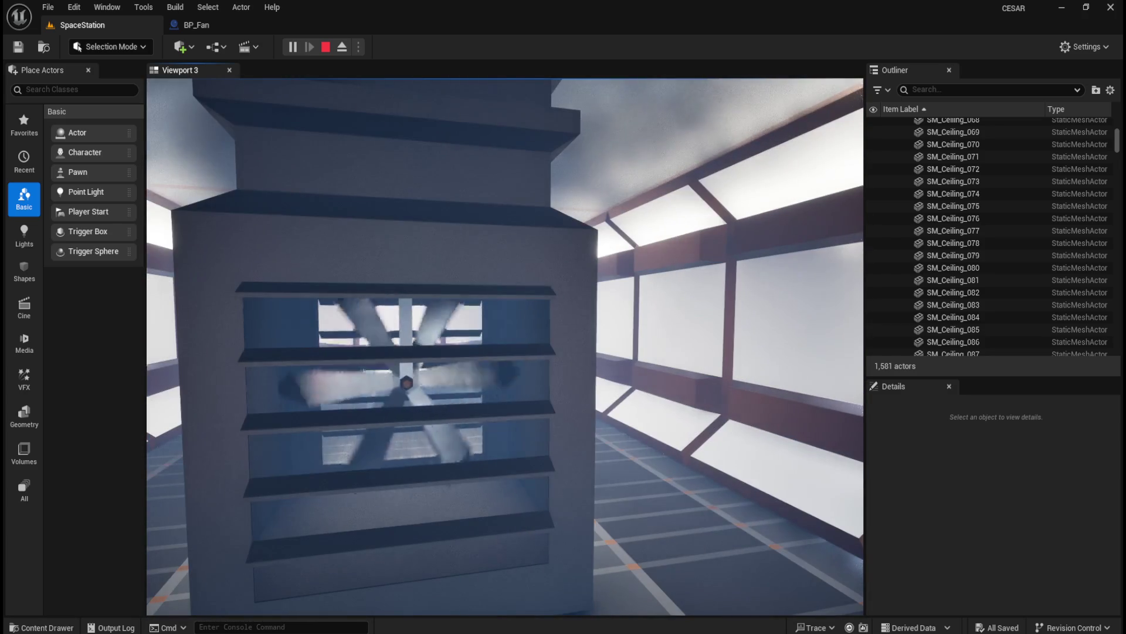
{"action": "key", "text": "a"}
{"action": "key", "text": "d"}
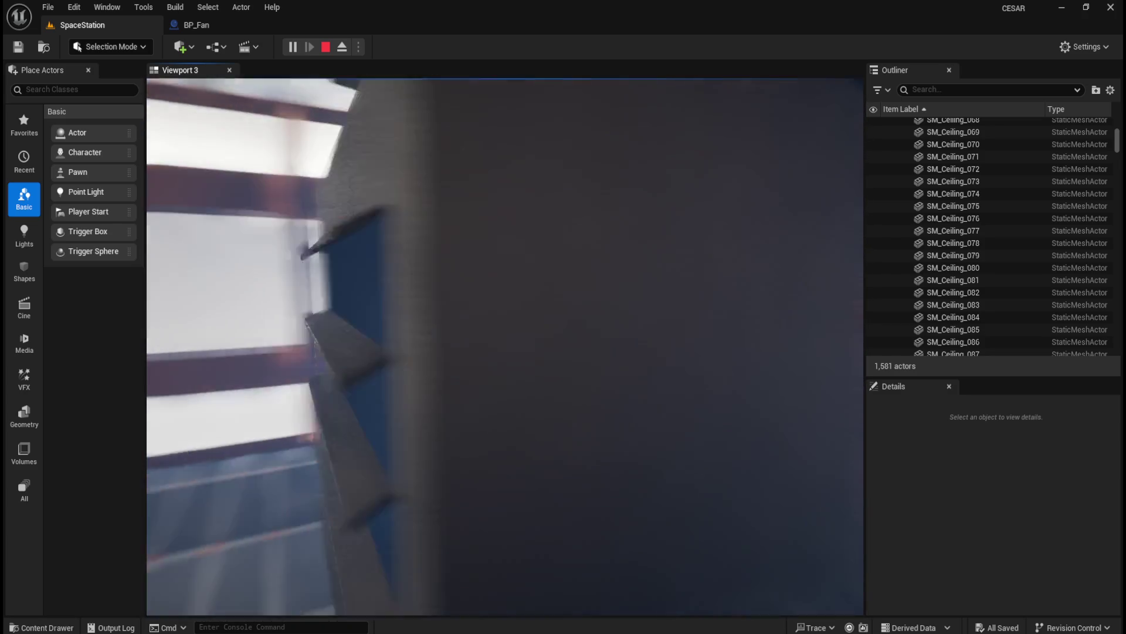
{"action": "key", "text": "s"}
{"action": "key", "text": "w"}
{"action": "key", "text": "d"}
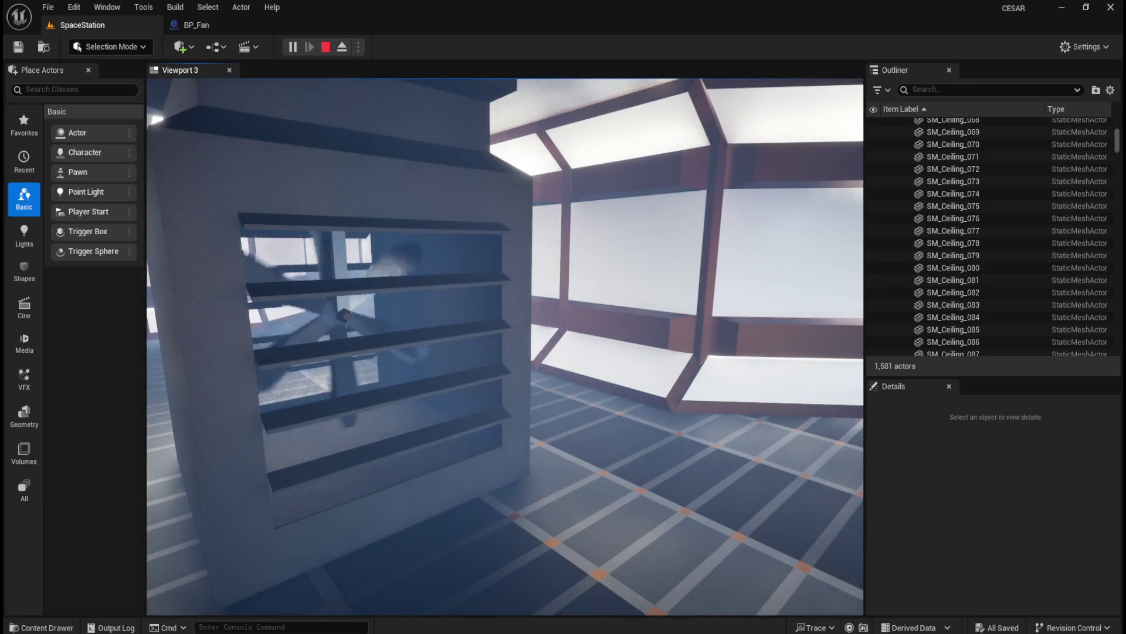
{"action": "key", "text": "a"}
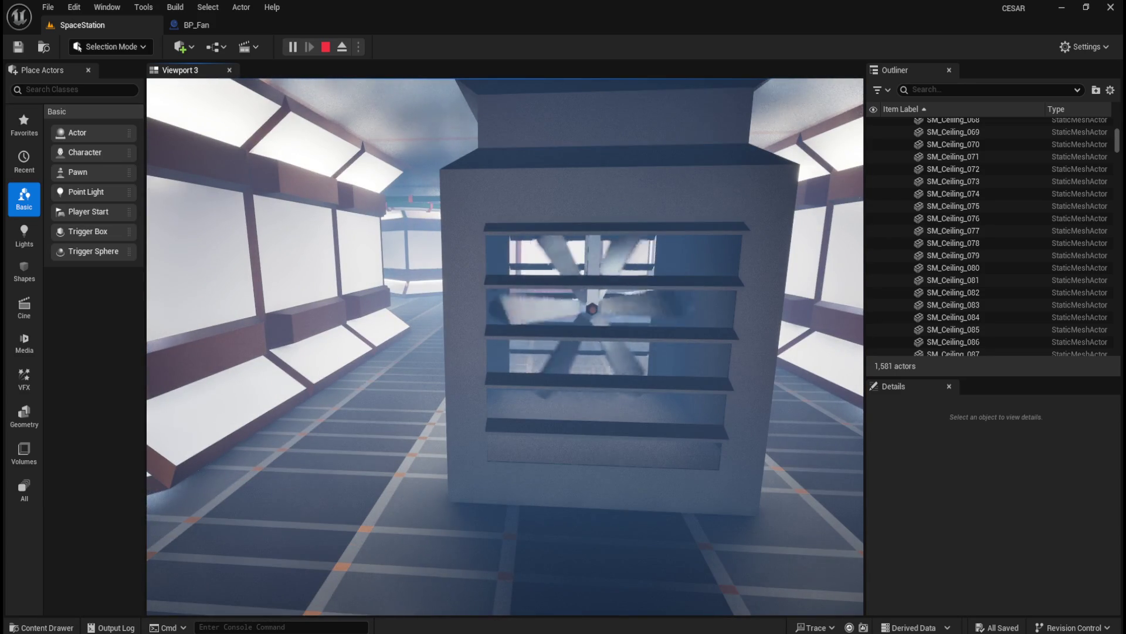
{"action": "key", "text": "a"}
{"action": "key", "text": "d"}
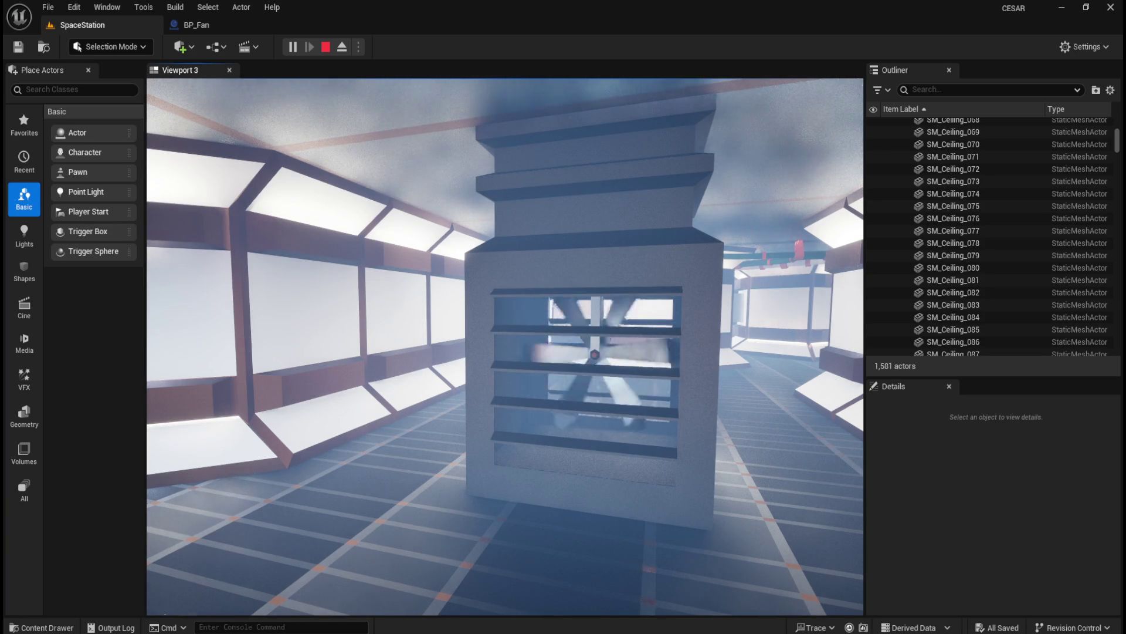
{"action": "key", "text": "d"}
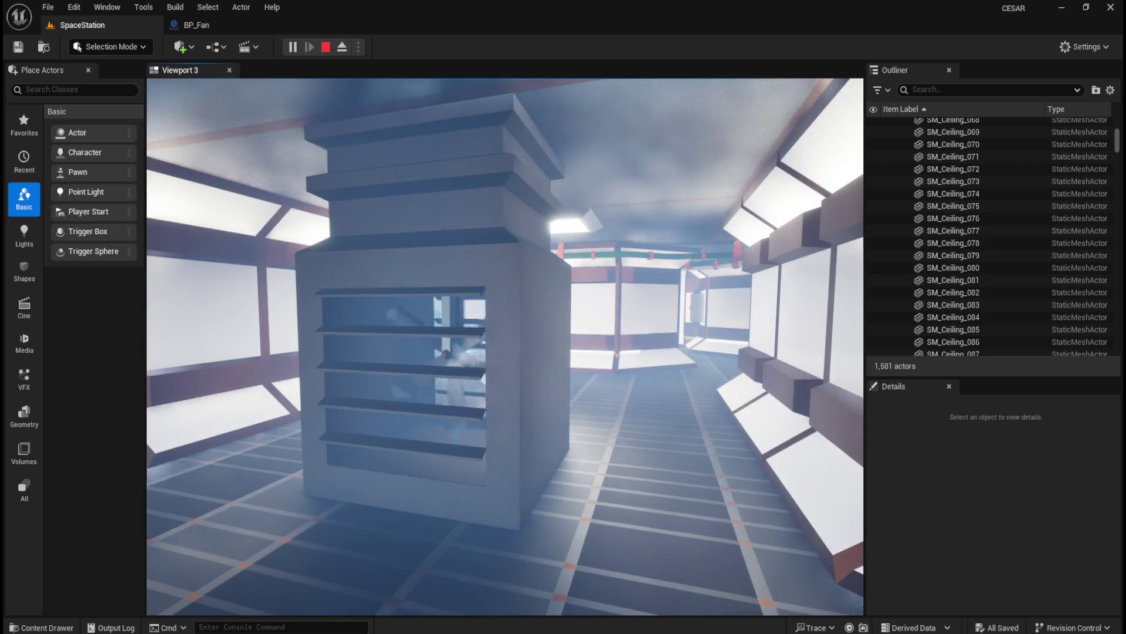
{"action": "key", "text": "a"}
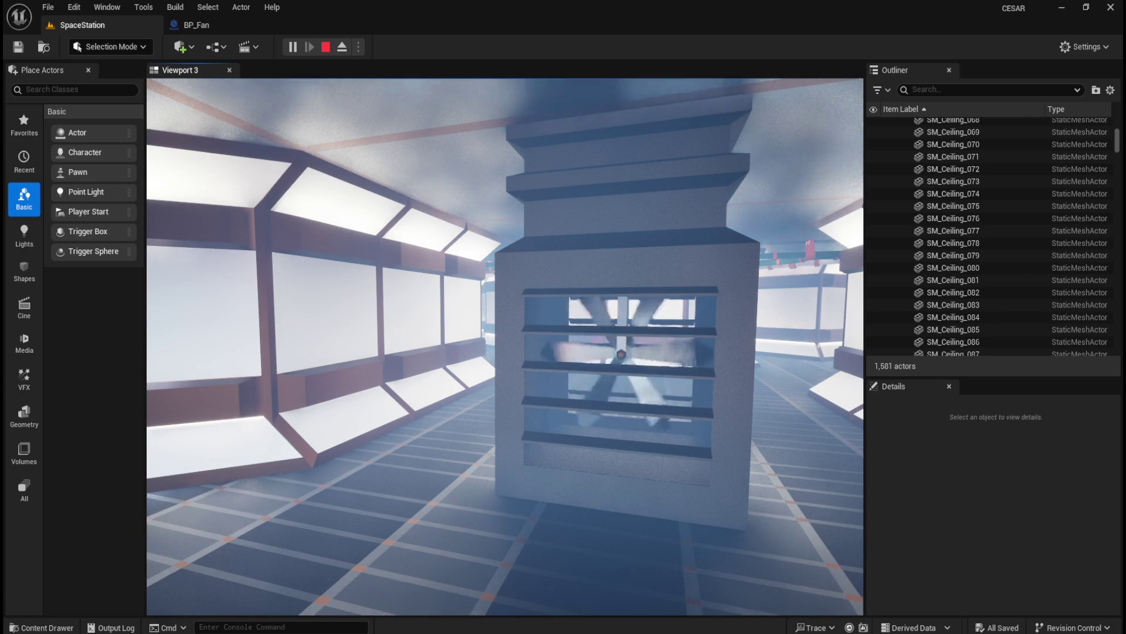
{"action": "key", "text": "Escape"}
{"action": "left_click", "coordinate": [213, 29]}
{"action": "left_click", "coordinate": [996, 184]}
Change BP_Fan's Rotation Rate X from 225 to 270, then compile and save.
{"action": "key", "text": "ctrl+a"}
{"action": "type", "text": "270"}
{"action": "key", "text": "Return"}
{"action": "left_click", "coordinate": [94, 47]}
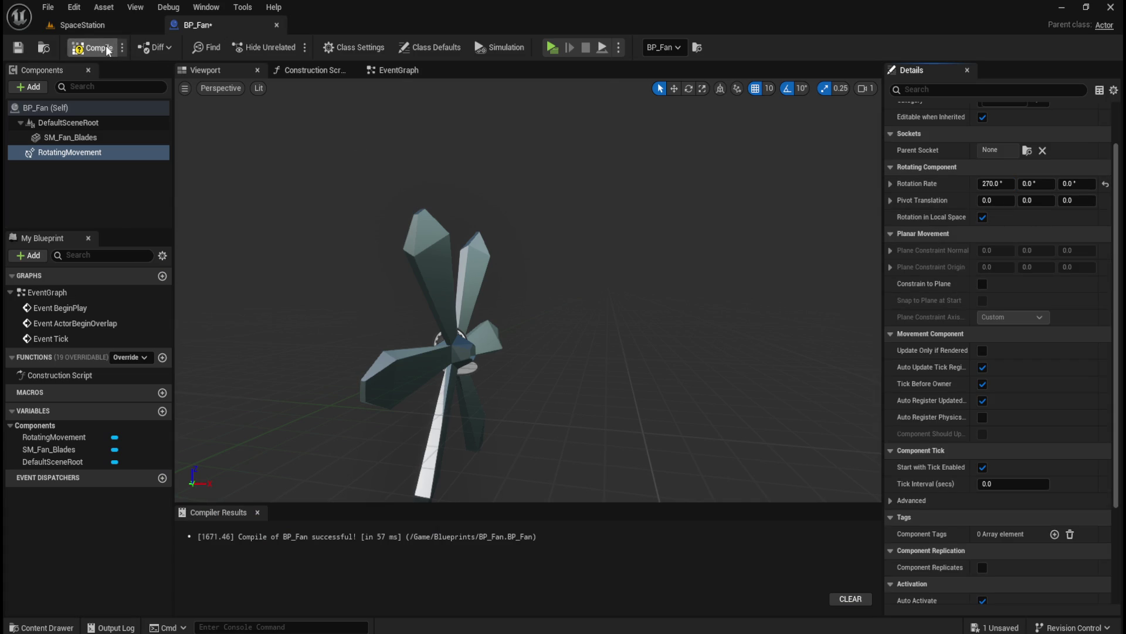
{"action": "left_click", "coordinate": [17, 47]}
Play From Here near the fan in SpaceStation to watch the faster 270° spin.
{"action": "left_click", "coordinate": [82, 25]}
{"action": "right_click", "coordinate": [437, 532]}
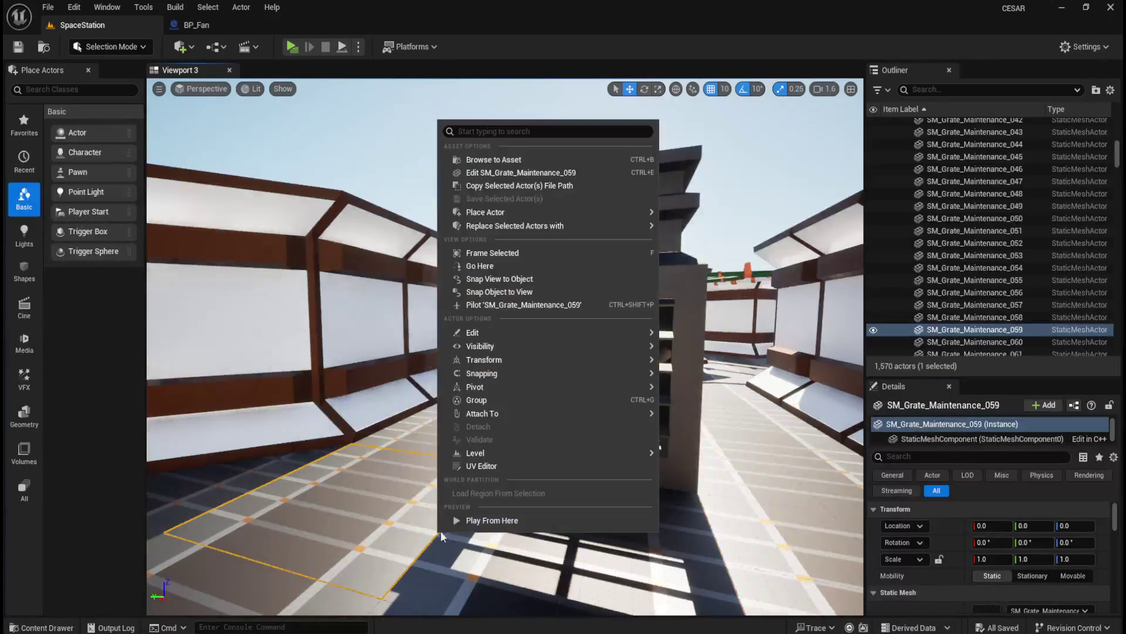
{"action": "left_click", "coordinate": [477, 516]}
{"action": "left_click", "coordinate": [477, 519]}
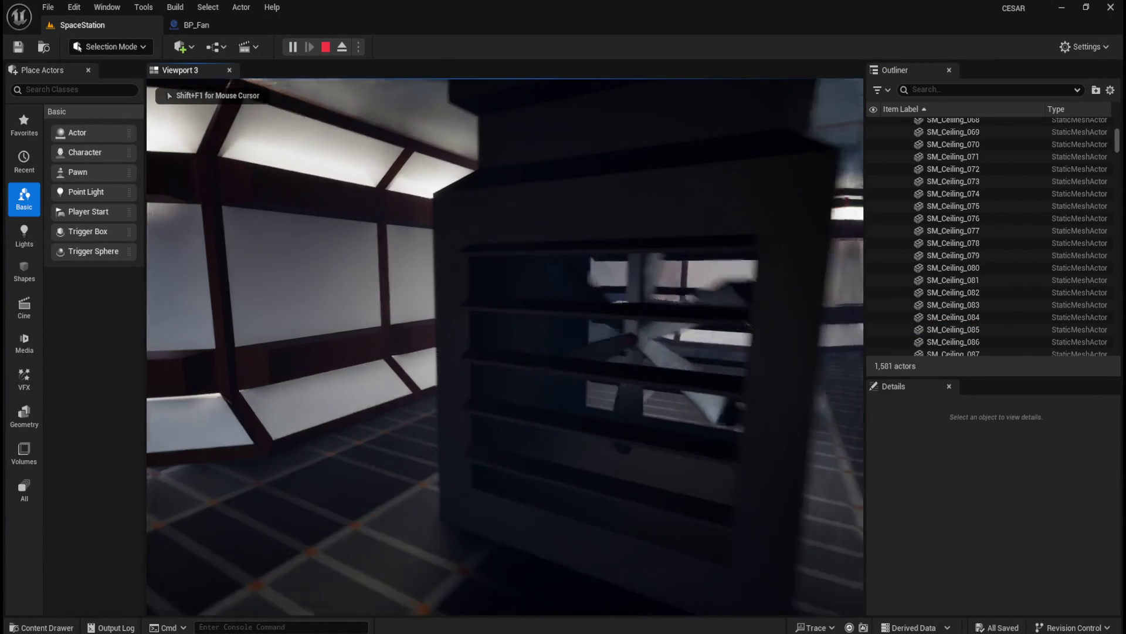
{"action": "key", "text": "s"}
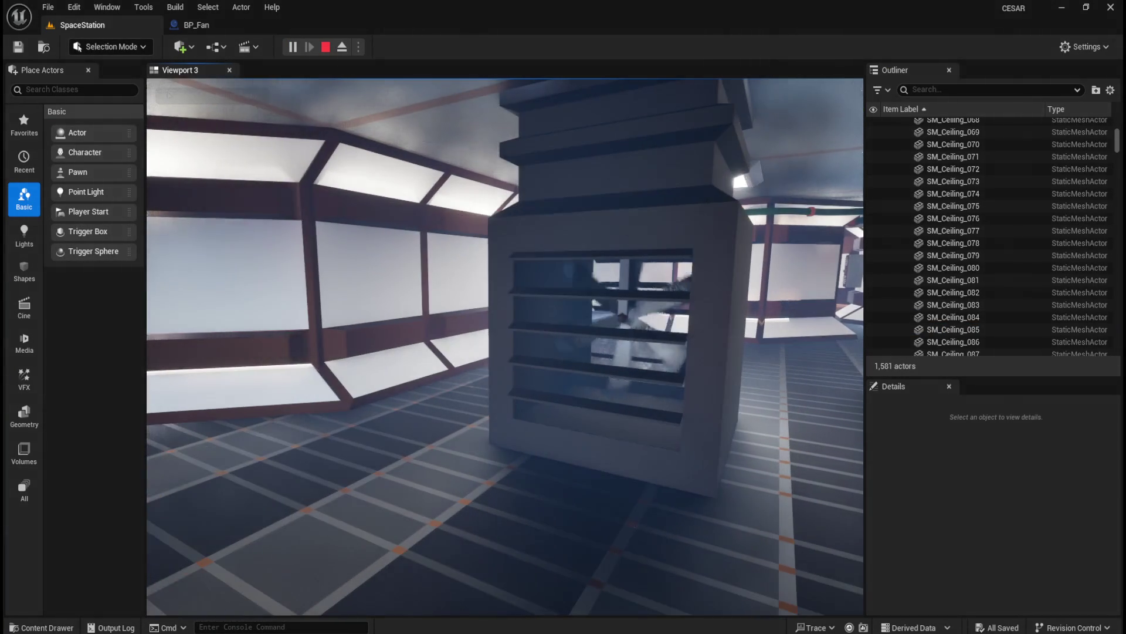
{"action": "mouse_move", "coordinate": [505, 347]}
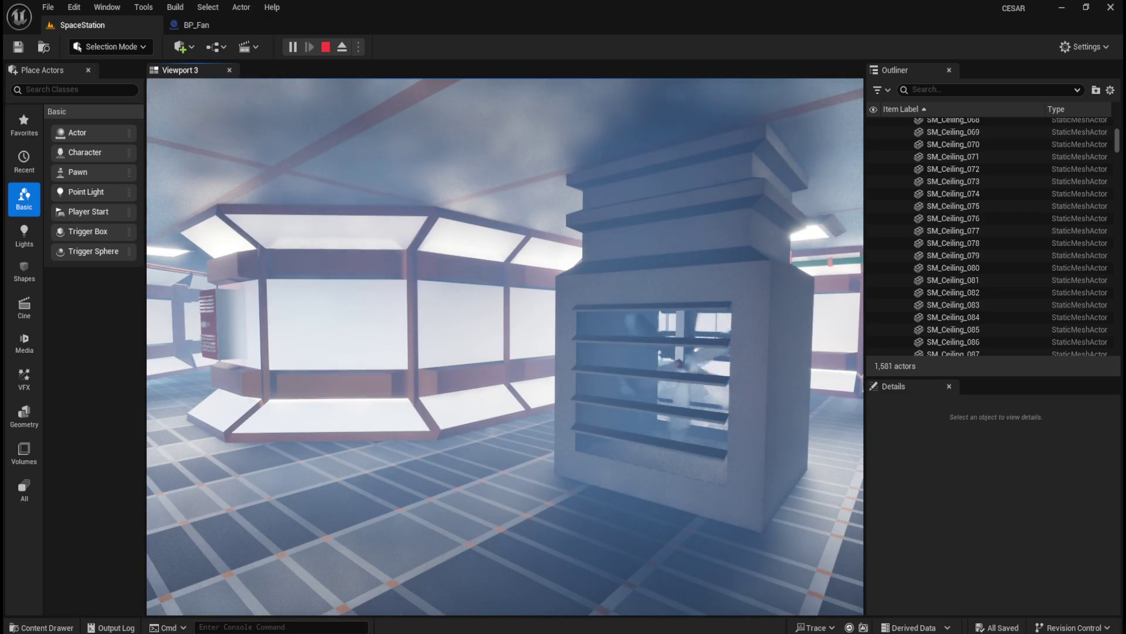
{"action": "key", "text": "Escape"}
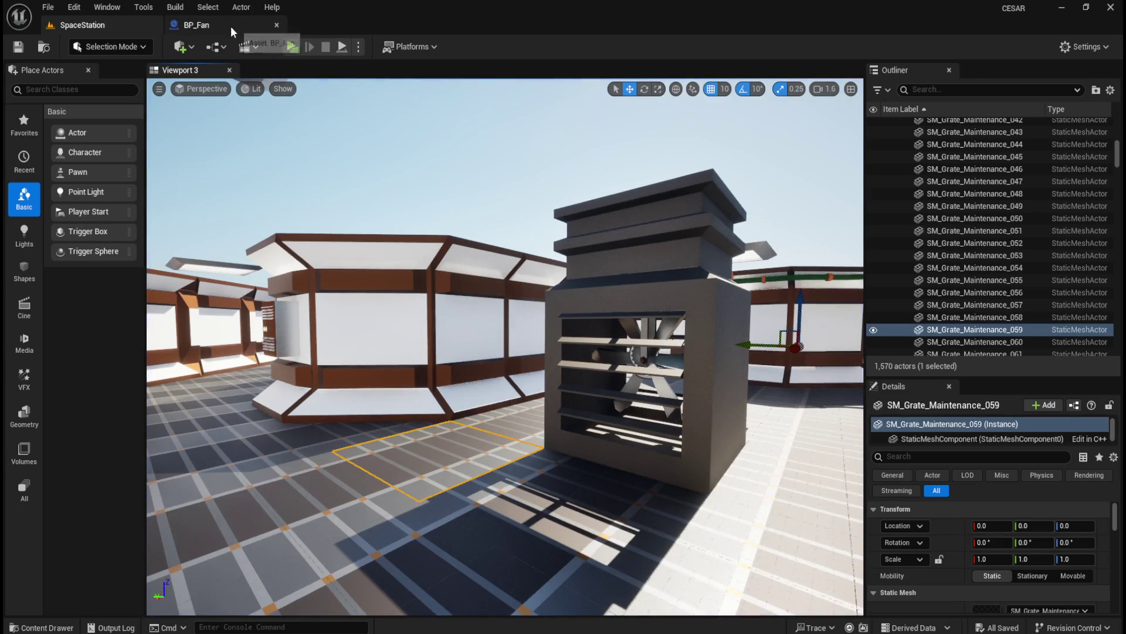
Close the BP_Fan Blueprint tab and collapse the Floor and Props folders in the Outliner.
{"action": "left_click", "coordinate": [231, 25]}
{"action": "left_click", "coordinate": [278, 25]}
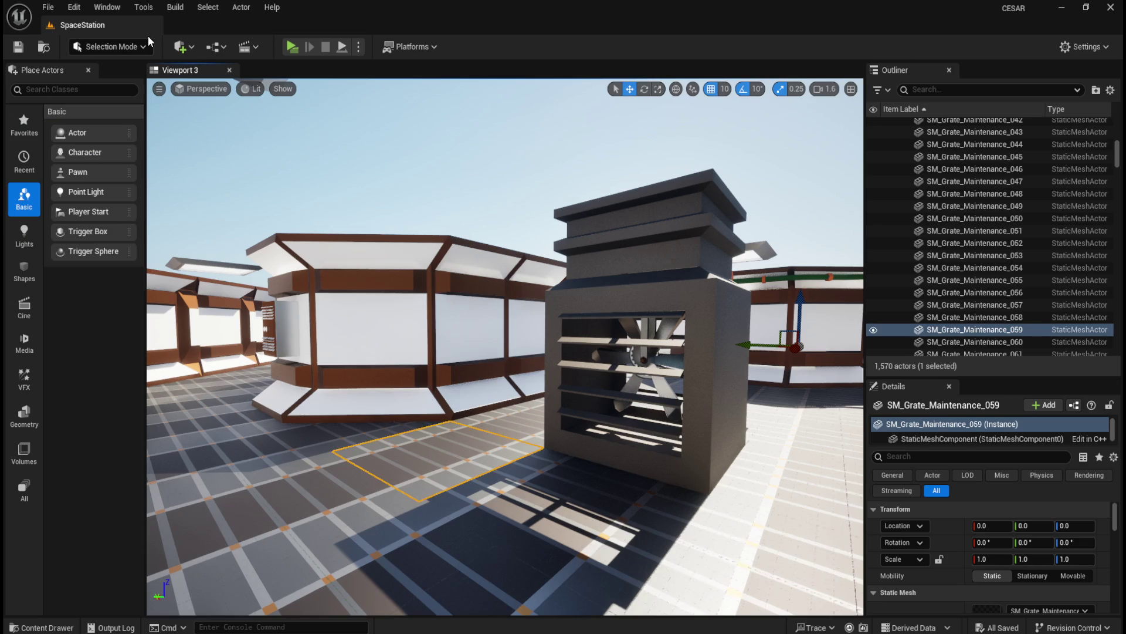
{"action": "left_click_drag", "start_coordinate": [1117, 166], "coordinate": [1116, 132]}
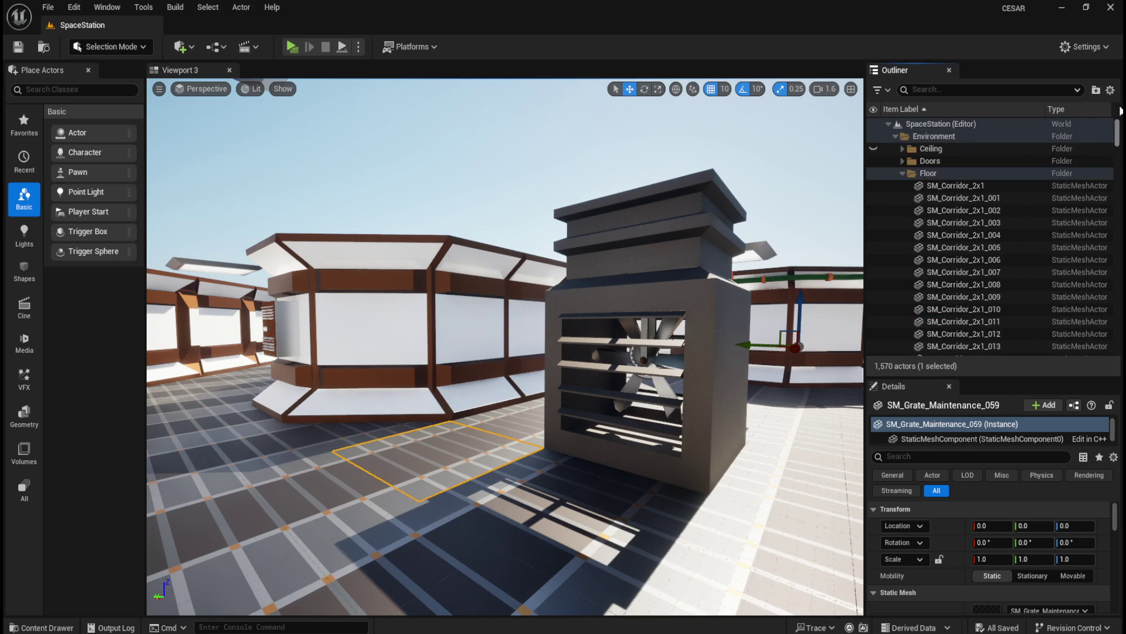
{"action": "left_click", "coordinate": [902, 173]}
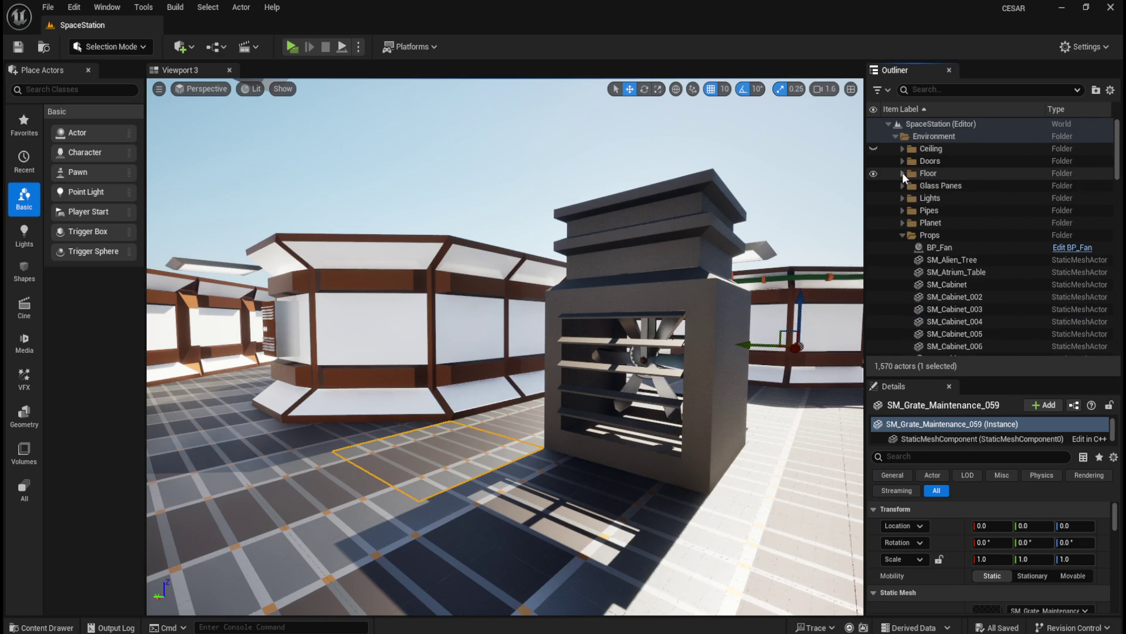
{"action": "left_click", "coordinate": [902, 235]}
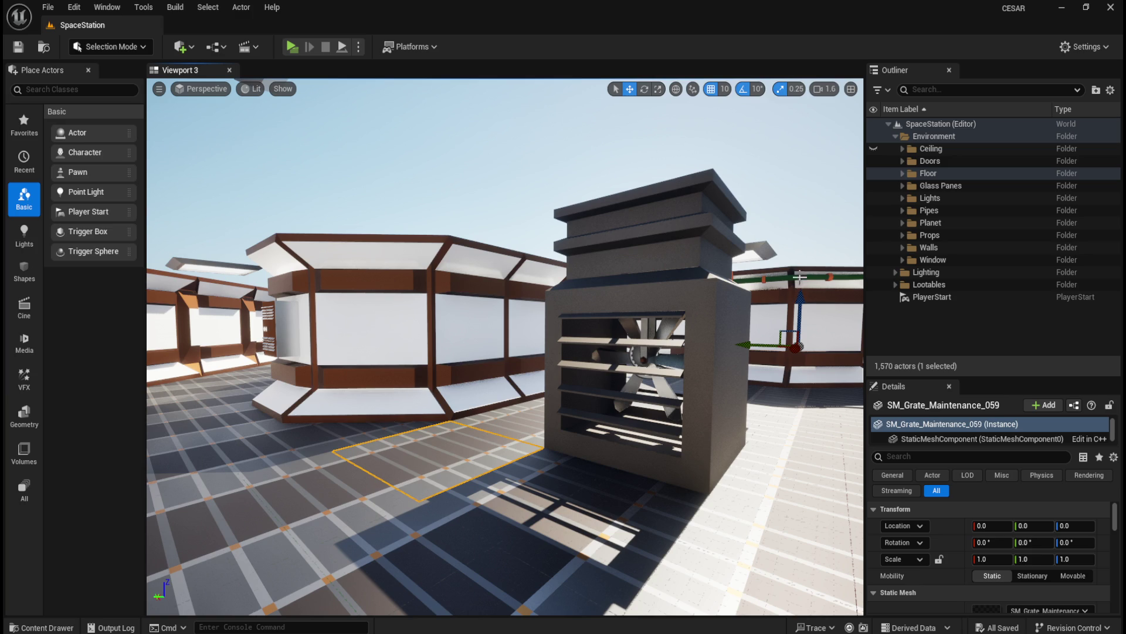
Deselect the grate, fly the camera over the station for an overhead view, and open the Content Drawer.
{"action": "left_click_drag", "start_coordinate": [549, 338], "coordinate": [550, 339]}
{"action": "left_click", "coordinate": [591, 234]}
{"action": "left_click_drag", "start_coordinate": [590, 234], "coordinate": [598, 238]}
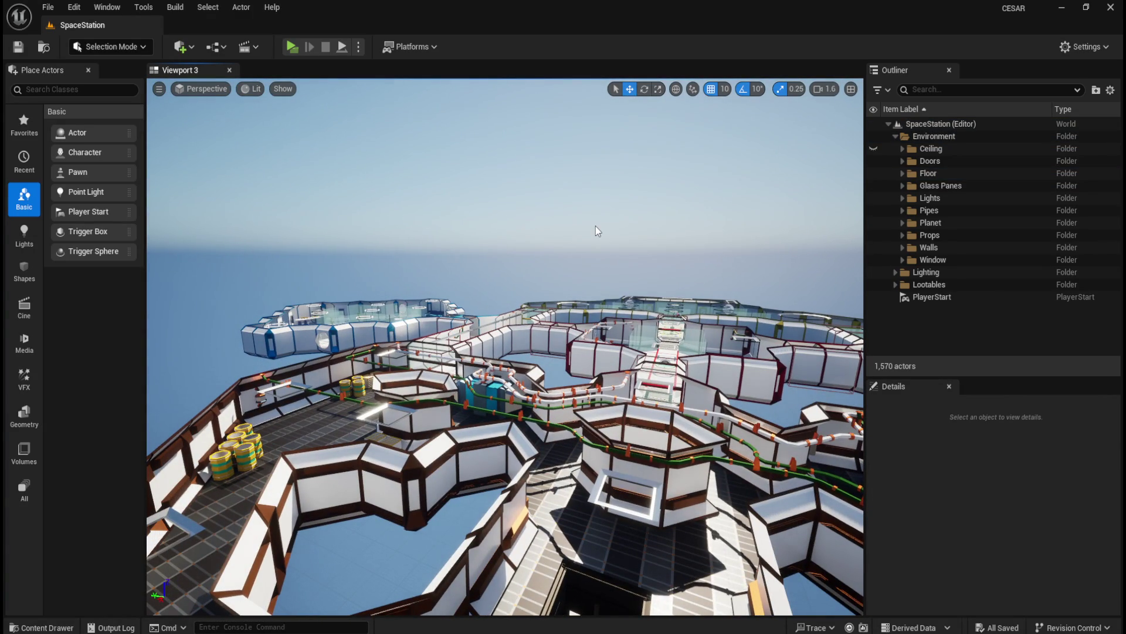
{"action": "left_click_drag", "start_coordinate": [505, 346], "coordinate": [505, 329]}
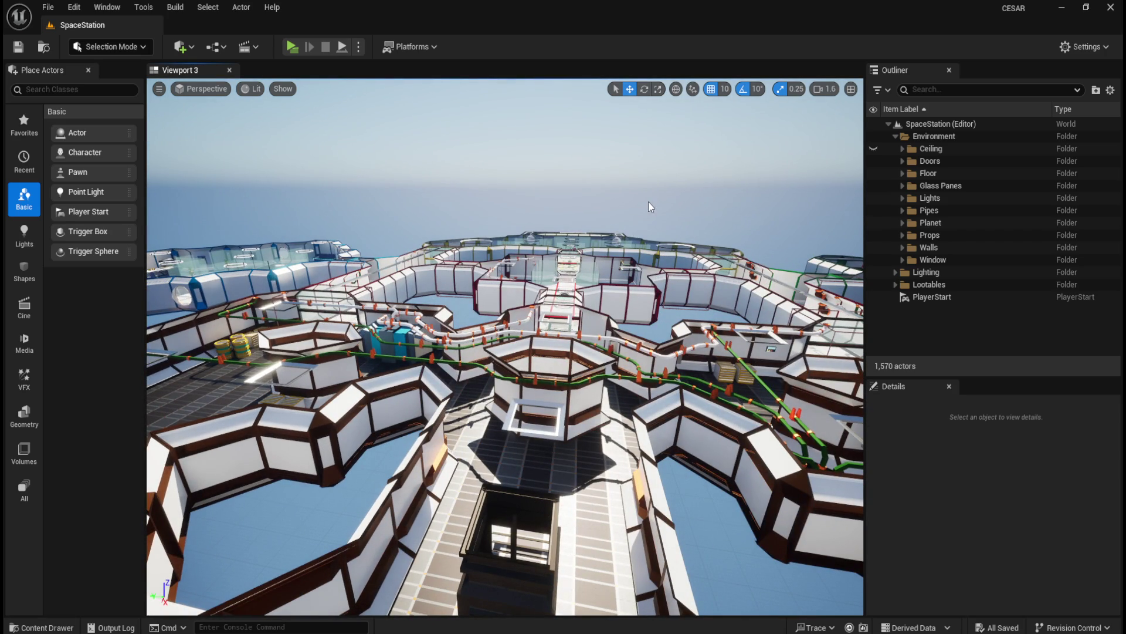
{"action": "left_click_drag", "start_coordinate": [632, 212], "coordinate": [599, 188]}
{"action": "mouse_move", "coordinate": [505, 346]}
{"action": "left_mouse_down"}
{"action": "mouse_move", "coordinate": [563, 293]}
{"action": "mouse_move", "coordinate": [546, 275]}
{"action": "left_mouse_up"}
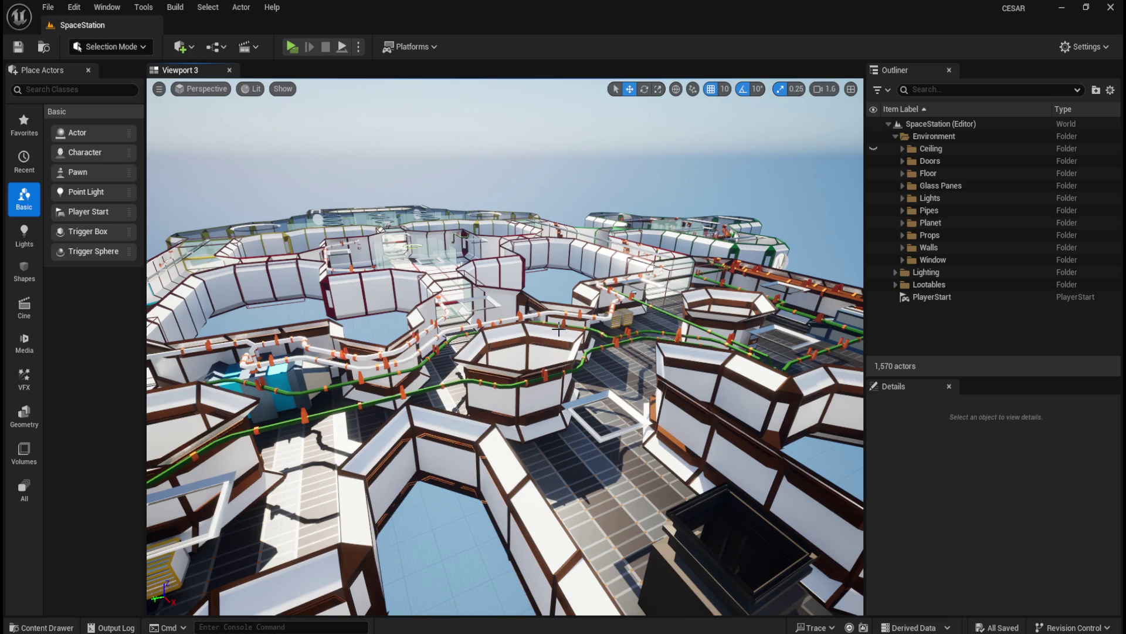
{"action": "mouse_move", "coordinate": [556, 330]}
{"action": "left_mouse_down"}
{"action": "mouse_move", "coordinate": [531, 335]}
{"action": "mouse_move", "coordinate": [581, 315]}
{"action": "left_mouse_up"}
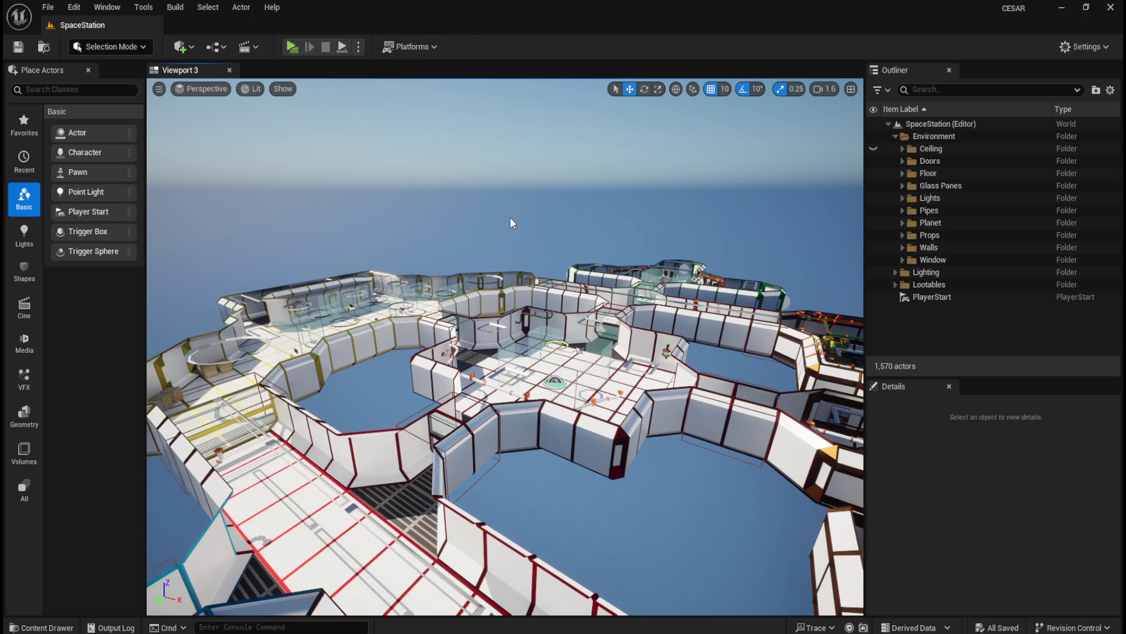
{"action": "key", "text": "ctrl+space"}
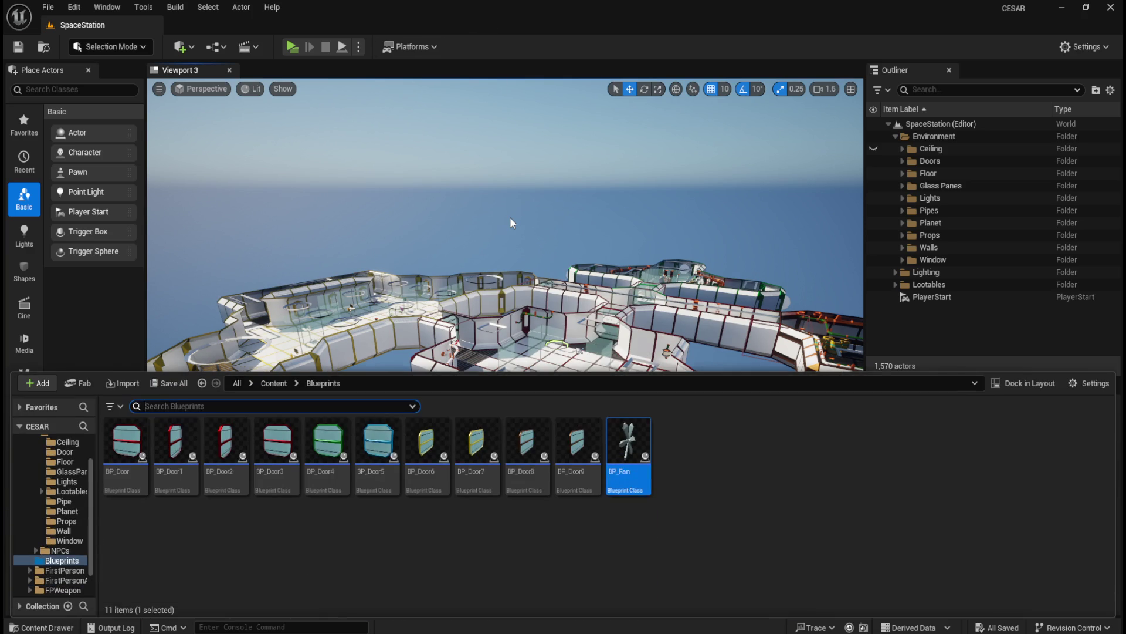
Create a new folder named AI in the Content root folder.
{"action": "left_click", "coordinate": [276, 384]}
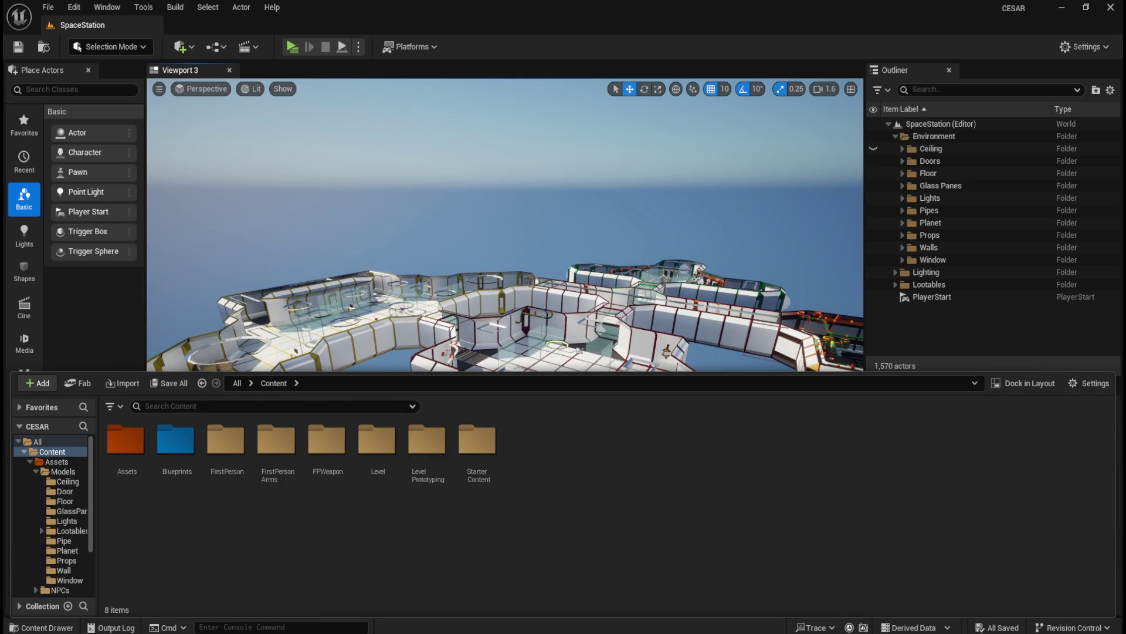
{"action": "right_click", "coordinate": [589, 534]}
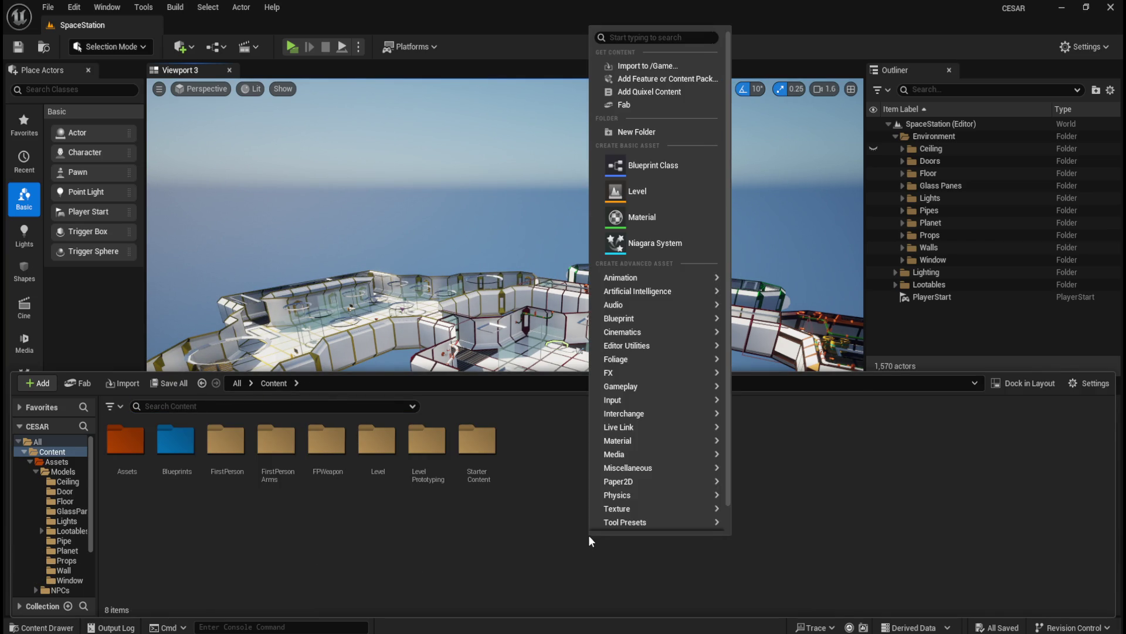
{"action": "left_click", "coordinate": [656, 134]}
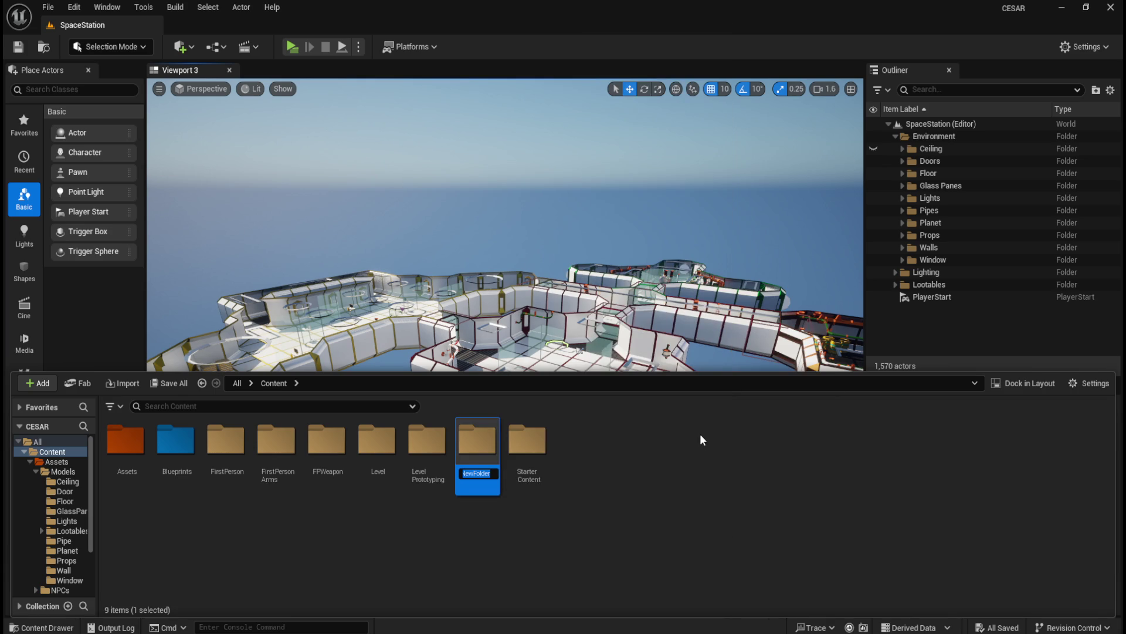
{"action": "type", "text": "AI"}
{"action": "key", "text": "Return"}
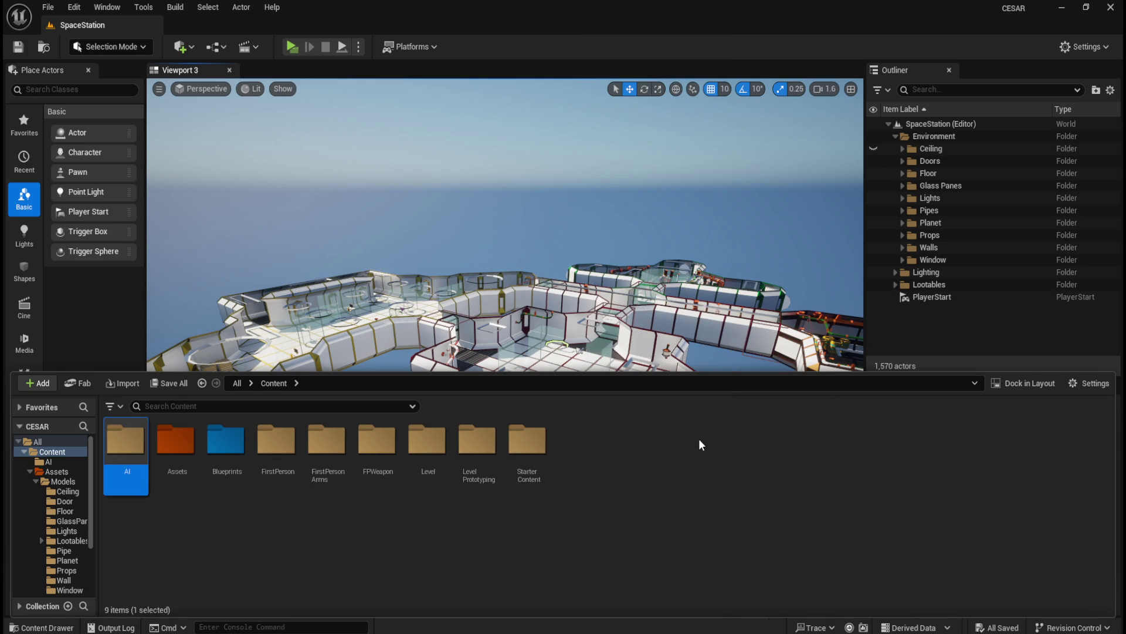
Tint the AI folder pink with a custom colour, then clear that colour again.
{"action": "right_click", "coordinate": [123, 437]}
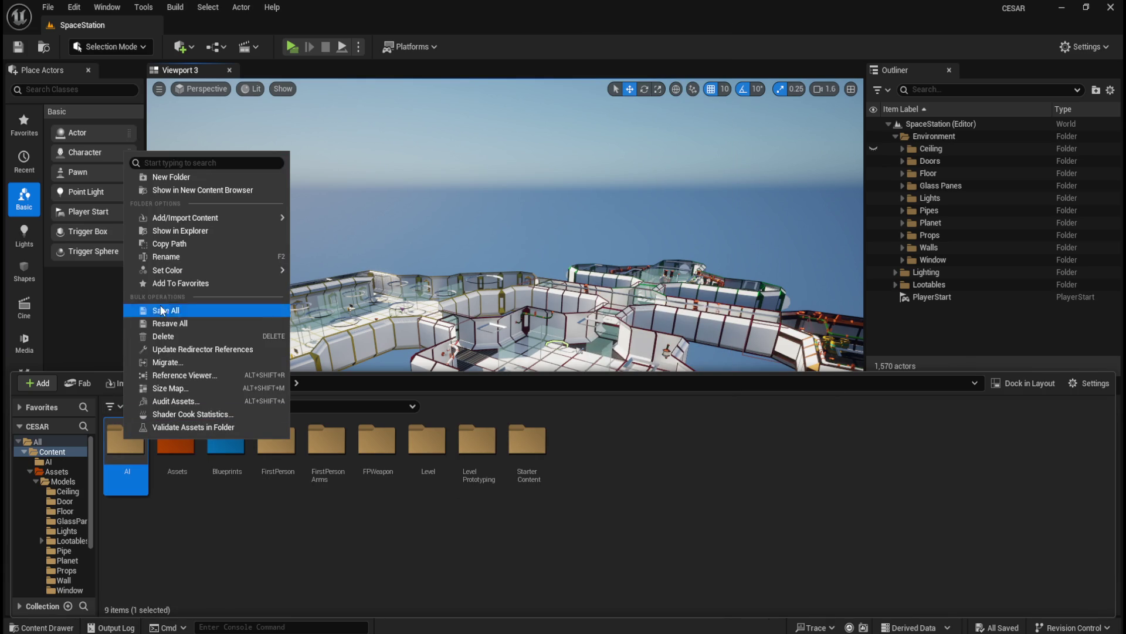
{"action": "mouse_move", "coordinate": [167, 270]}
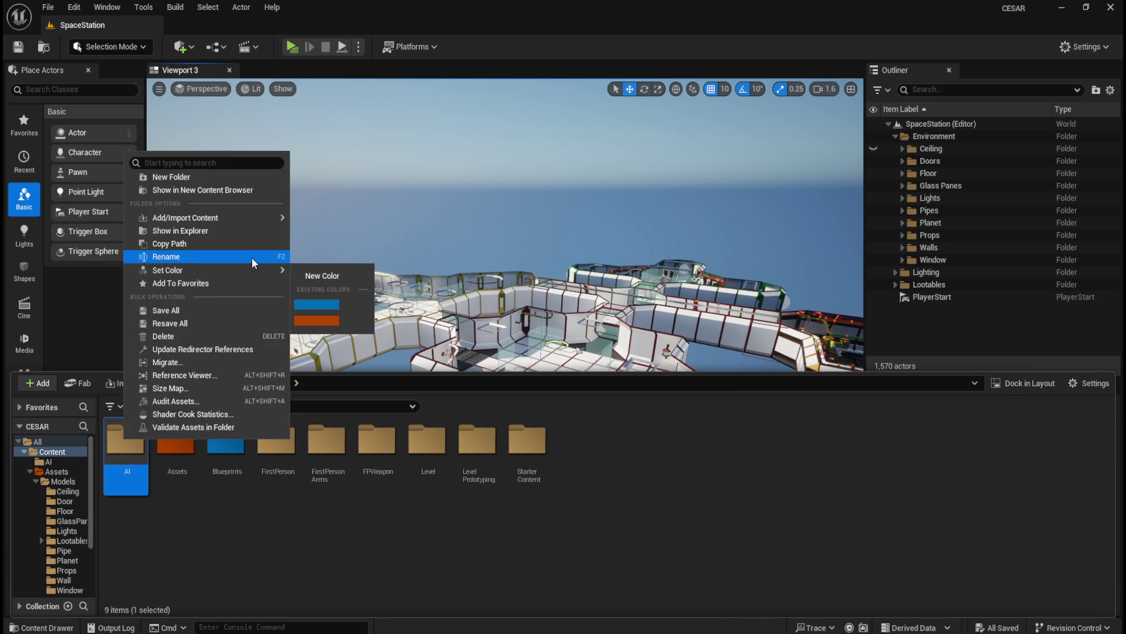
{"action": "left_click", "coordinate": [315, 275]}
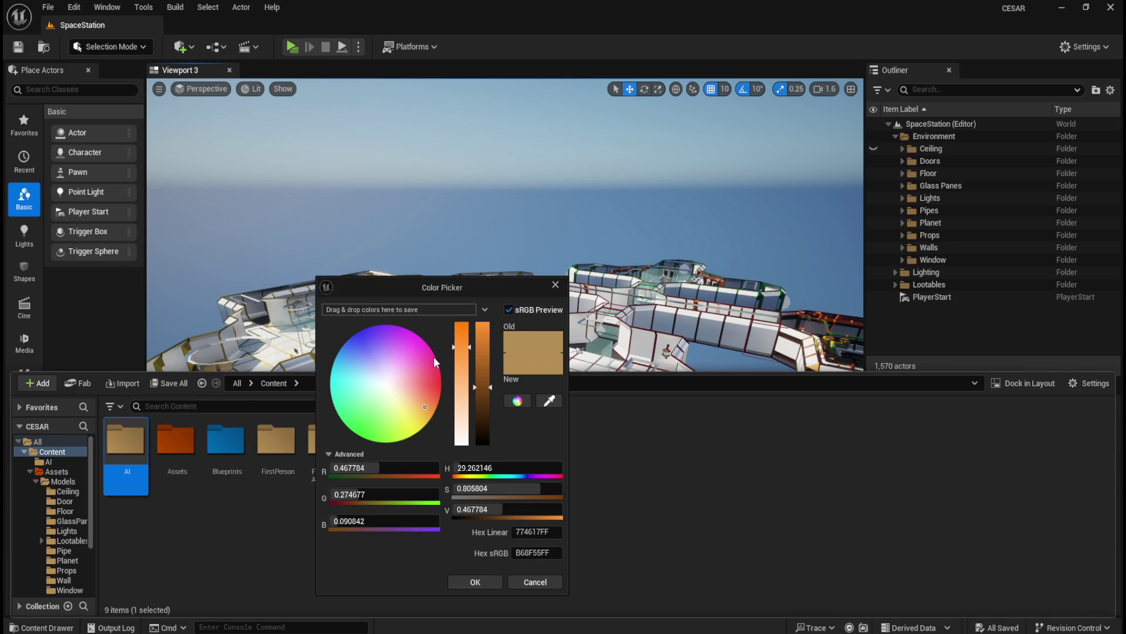
{"action": "mouse_move", "coordinate": [408, 395]}
{"action": "left_mouse_down"}
{"action": "mouse_move", "coordinate": [407, 379]}
{"action": "mouse_move", "coordinate": [493, 387]}
{"action": "mouse_move", "coordinate": [502, 293]}
{"action": "left_mouse_up"}
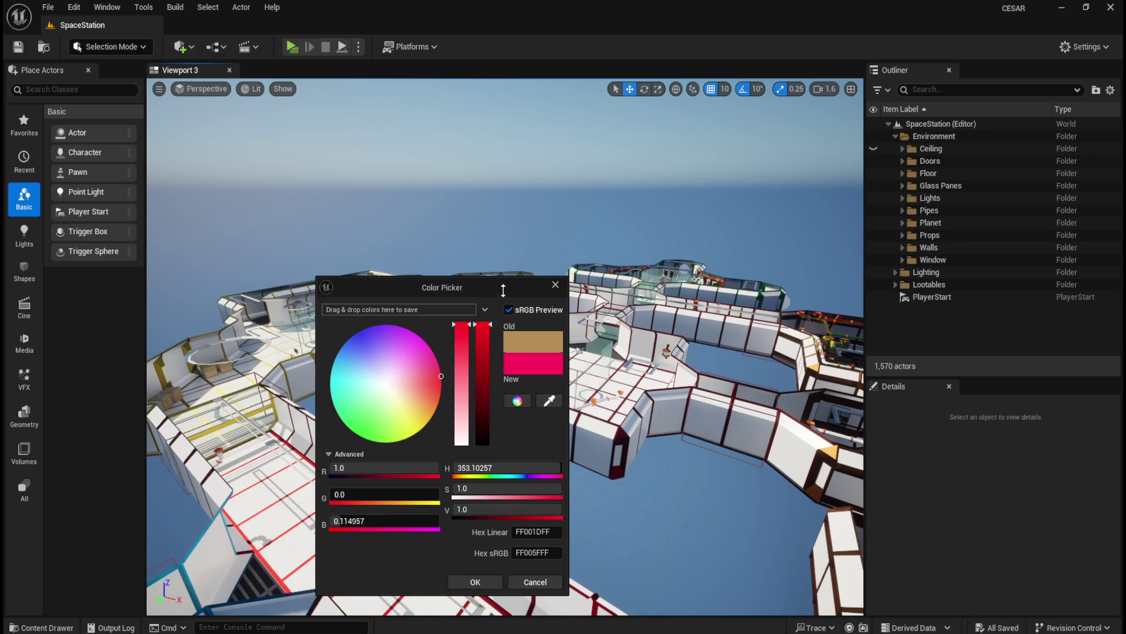
{"action": "left_click", "coordinate": [475, 582]}
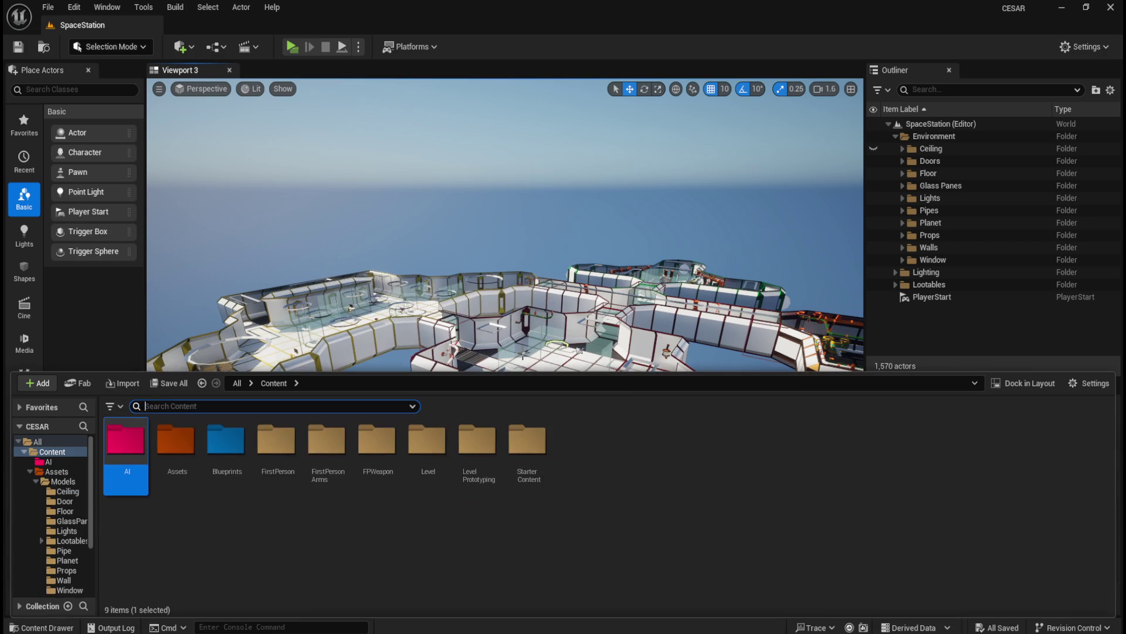
{"action": "right_click", "coordinate": [136, 449]}
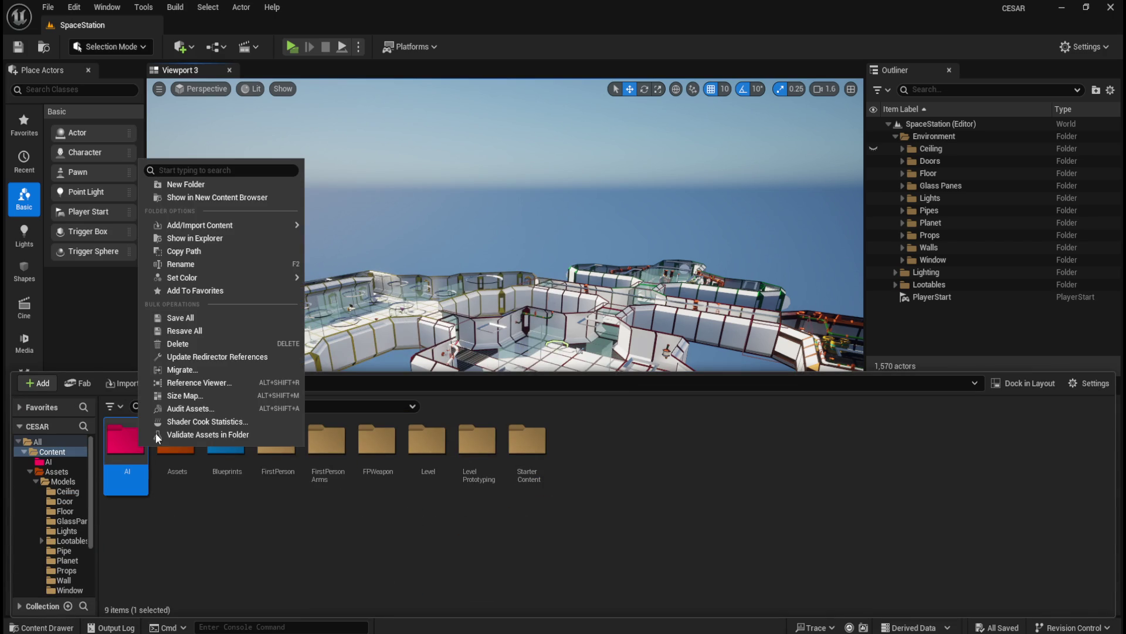
{"action": "mouse_move", "coordinate": [218, 278]}
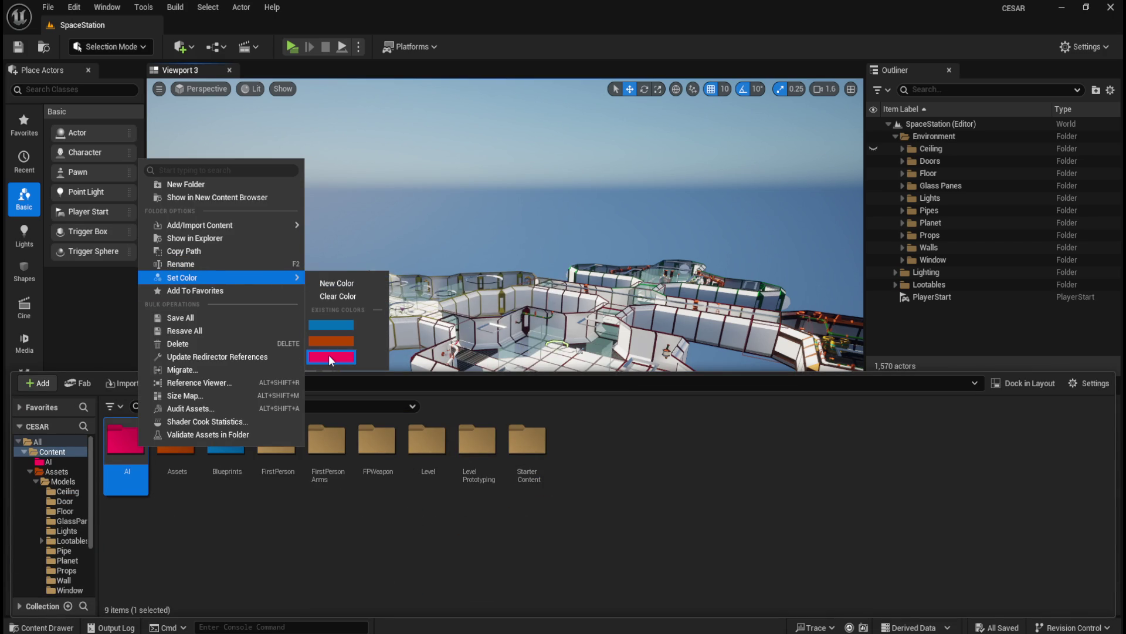
{"action": "left_click", "coordinate": [339, 298]}
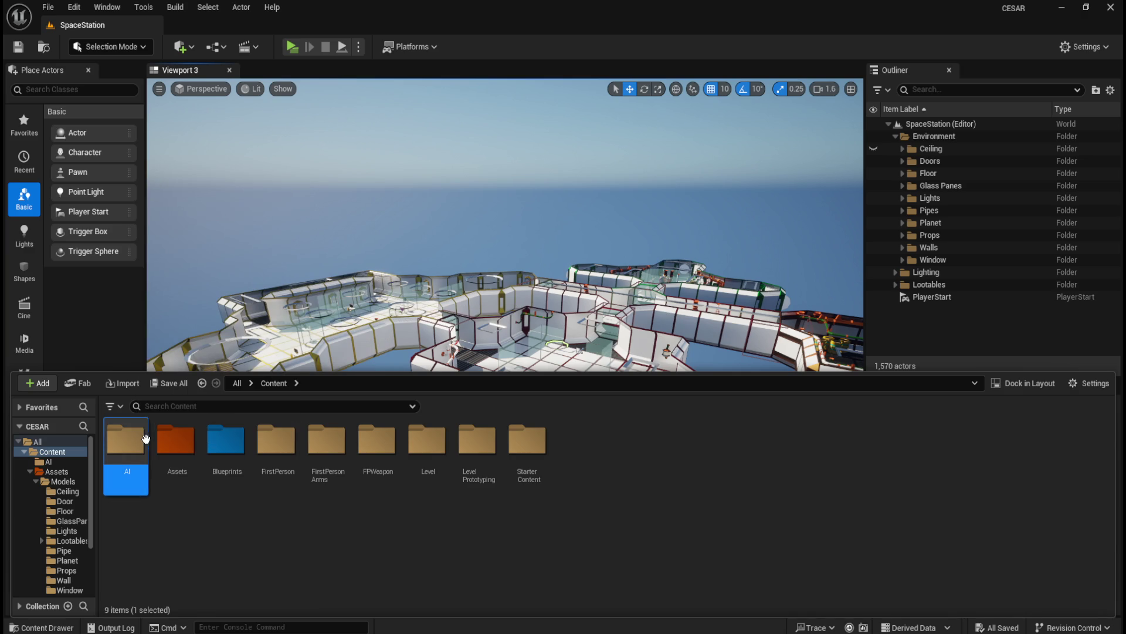
Give the AI folder a custom dark red colour (sRGB CE0023FF).
{"action": "right_click", "coordinate": [135, 448]}
{"action": "mouse_move", "coordinate": [234, 278]}
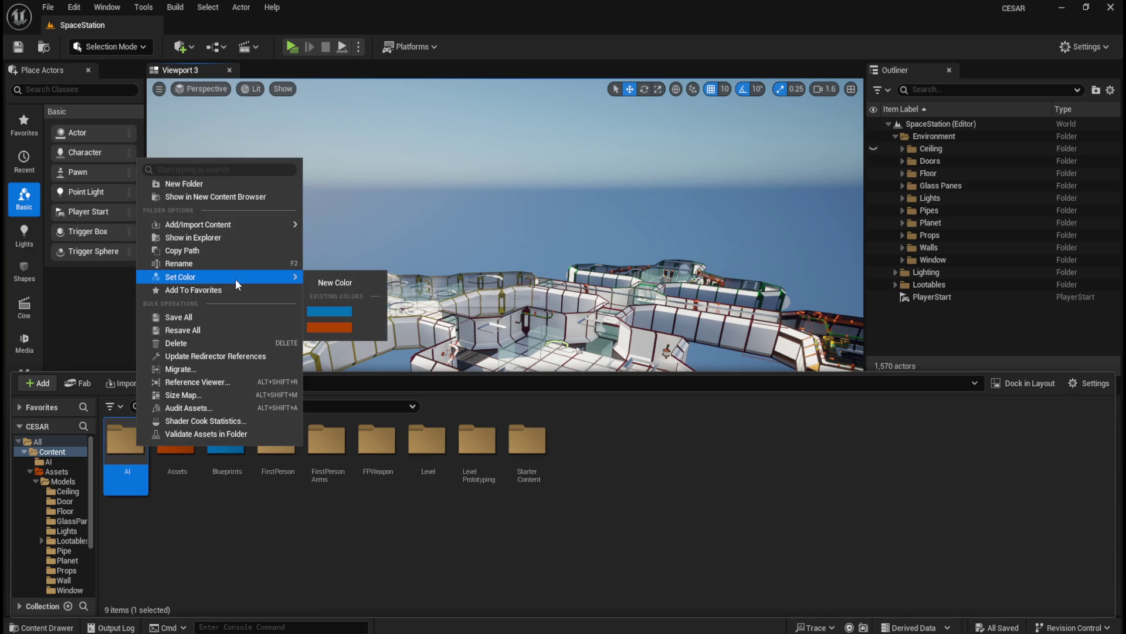
{"action": "left_click", "coordinate": [332, 284]}
{"action": "left_click_drag", "start_coordinate": [469, 384], "coordinate": [467, 384]}
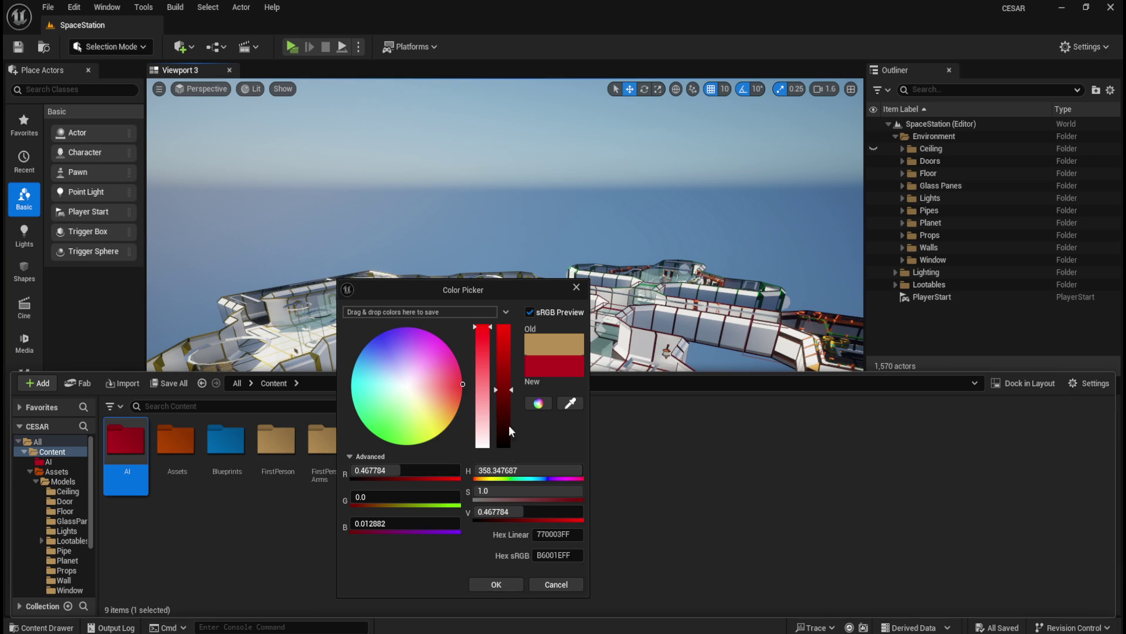
{"action": "left_click_drag", "start_coordinate": [512, 390], "coordinate": [514, 376]}
{"action": "left_click", "coordinate": [496, 584]}
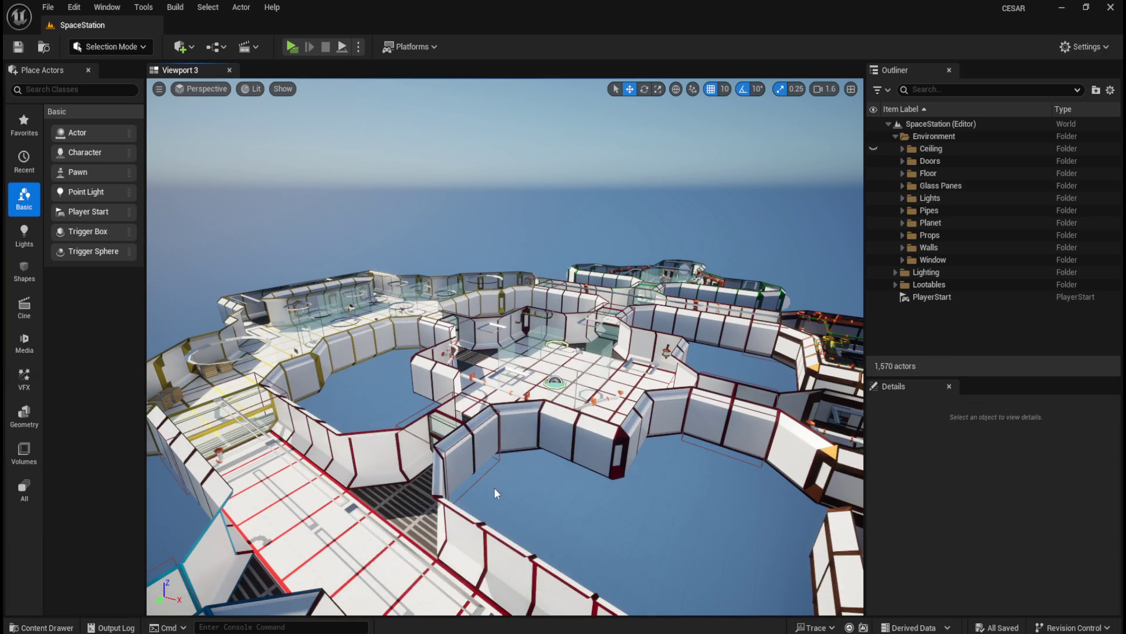
{"action": "left_click", "coordinate": [336, 570]}
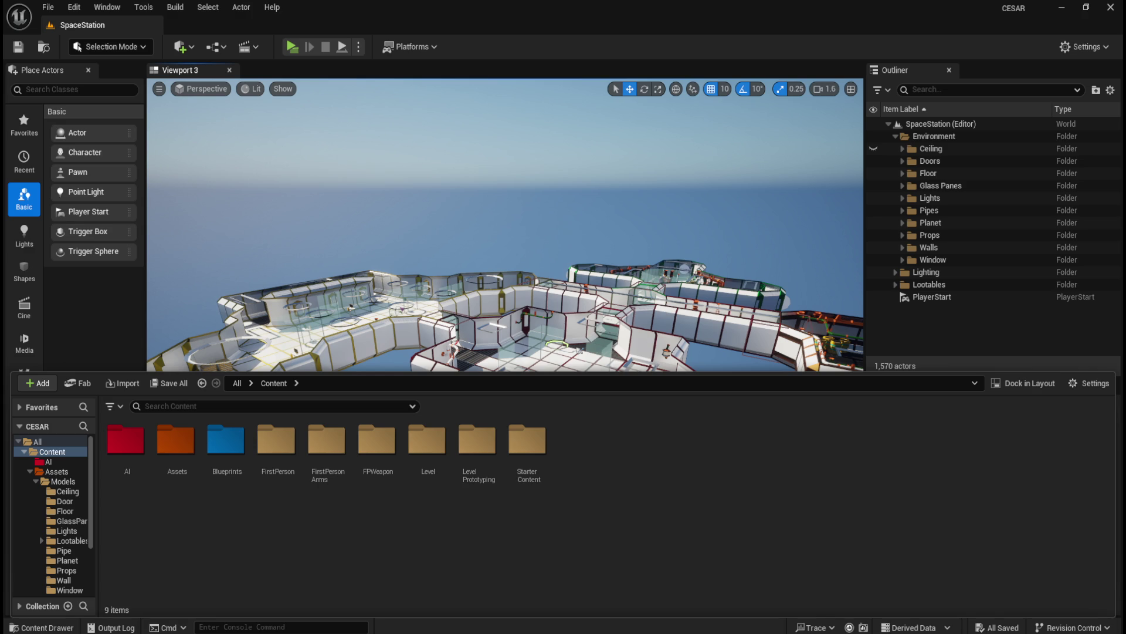
Open BP_FirstPersonCharacter from Content > FirstPerson > Blueprints in the Blueprint editor.
{"action": "left_click", "coordinate": [282, 449]}
{"action": "double_click", "coordinate": [283, 449]}
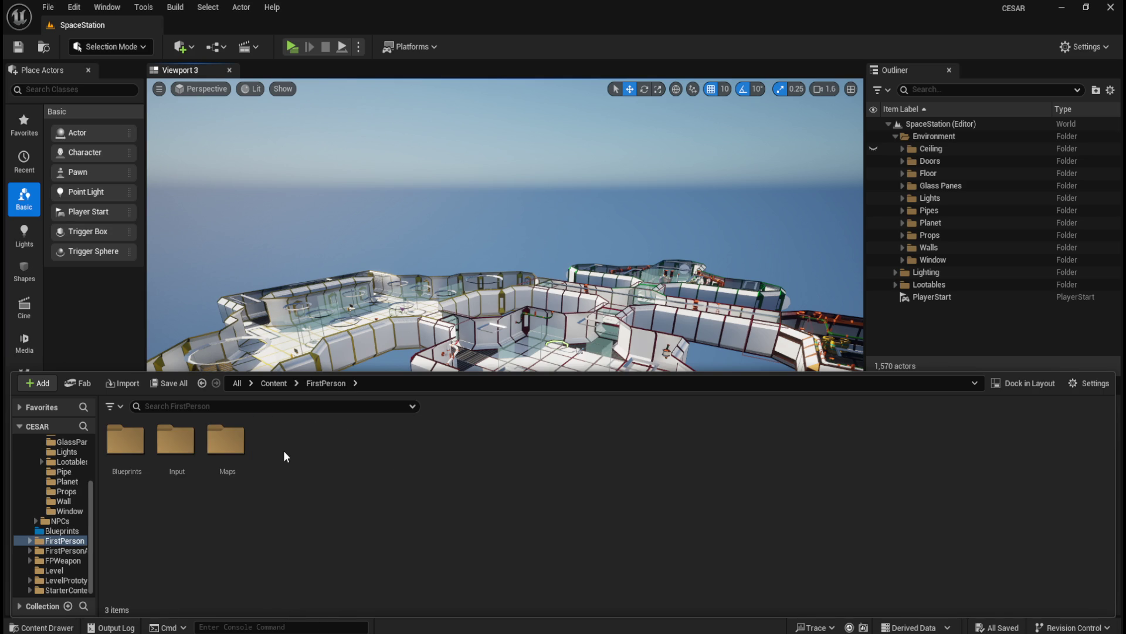
{"action": "double_click", "coordinate": [123, 446]}
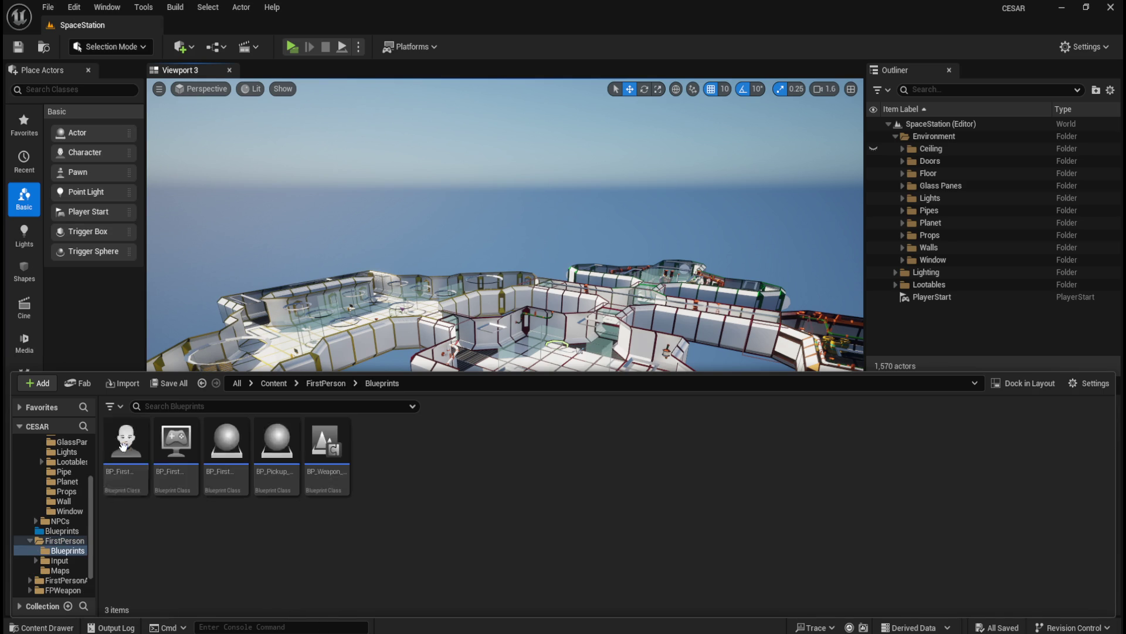
{"action": "double_click", "coordinate": [126, 480]}
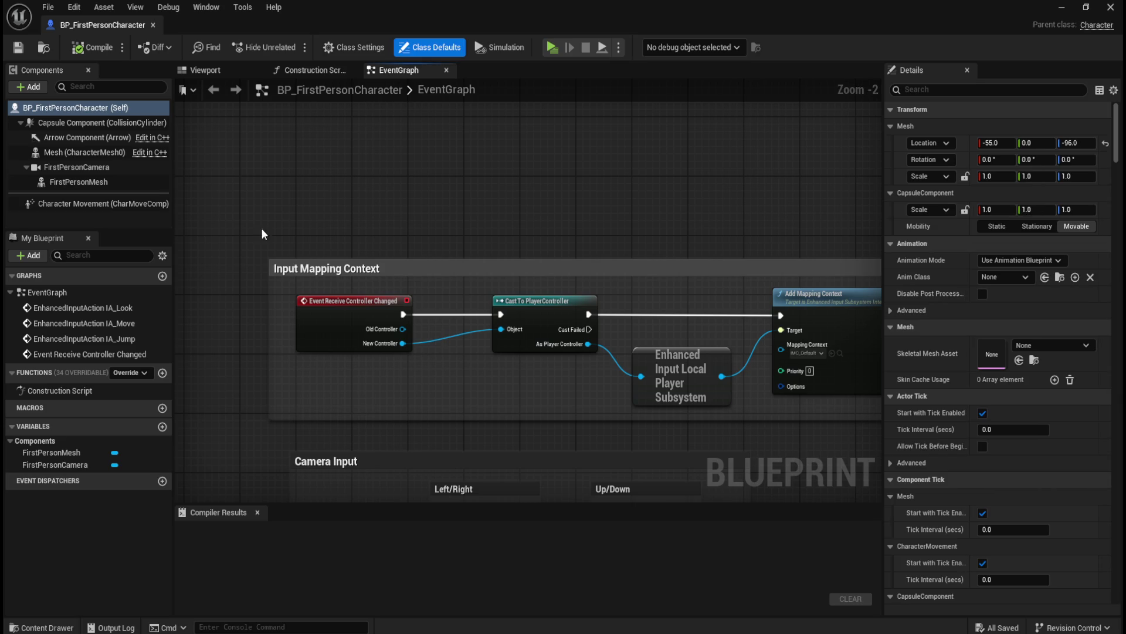
Show the character's viewport and try Mesh location edits (reset, X -40), undoing each one.
{"action": "left_click", "coordinate": [241, 70]}
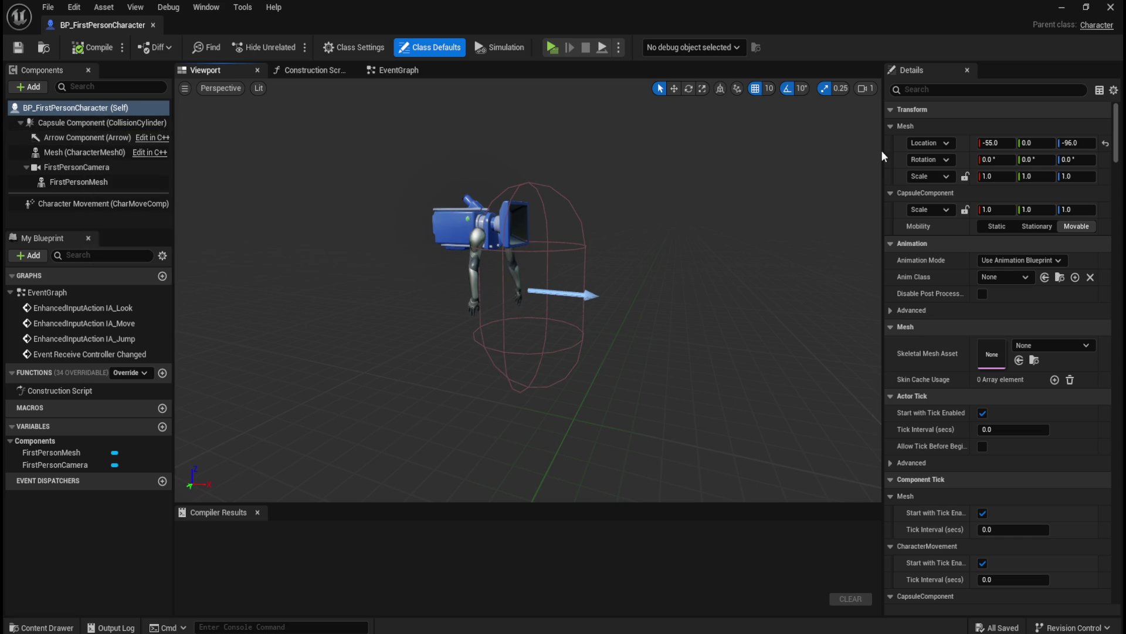
{"action": "left_click", "coordinate": [1106, 144]}
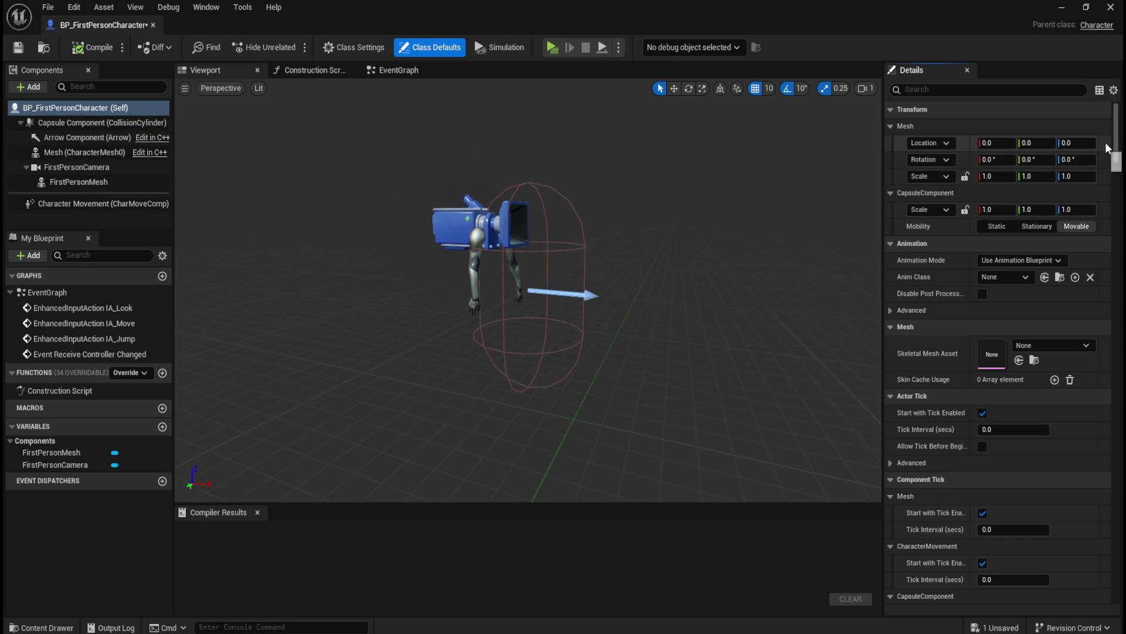
{"action": "key", "text": "ctrl+z"}
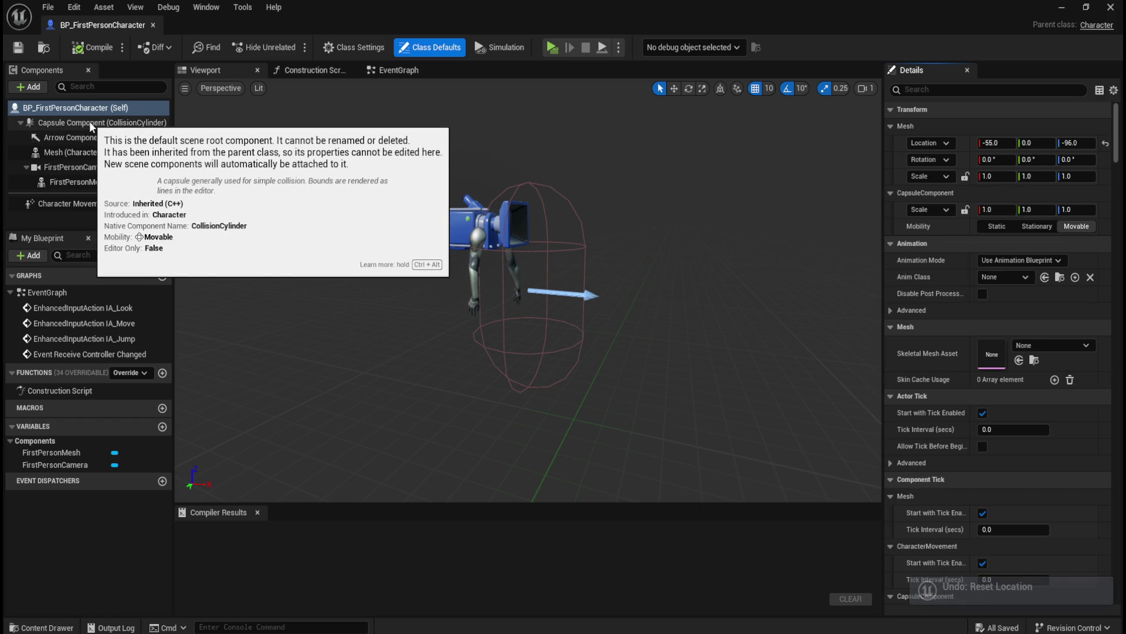
{"action": "left_click", "coordinate": [86, 152]}
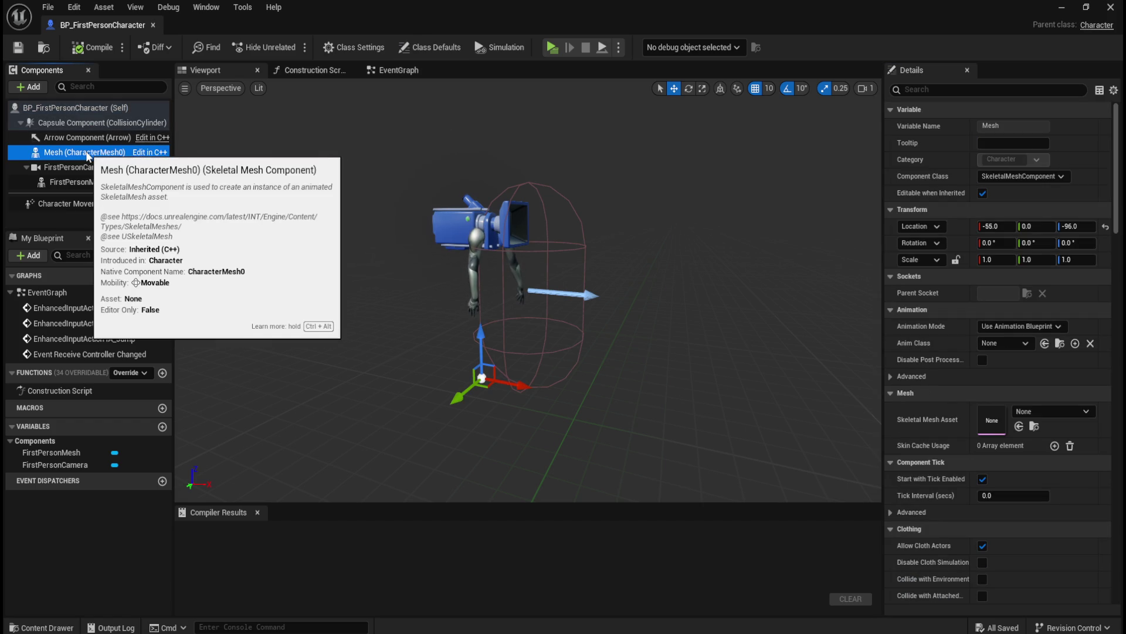
{"action": "left_click", "coordinate": [995, 226]}
{"action": "type", "text": "-40"}
{"action": "key", "text": "Return"}
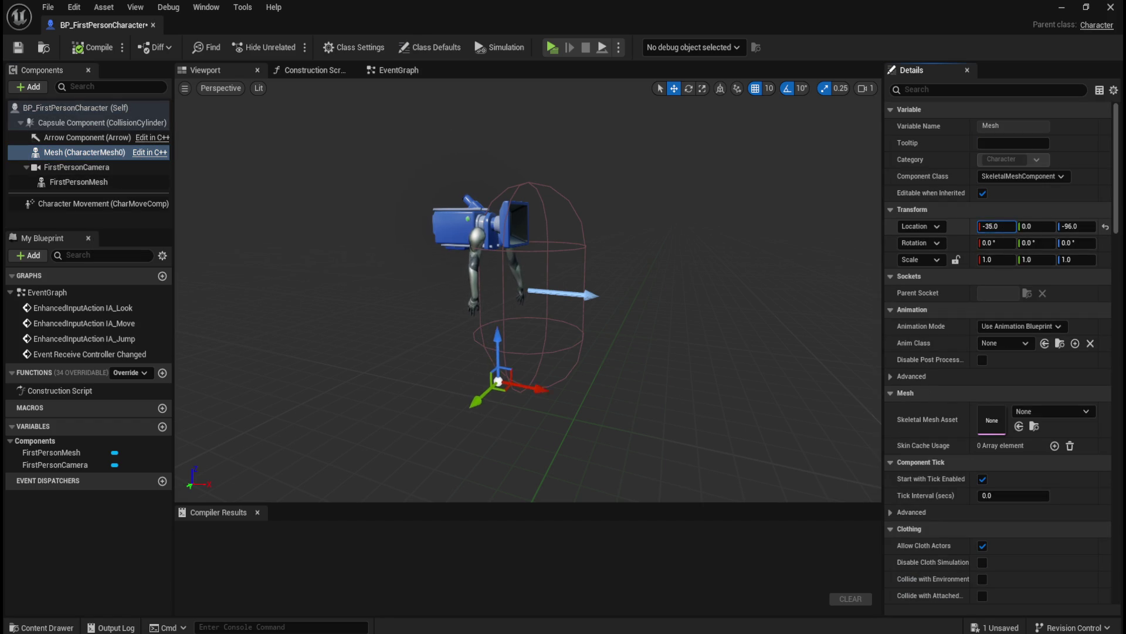
{"action": "key", "text": "ctrl+z"}
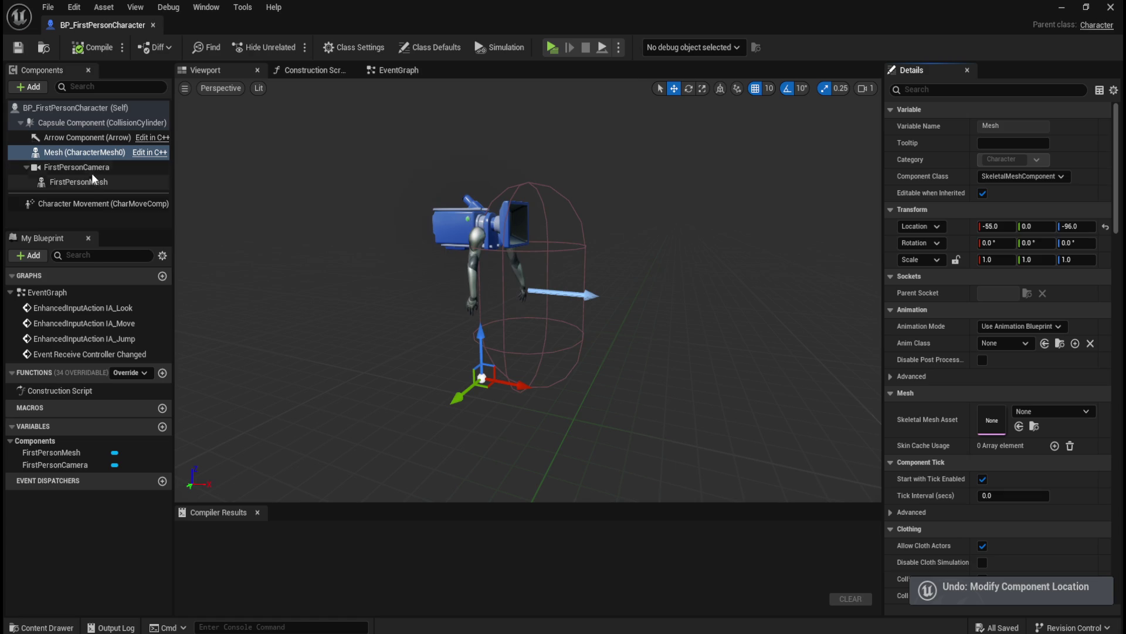
Try moving the FirstPersonMesh arms forward, undo it, and dock the blueprint beside SpaceStation.
{"action": "left_click", "coordinate": [91, 181]}
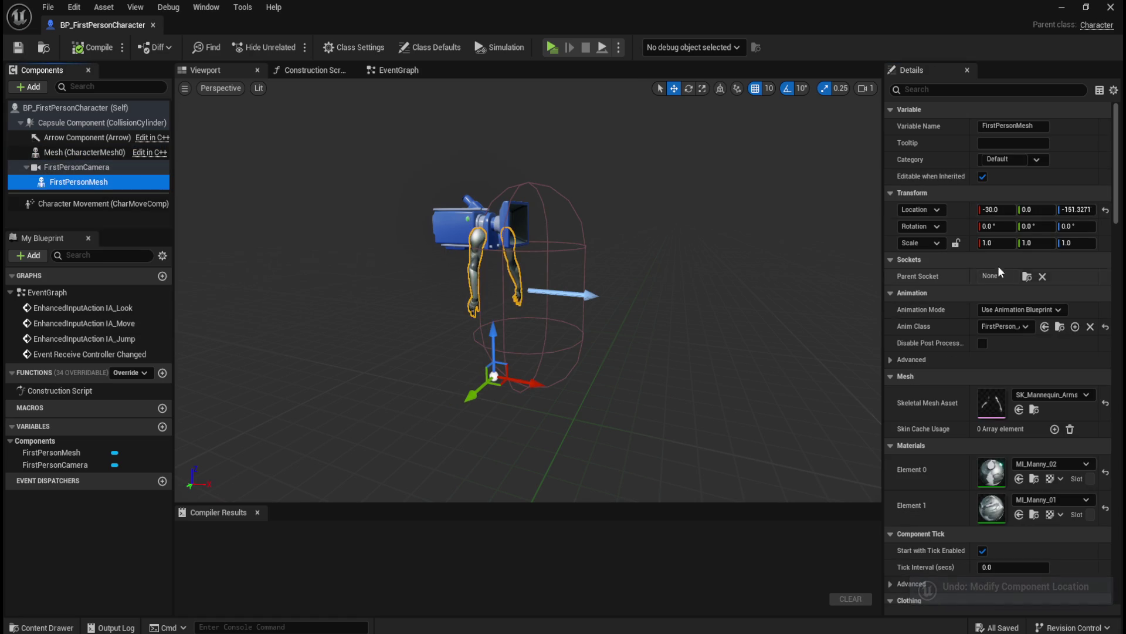
{"action": "left_click_drag", "start_coordinate": [525, 382], "coordinate": [628, 233]}
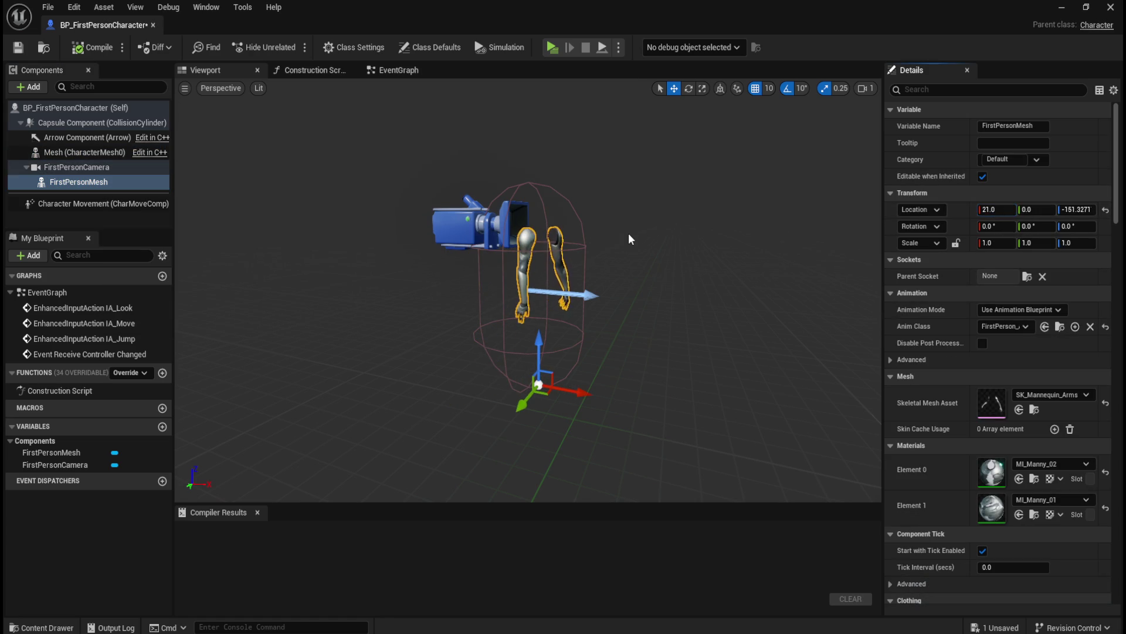
{"action": "key", "text": "ctrl+z"}
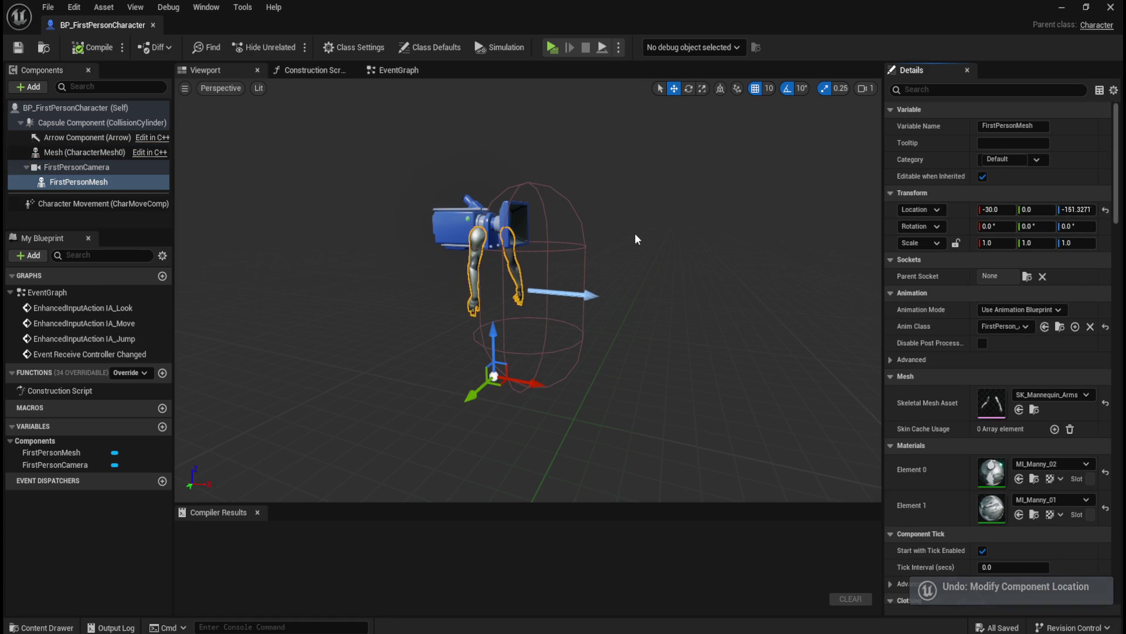
{"action": "mouse_move", "coordinate": [153, 23]}
{"action": "left_mouse_down"}
{"action": "mouse_move", "coordinate": [128, 23]}
{"action": "mouse_move", "coordinate": [256, 56]}
{"action": "mouse_move", "coordinate": [287, 22]}
{"action": "left_mouse_up"}
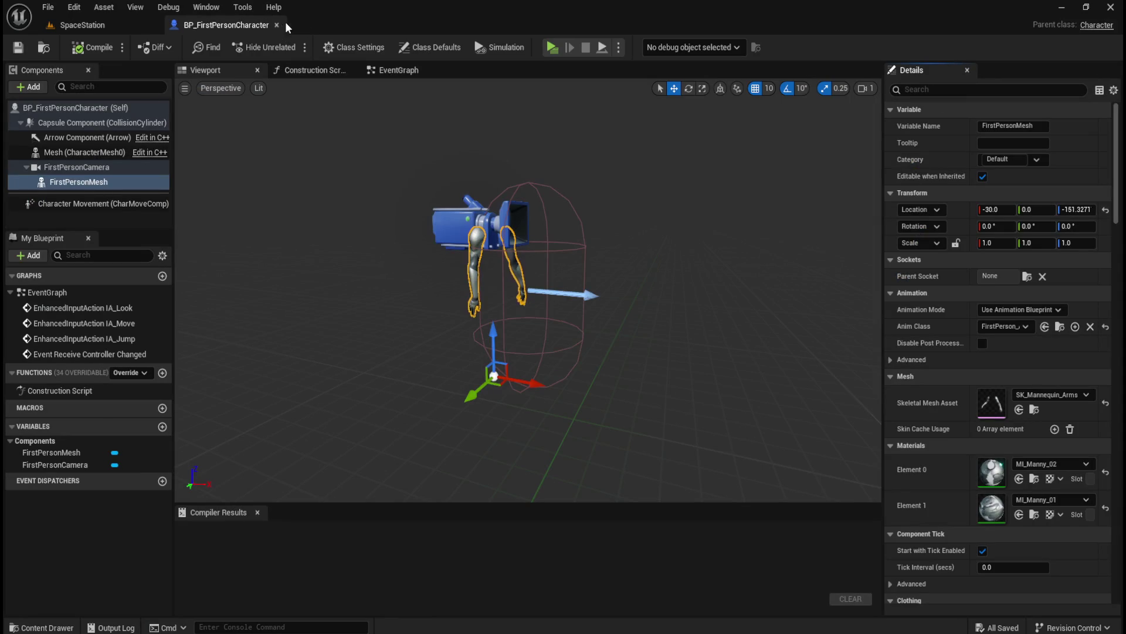
Close the blueprint tab and take a copy of BP_FirstPersonCharacter from its Blueprints folder.
{"action": "left_click", "coordinate": [276, 25]}
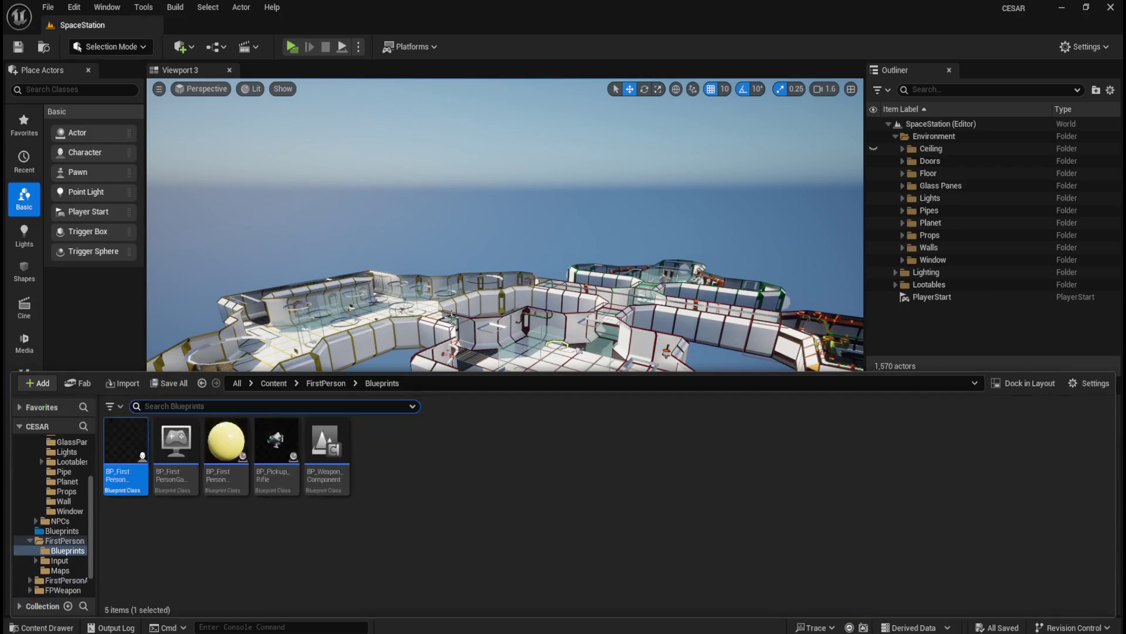
{"action": "right_click", "coordinate": [120, 464]}
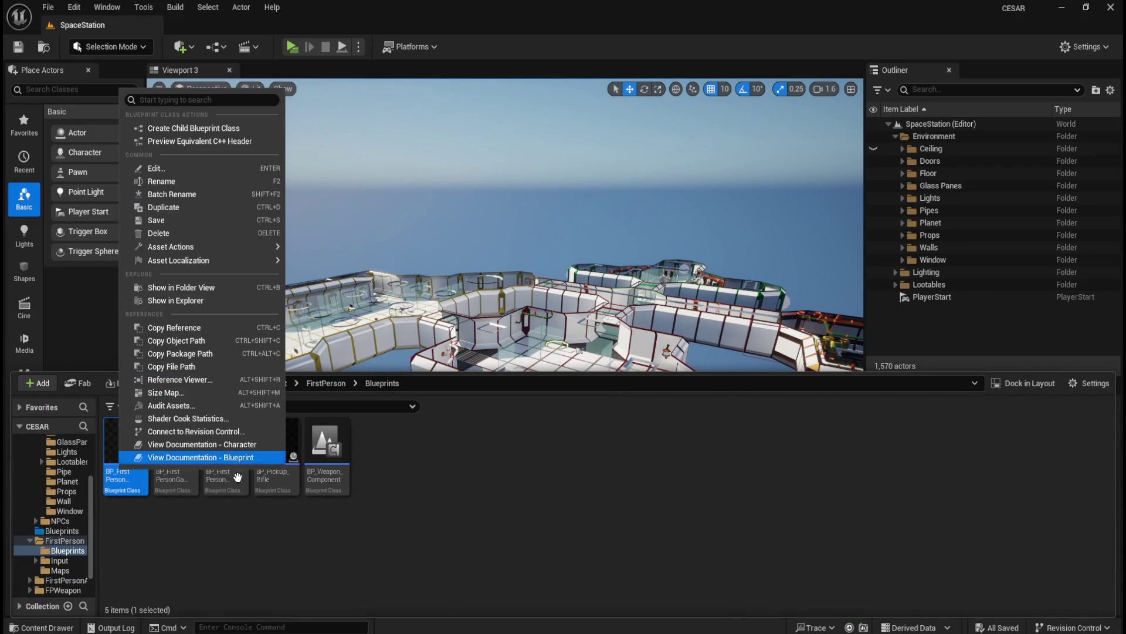
{"action": "left_click", "coordinate": [209, 540]}
{"action": "mouse_move", "coordinate": [124, 463]}
{"action": "left_mouse_down"}
{"action": "mouse_move", "coordinate": [126, 525]}
{"action": "mouse_move", "coordinate": [77, 564]}
{"action": "mouse_move", "coordinate": [64, 559]}
{"action": "mouse_move", "coordinate": [124, 482]}
{"action": "left_mouse_up"}
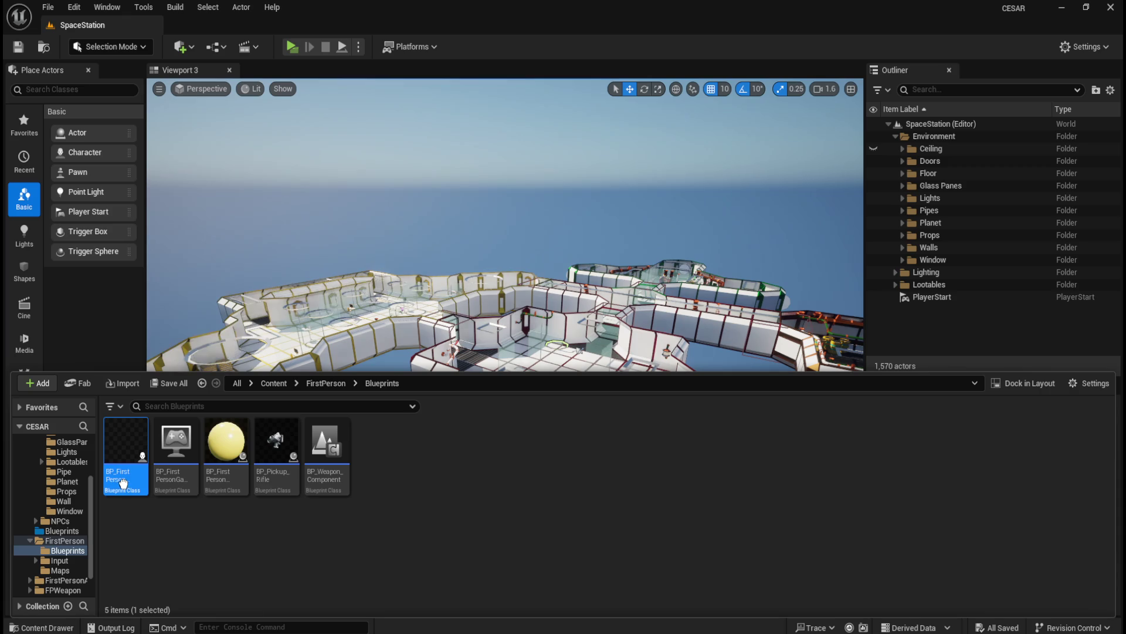
{"action": "right_click", "coordinate": [130, 483]}
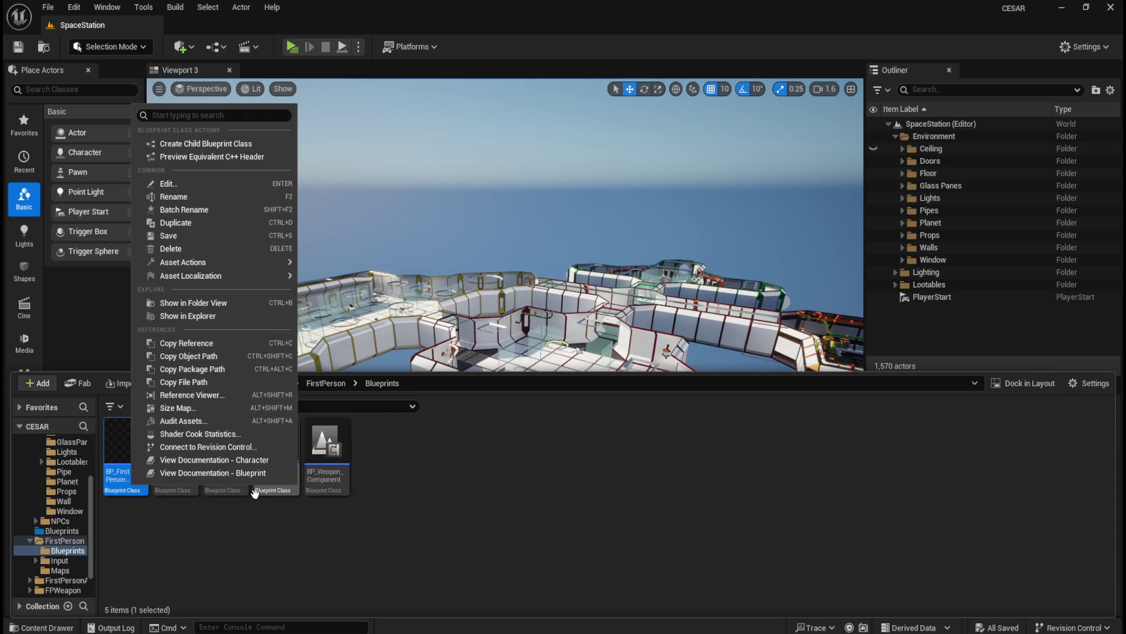
{"action": "left_click", "coordinate": [201, 548]}
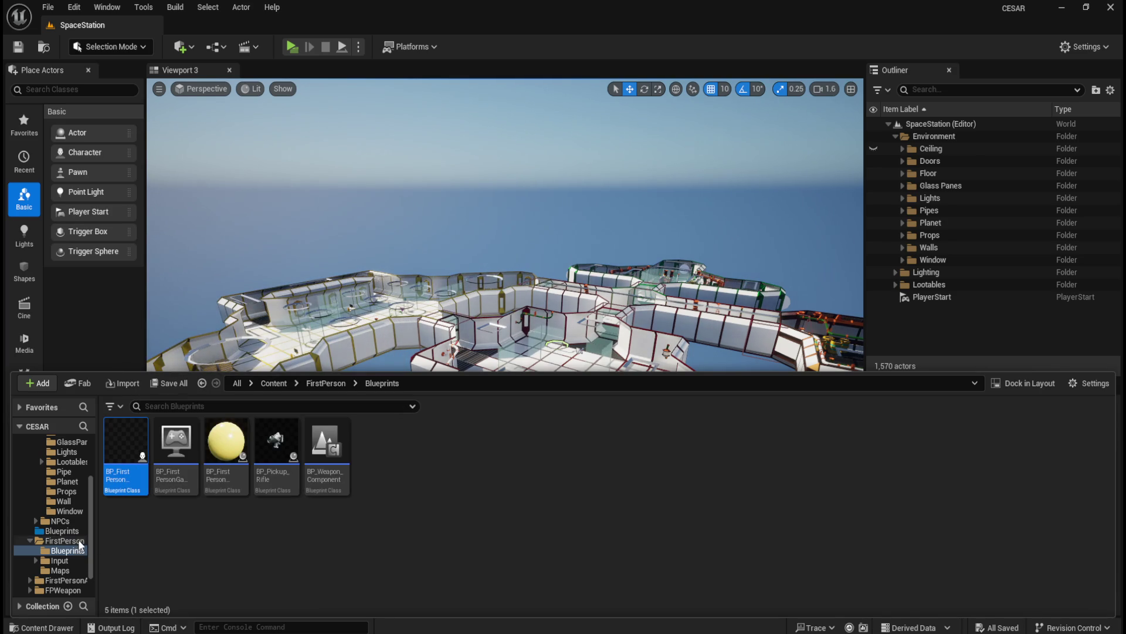
Paste the copy into the AI folder and select the new BP_FirstPersonCharacter there.
{"action": "scroll", "coordinate": [72, 488], "scroll_direction": "up", "scroll_amount": 2}
{"action": "left_click", "coordinate": [63, 444]}
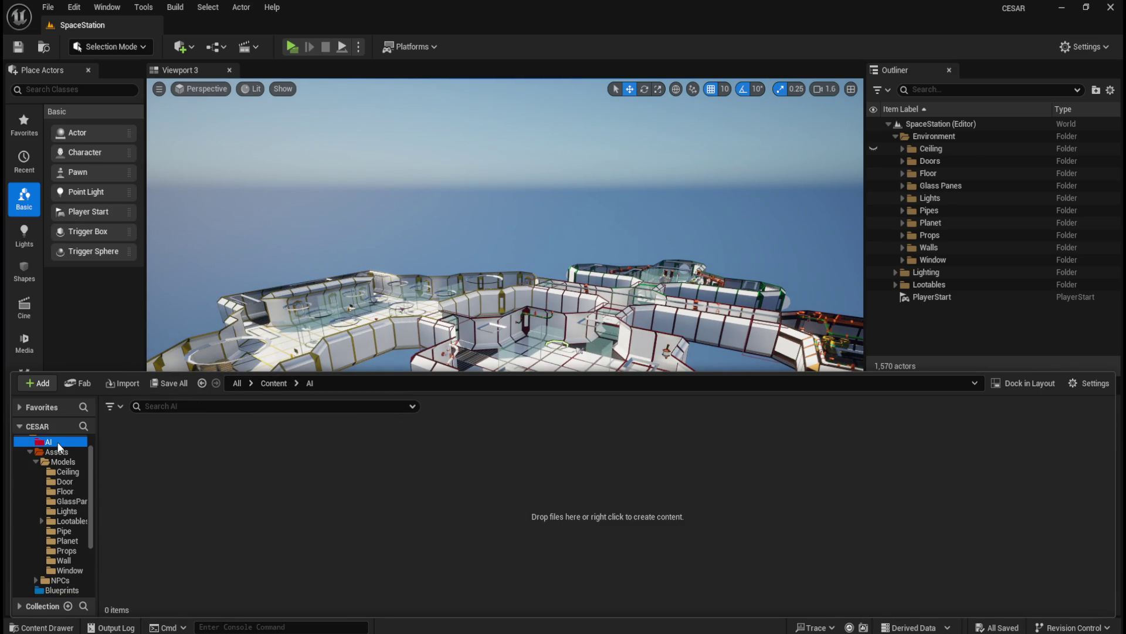
{"action": "key", "text": "ctrl+v"}
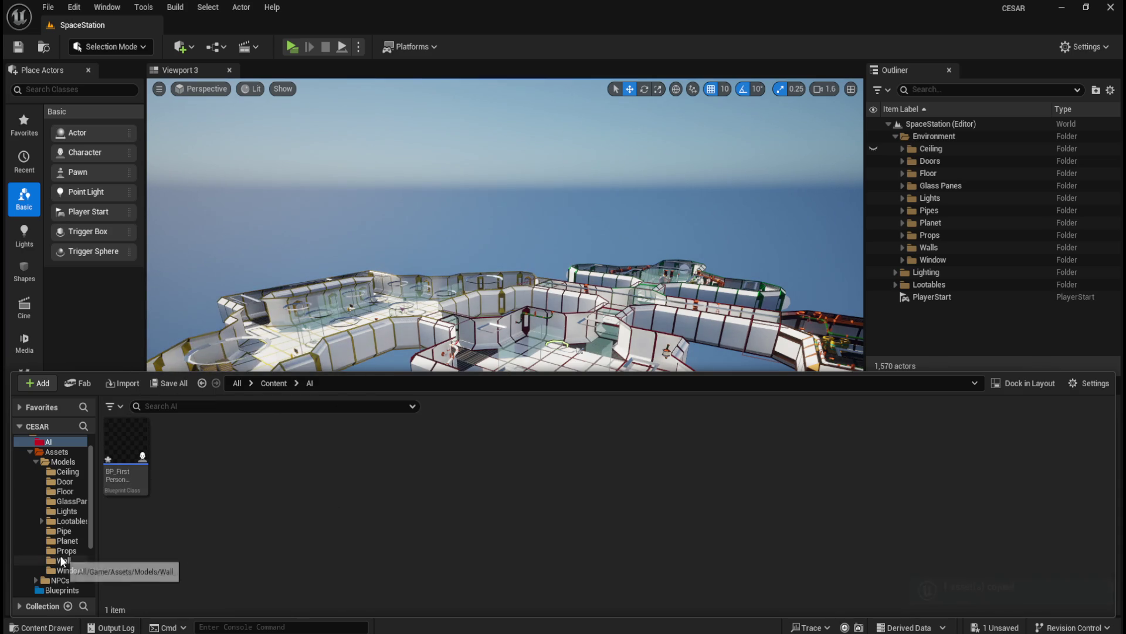
{"action": "scroll", "coordinate": [60, 552], "scroll_direction": "down", "scroll_amount": 2}
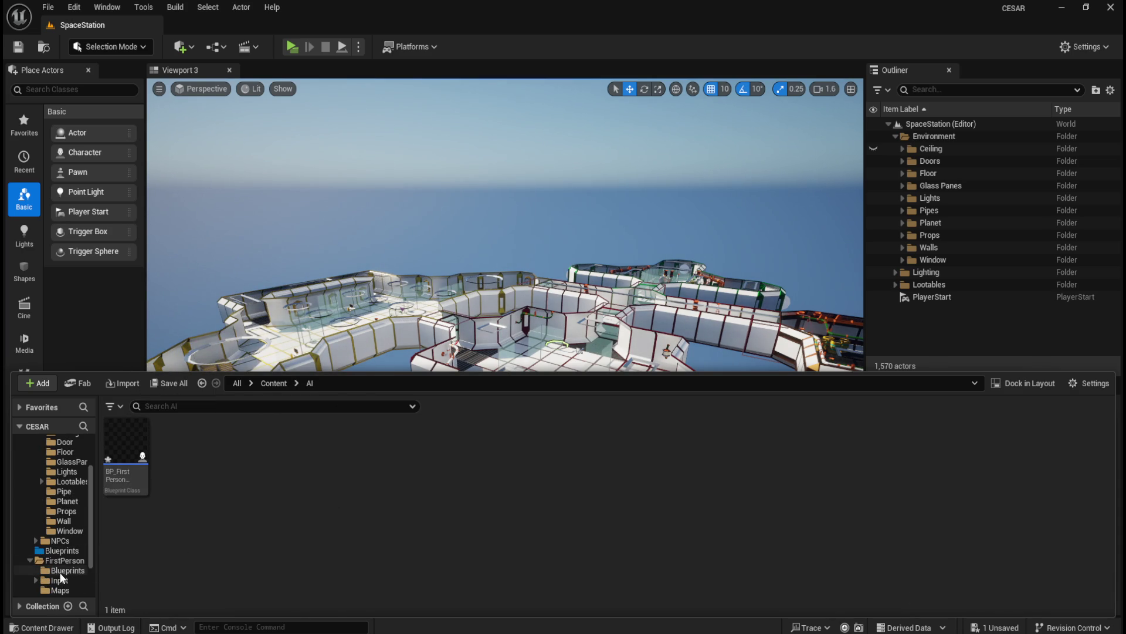
{"action": "left_click", "coordinate": [65, 569]}
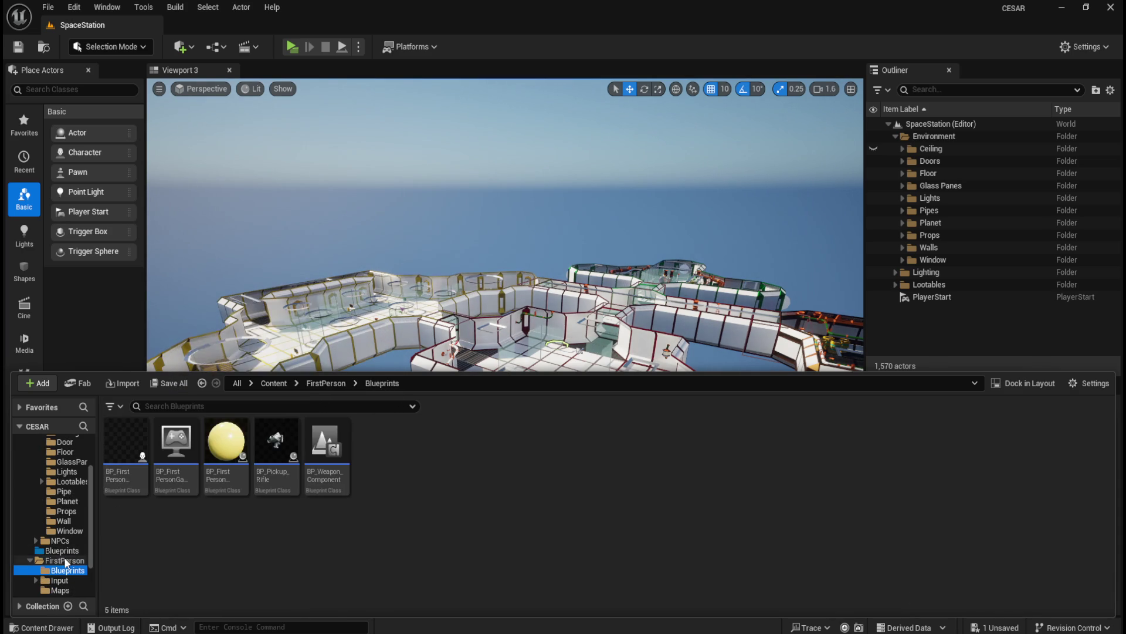
{"action": "scroll", "coordinate": [65, 528], "scroll_direction": "up", "scroll_amount": 2}
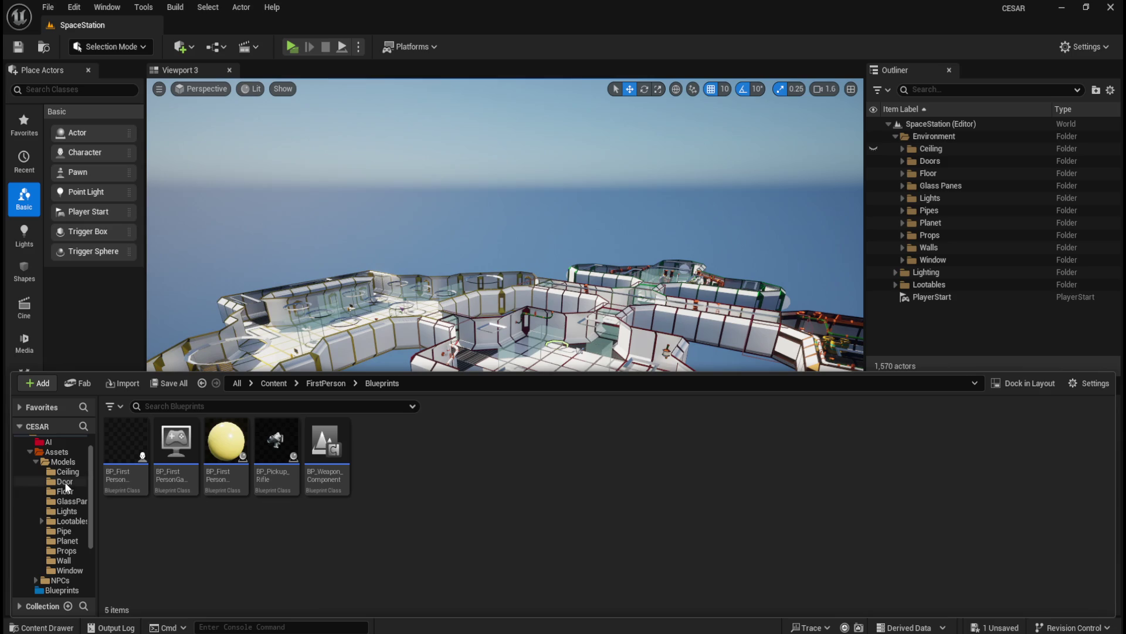
{"action": "left_click", "coordinate": [64, 442]}
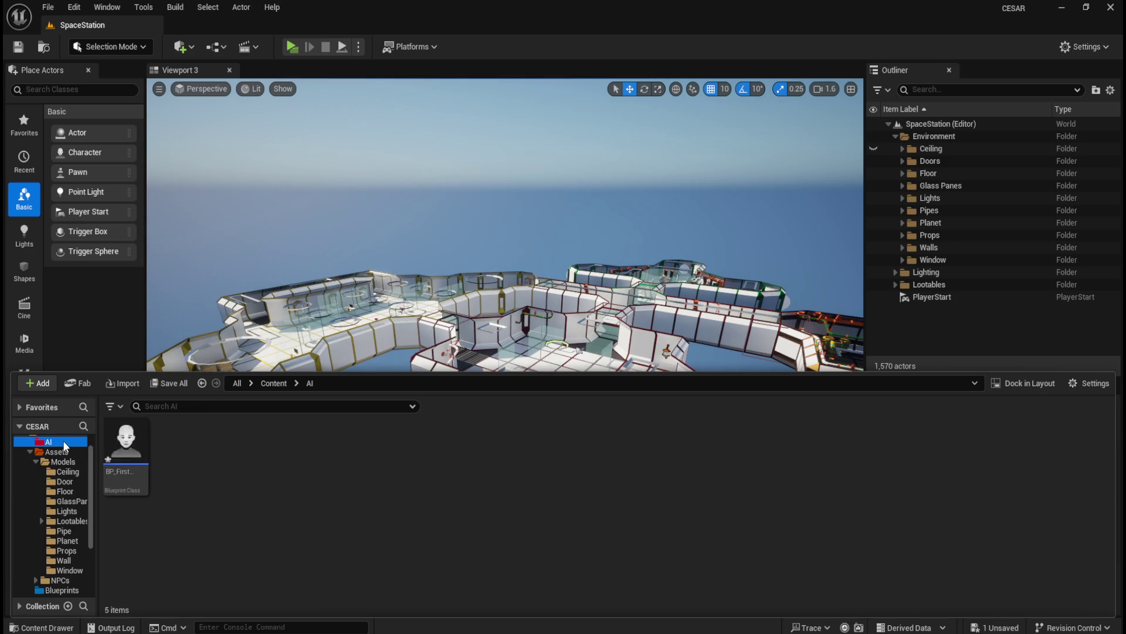
{"action": "left_click", "coordinate": [131, 486]}
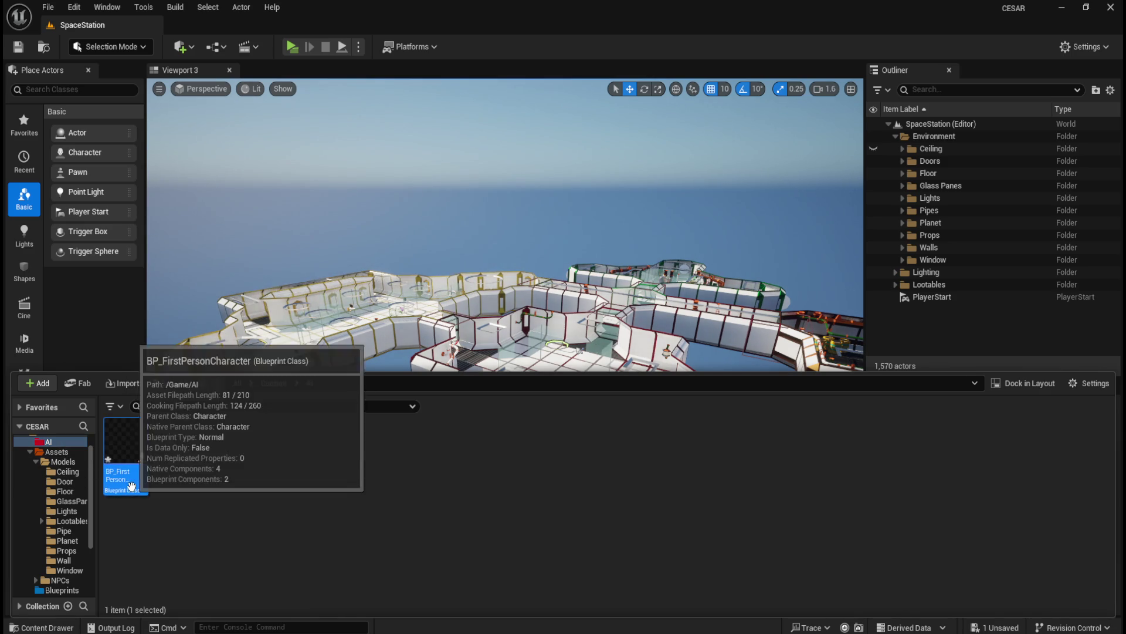
{"action": "left_click", "coordinate": [65, 443]}
{"action": "left_click", "coordinate": [134, 484]}
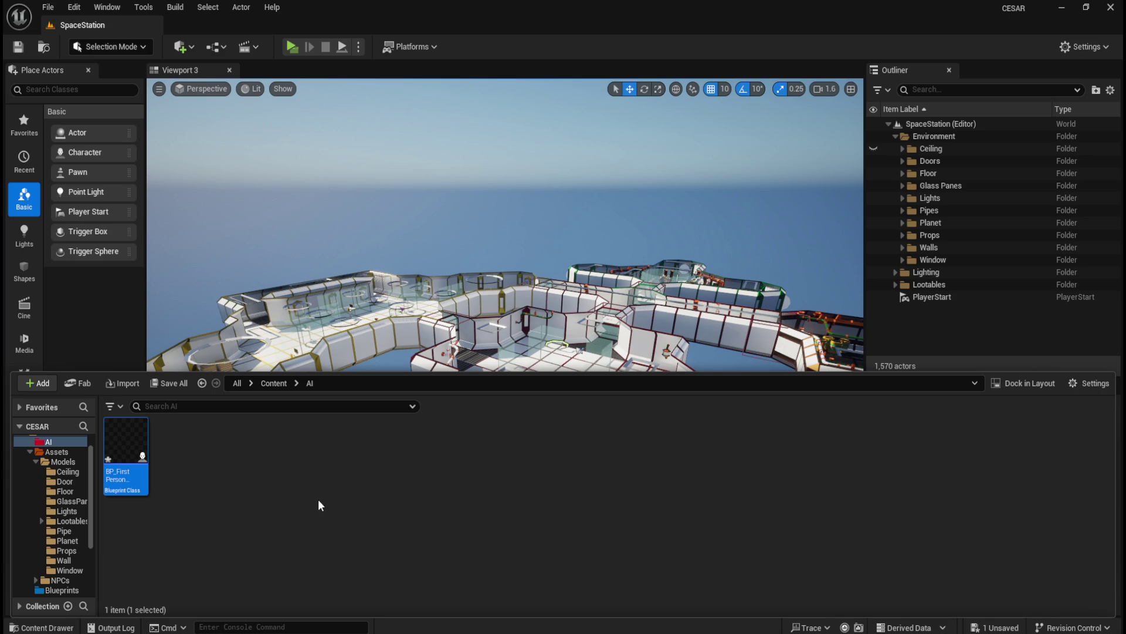
{"action": "mouse_move", "coordinate": [120, 466]}
{"action": "left_click", "coordinate": [195, 471]}
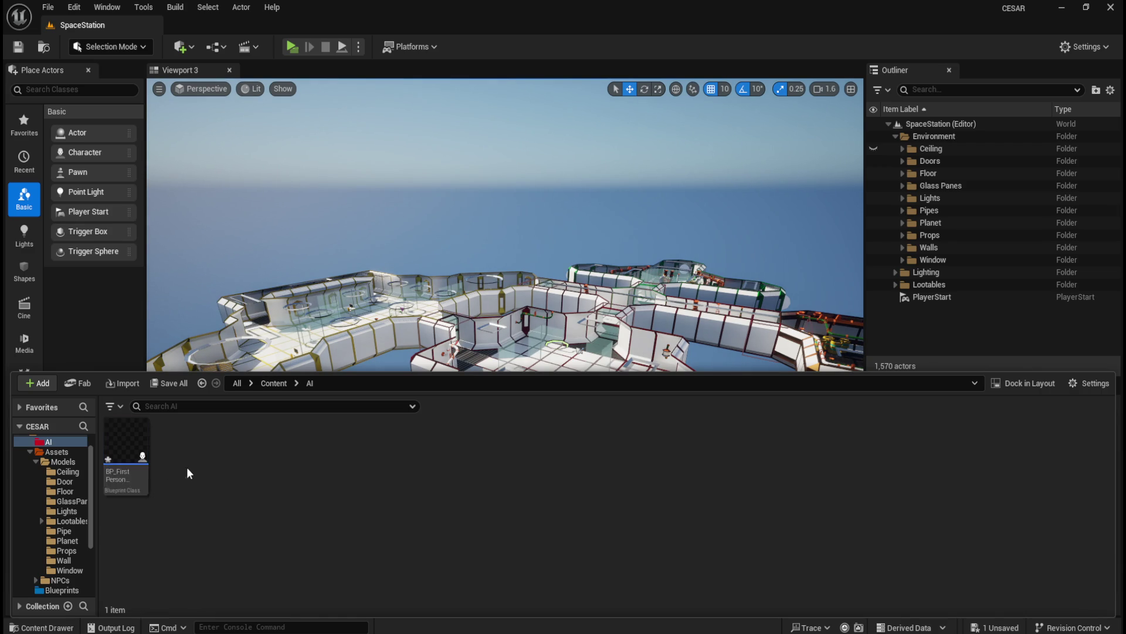
{"action": "left_click", "coordinate": [119, 466]}
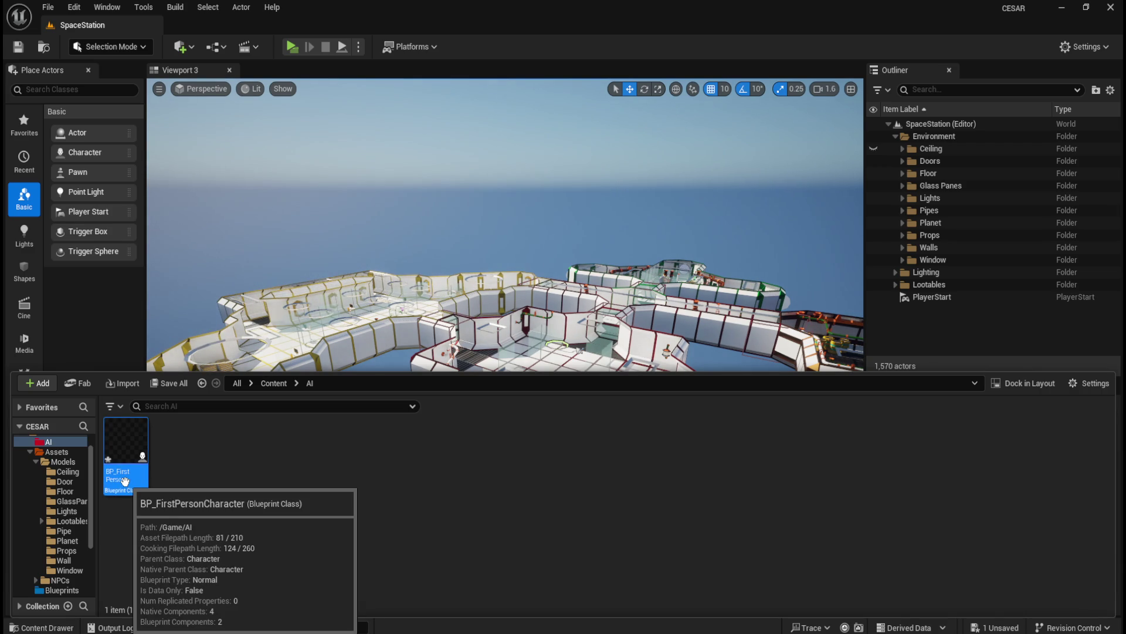
{"action": "double_click", "coordinate": [124, 481]}
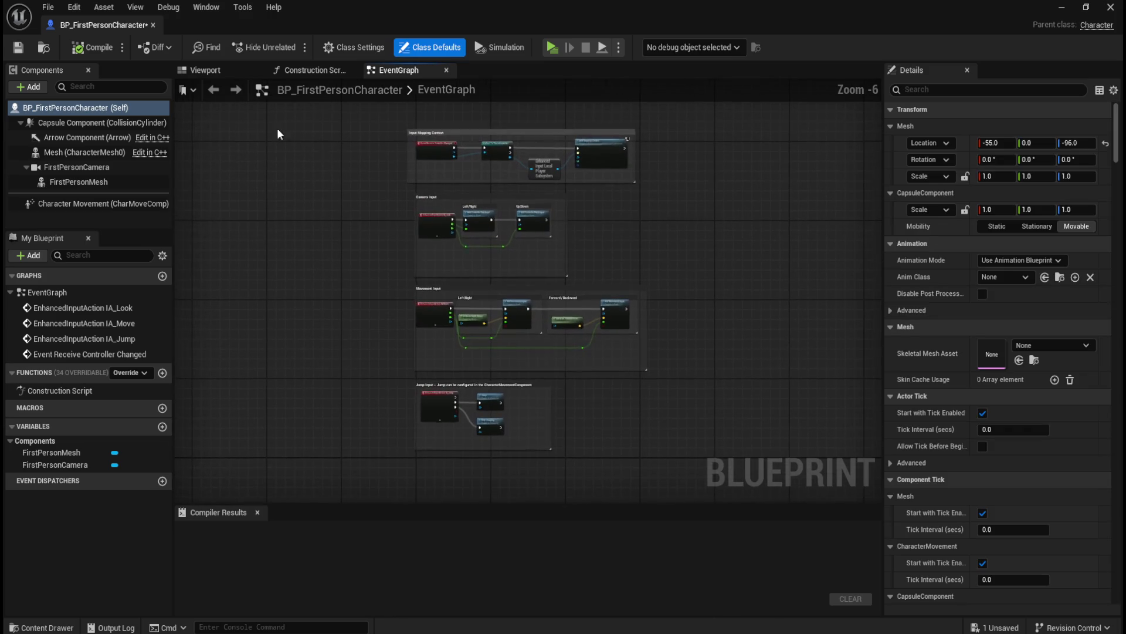
{"action": "left_click", "coordinate": [154, 25]}
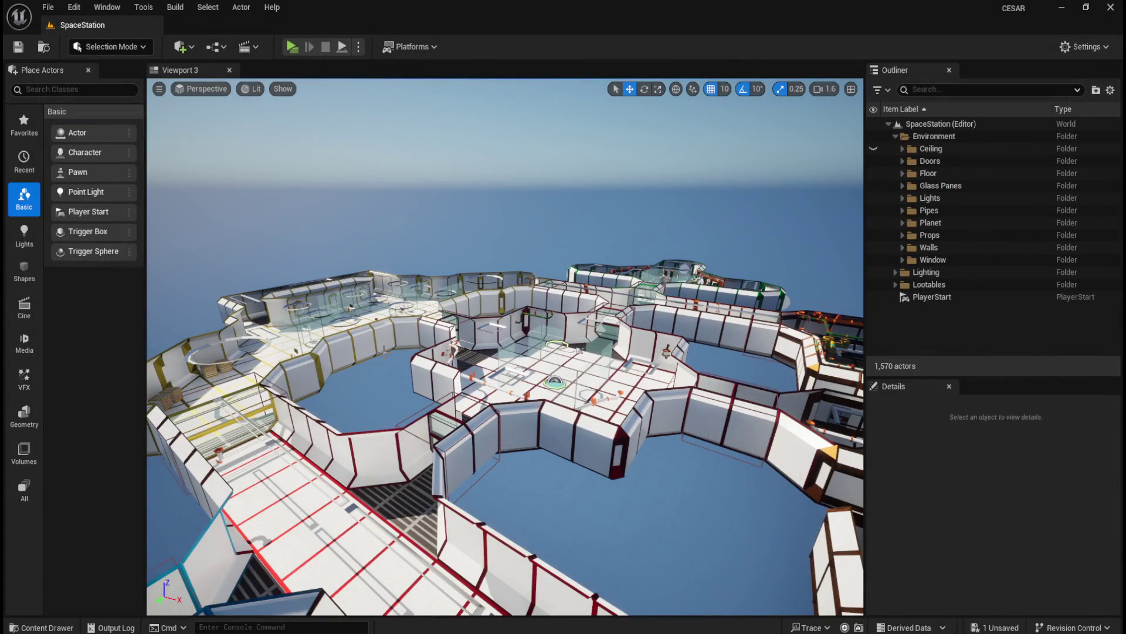
{"action": "key", "text": "ctrl+space"}
{"action": "left_click", "coordinate": [246, 480]}
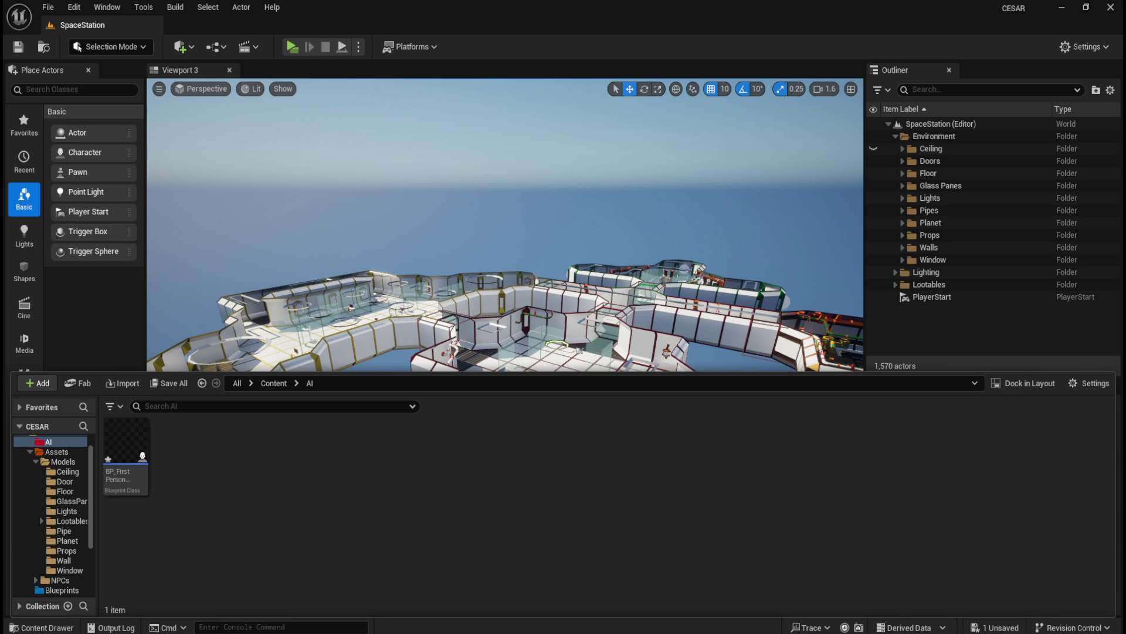
Create a new Blueprint class in the AI folder with AIController, found via 'aicontrol', as parent.
{"action": "mouse_move", "coordinate": [129, 474]}
{"action": "right_click", "coordinate": [354, 515]}
{"action": "mouse_move", "coordinate": [372, 435]}
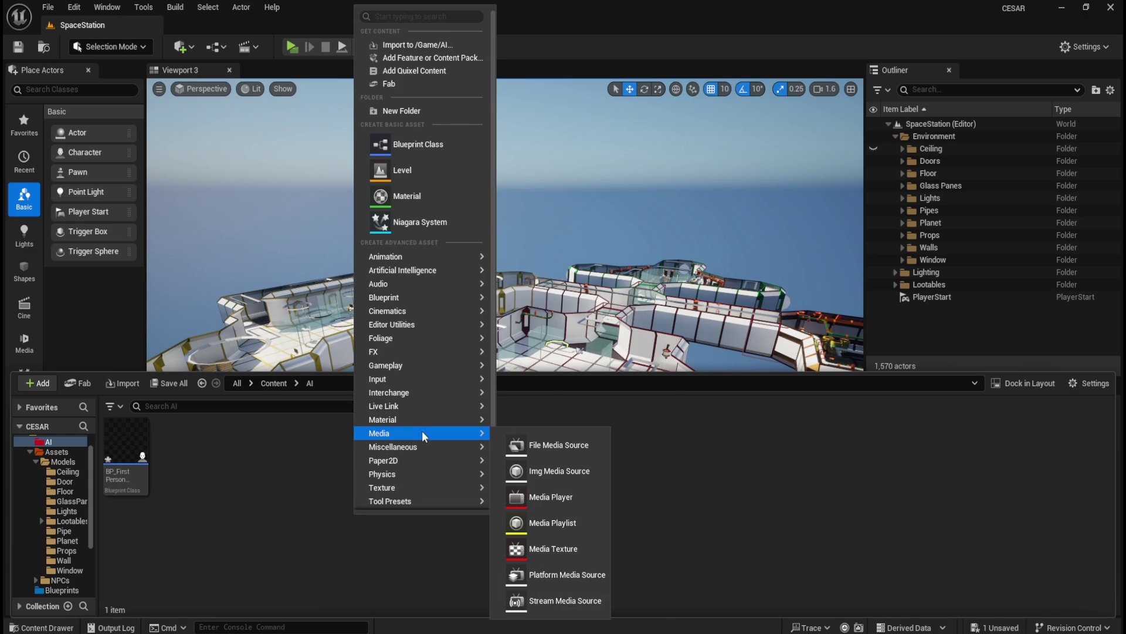
{"action": "mouse_move", "coordinate": [429, 445]}
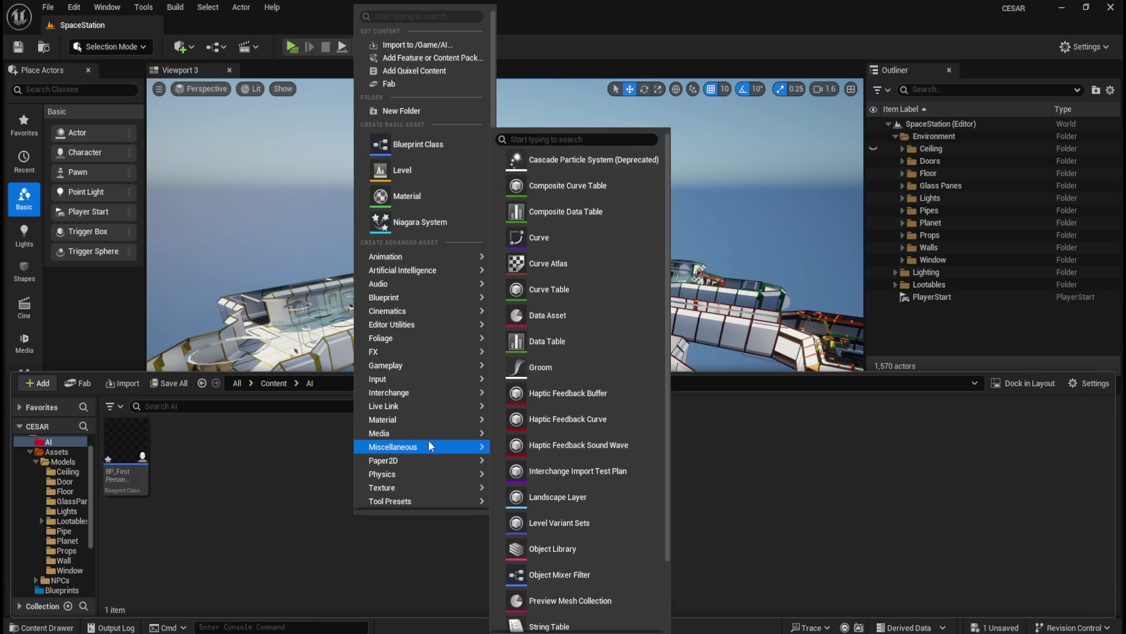
{"action": "mouse_move", "coordinate": [435, 399]}
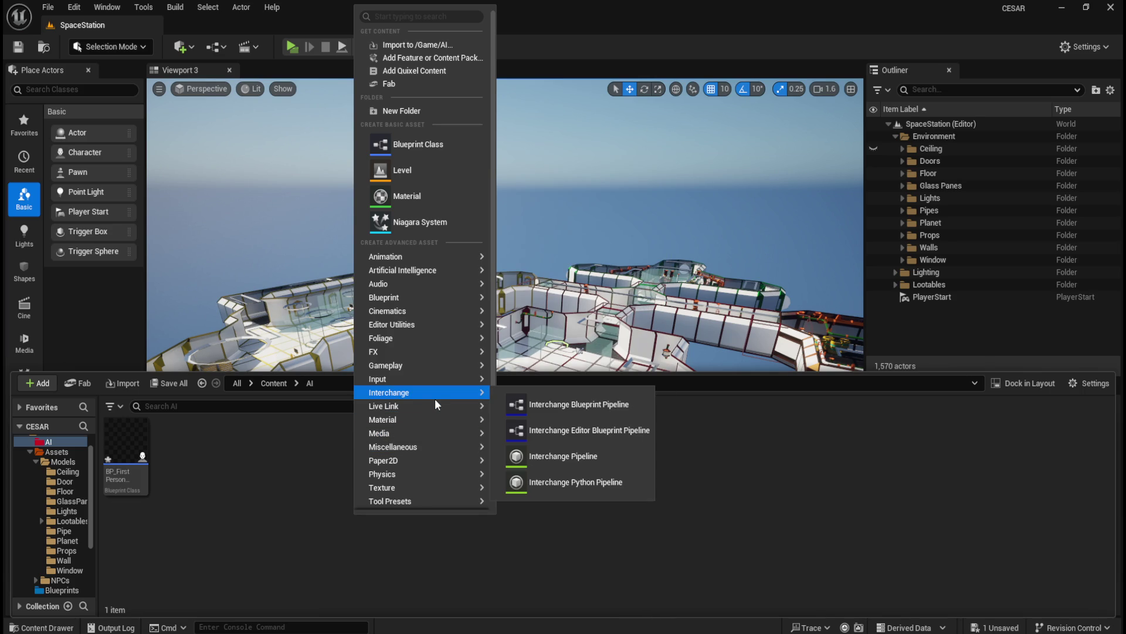
{"action": "mouse_move", "coordinate": [419, 271]}
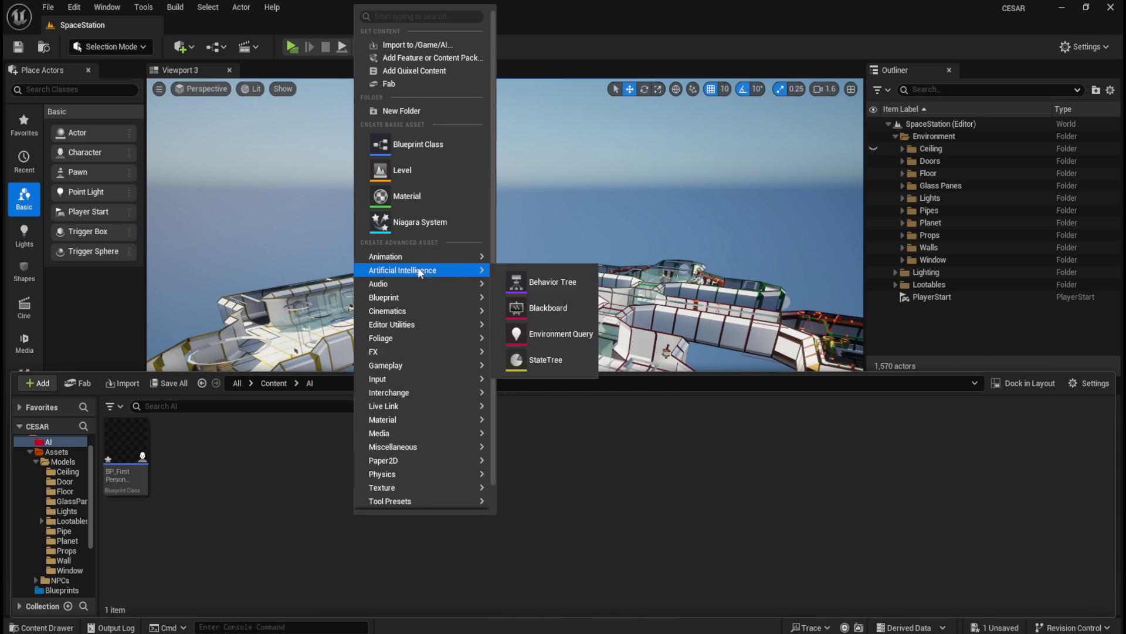
{"action": "left_click", "coordinate": [440, 150]}
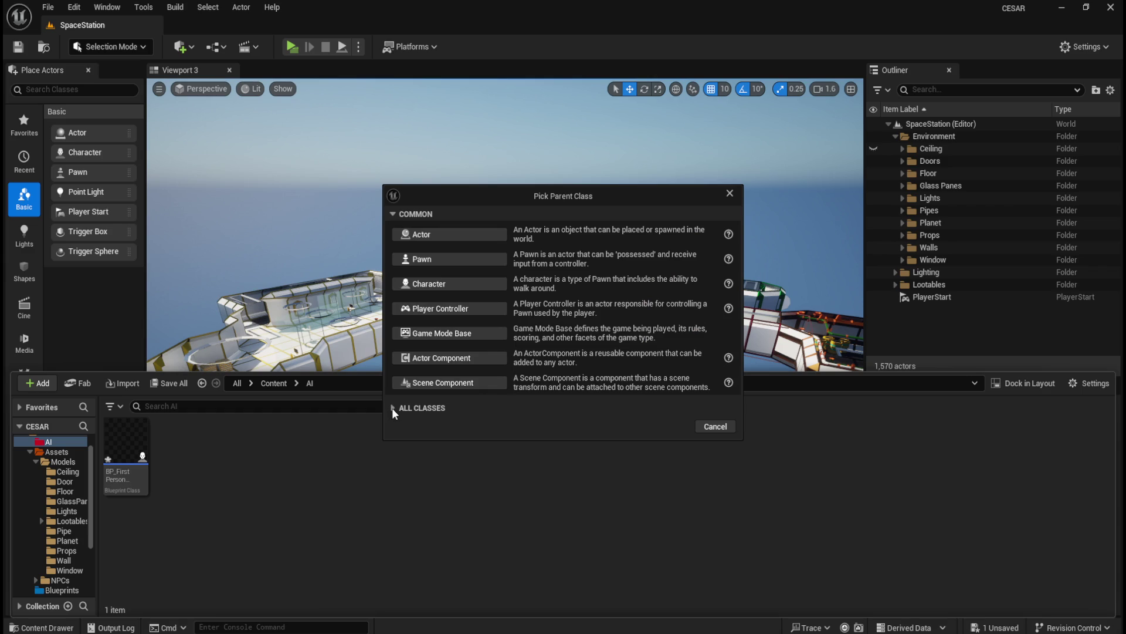
{"action": "left_click", "coordinate": [393, 408]}
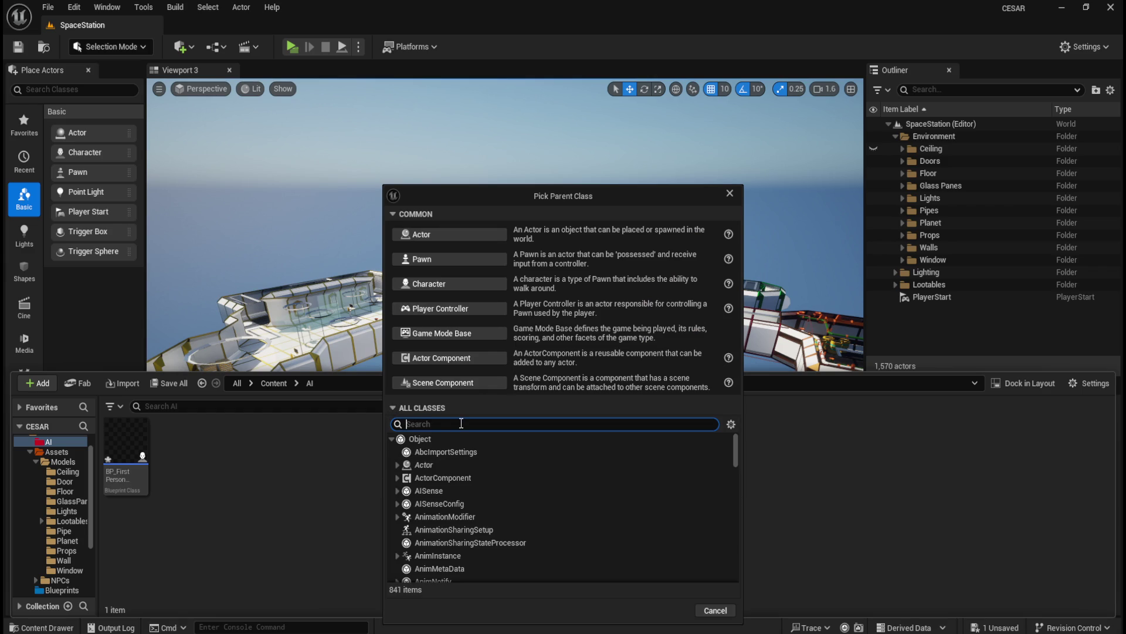
{"action": "type", "text": "aic"}
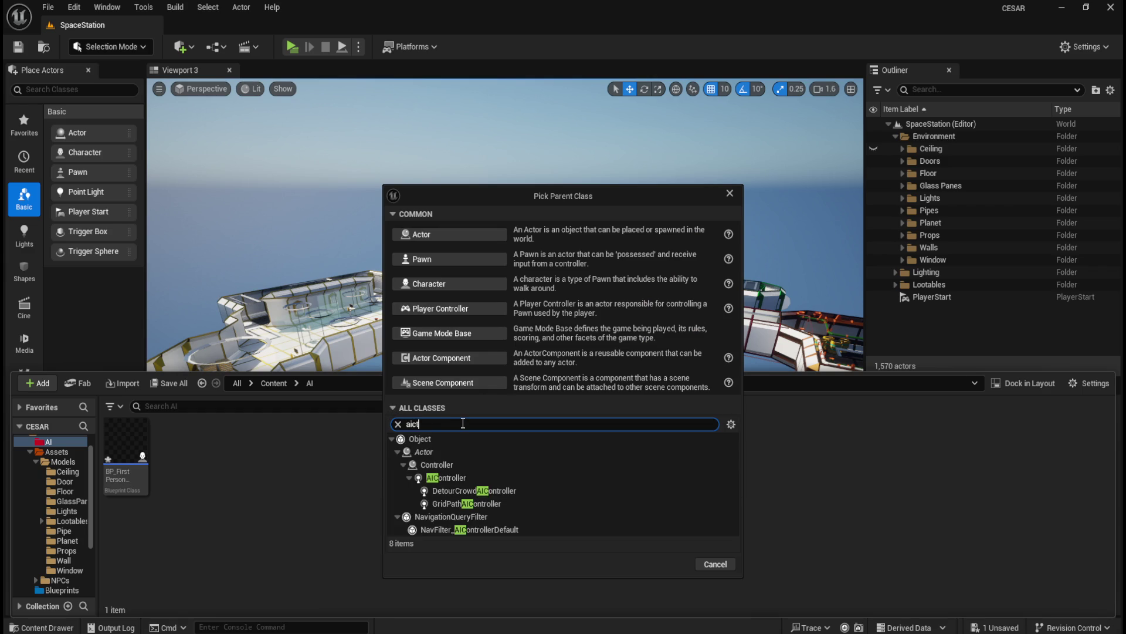
{"action": "type", "text": "ontrol"}
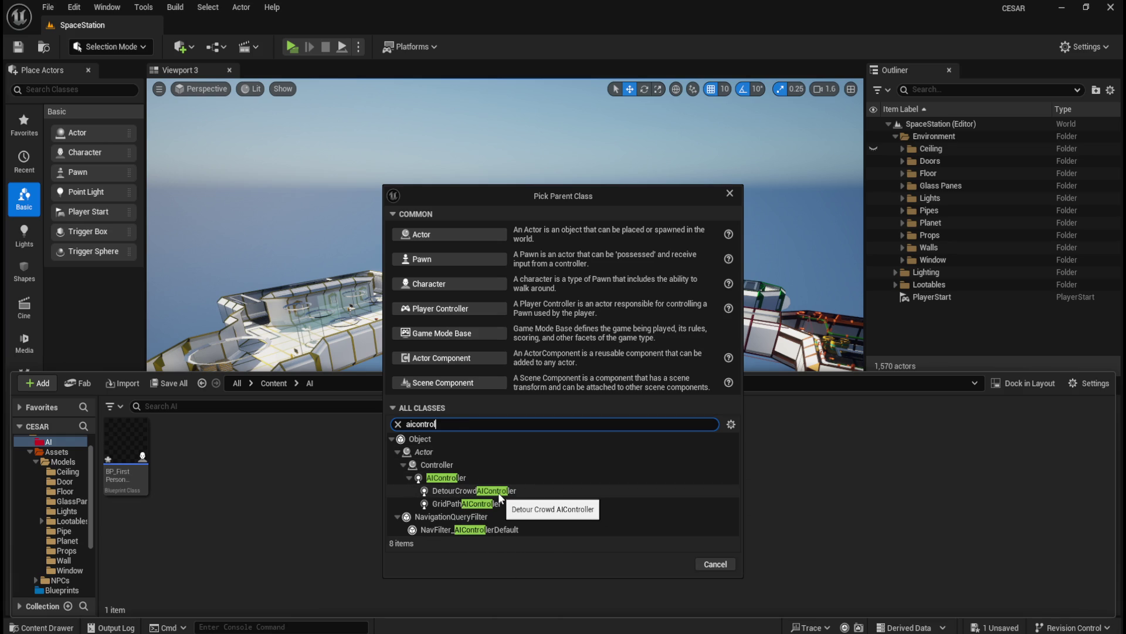
{"action": "left_click", "coordinate": [452, 478]}
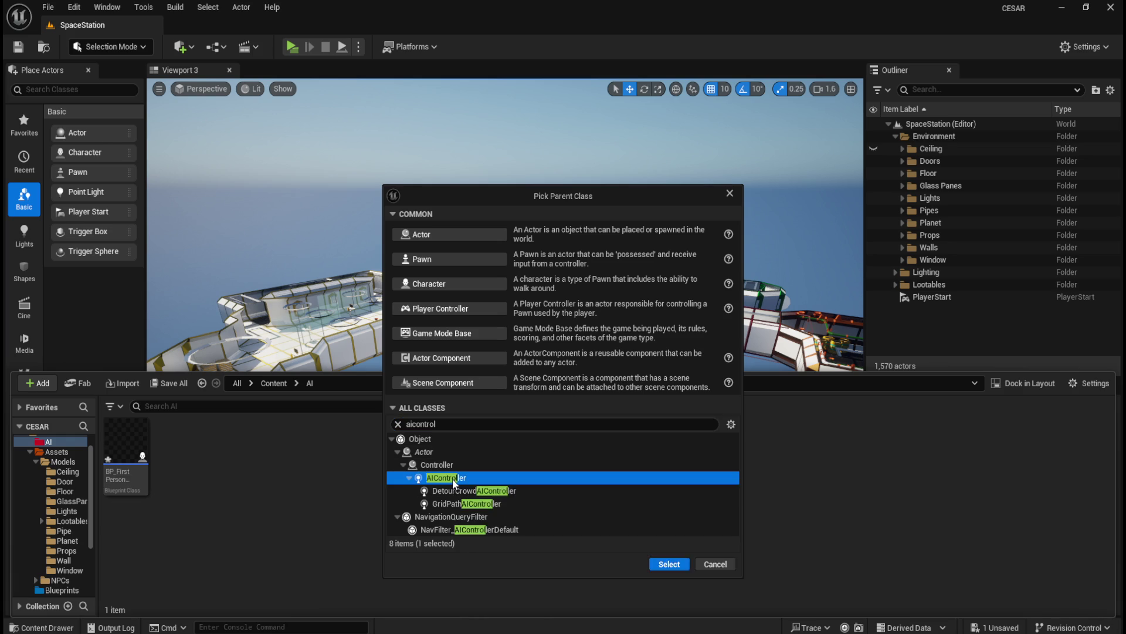
{"action": "left_click", "coordinate": [669, 564]}
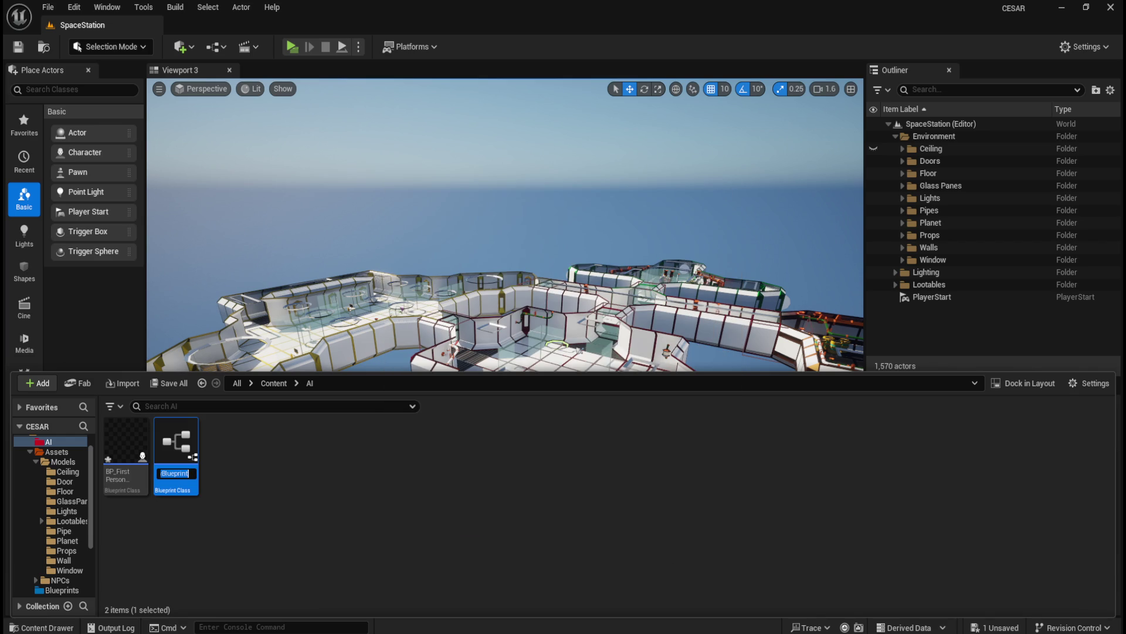
Name the new blueprint Enemy_Controller and rename the copied character to BP_Enemy_Character.
{"action": "type", "text": "Enemy"}
{"action": "type", "text": "_"}
{"action": "type", "text": "Controller"}
{"action": "key", "text": "Return"}
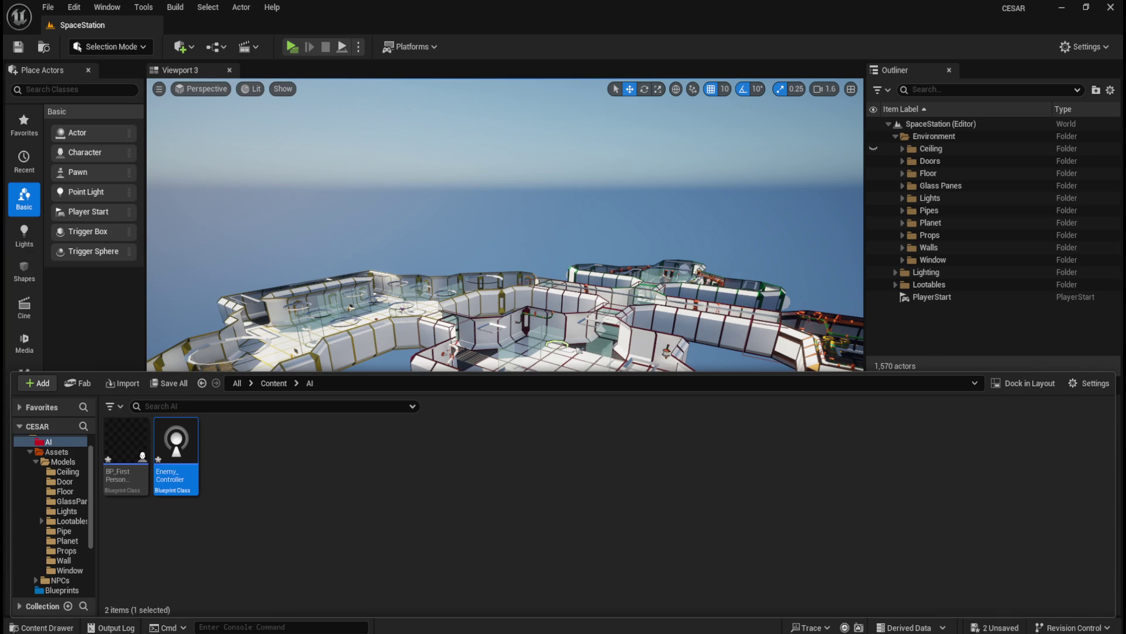
{"action": "left_click", "coordinate": [127, 480]}
{"action": "key", "text": "F2"}
{"action": "type", "text": "BP_"}
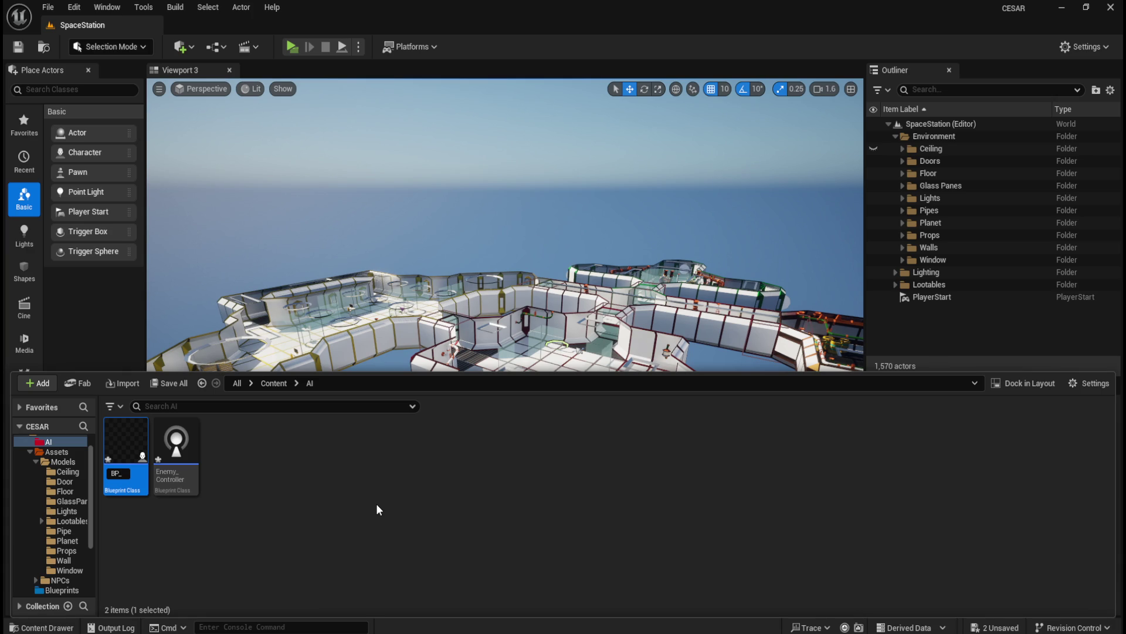
{"action": "type", "text": "E"}
{"action": "type", "text": "nemy"}
{"action": "type", "text": "_Charact"}
{"action": "type", "text": "er"}
{"action": "key", "text": "Return"}
Rename the character to BP_Enemy_Character_A and open it for editing.
{"action": "mouse_move", "coordinate": [127, 485]}
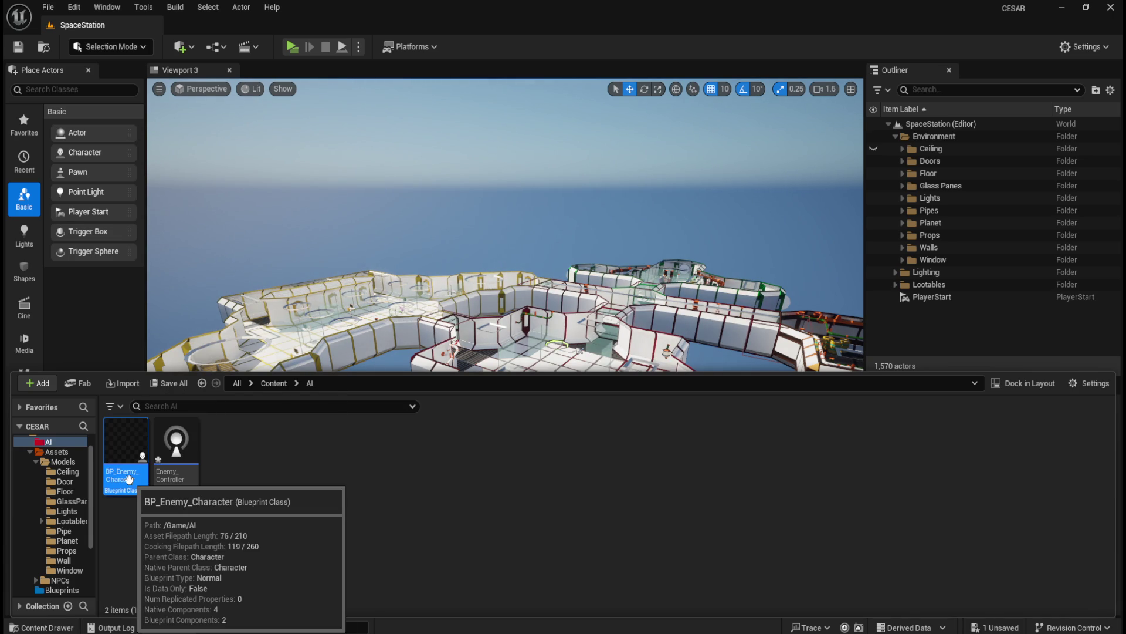
{"action": "left_click", "coordinate": [128, 479]}
{"action": "key", "text": "End"}
{"action": "type", "text": "_A"}
{"action": "key", "text": "Return"}
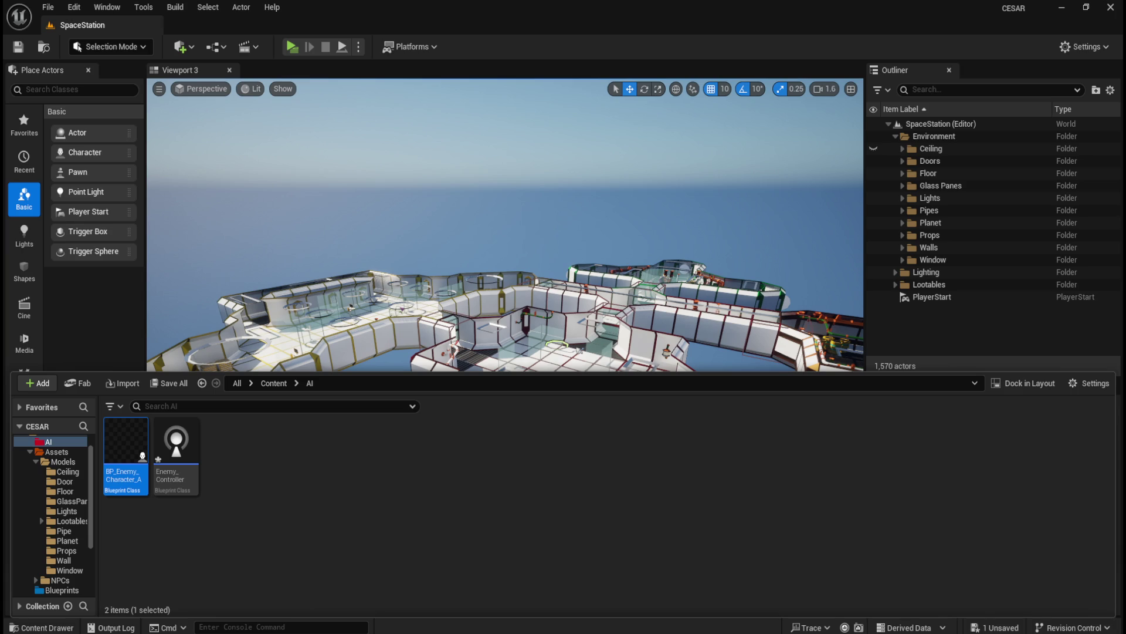
{"action": "left_click", "coordinate": [328, 539]}
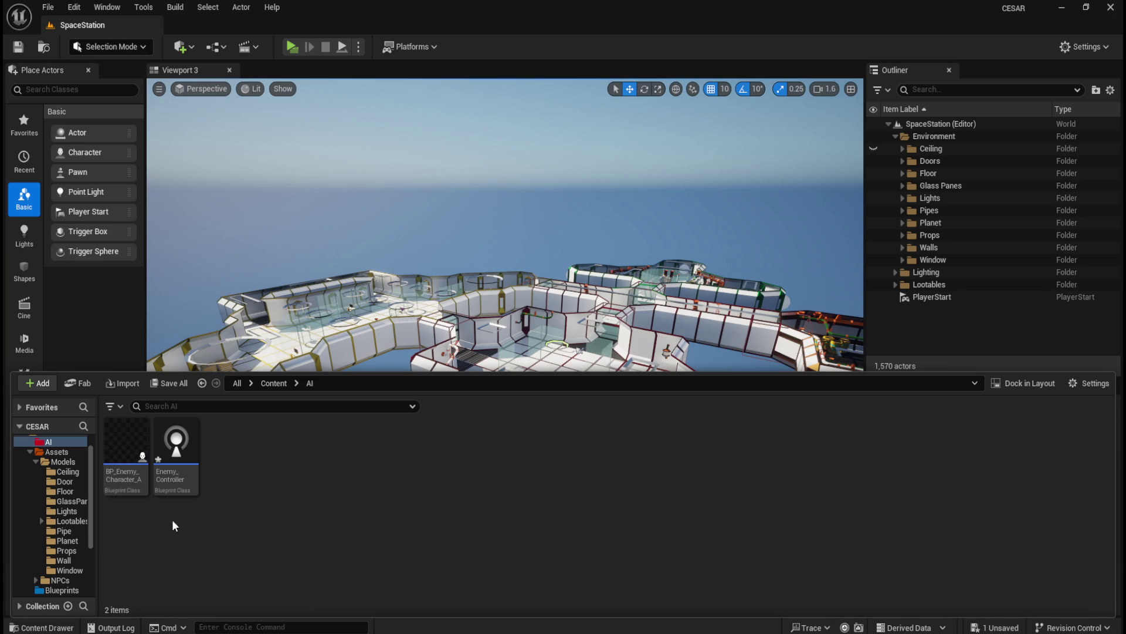
{"action": "double_click", "coordinate": [134, 479]}
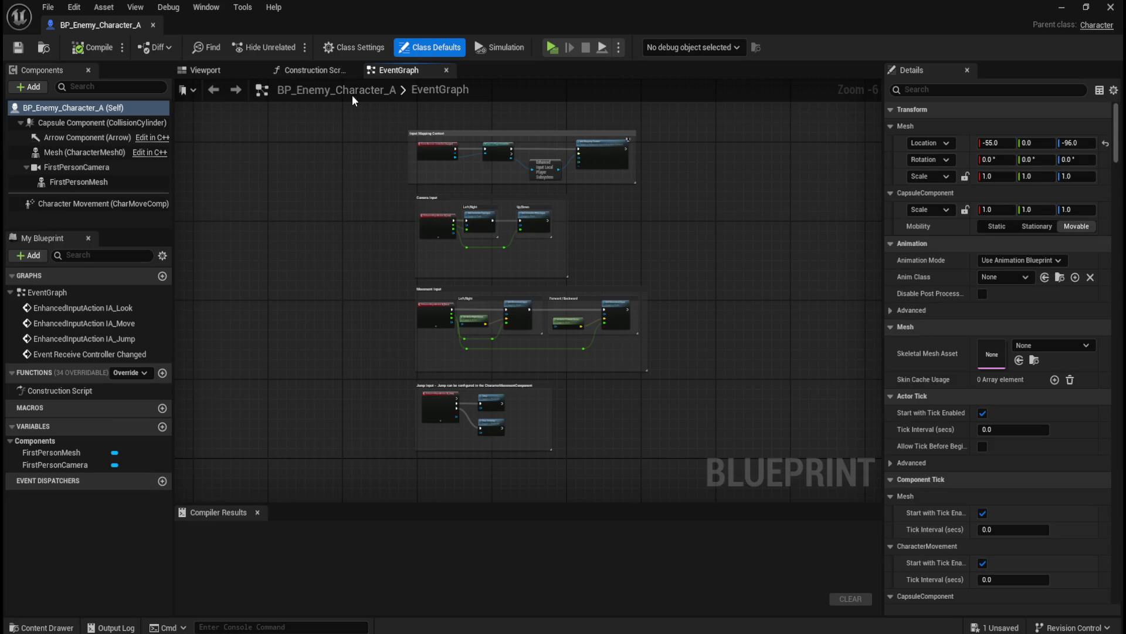
Delete every default input node in BP_Enemy_Character_A's EventGraph, then compile and save.
{"action": "scroll", "coordinate": [360, 235], "scroll_direction": "down", "scroll_amount": 5}
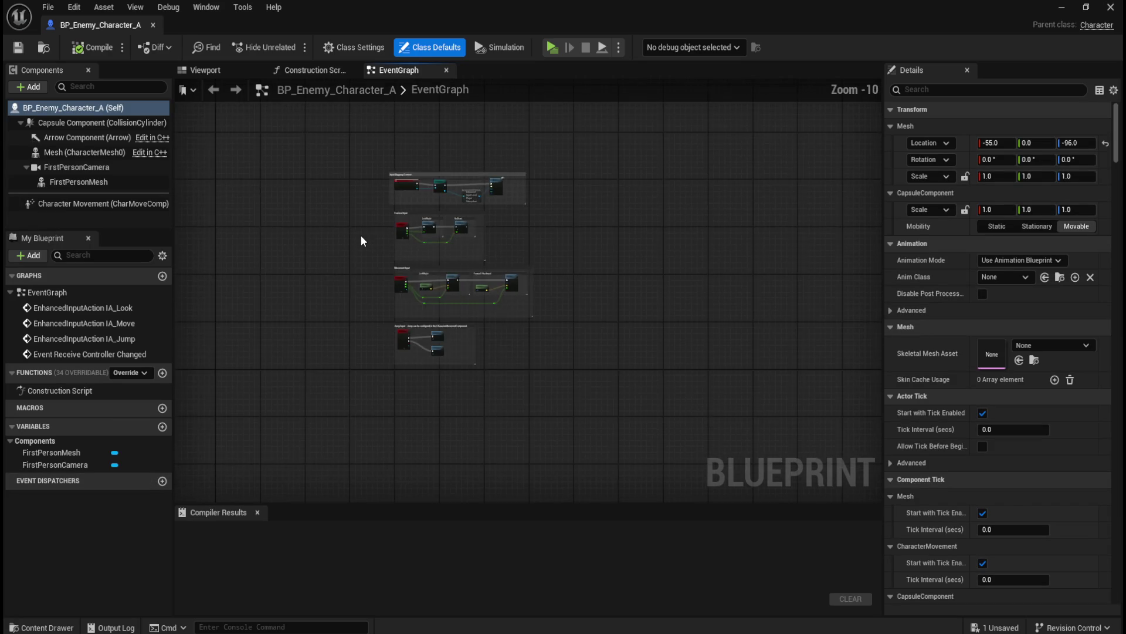
{"action": "scroll", "coordinate": [352, 196], "scroll_direction": "up", "scroll_amount": 3}
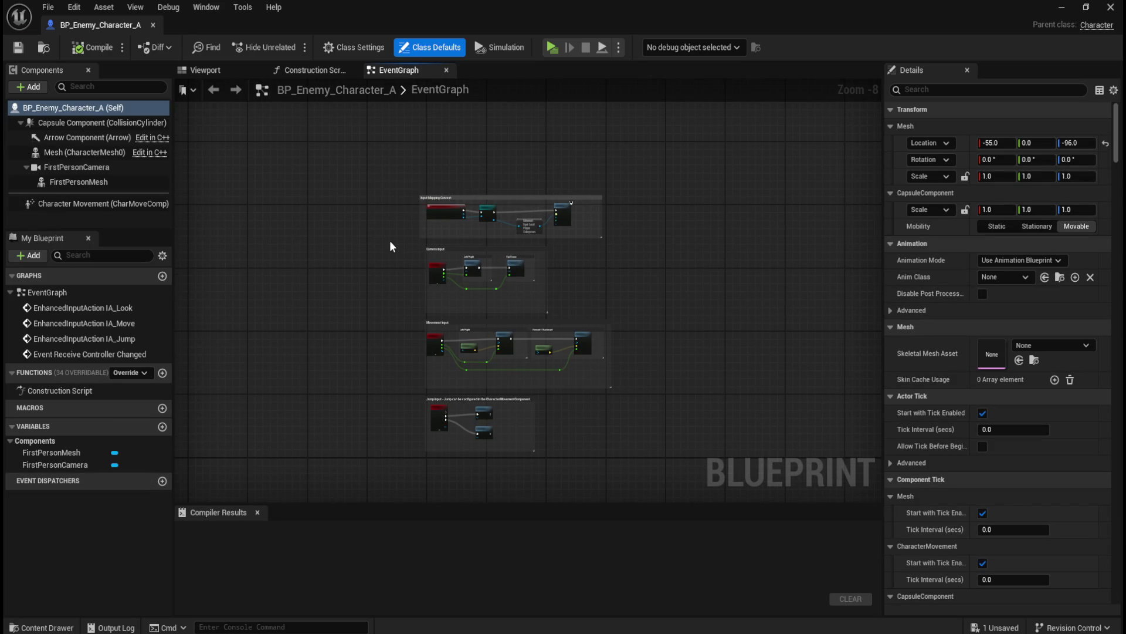
{"action": "left_click_drag", "start_coordinate": [316, 138], "coordinate": [661, 465]}
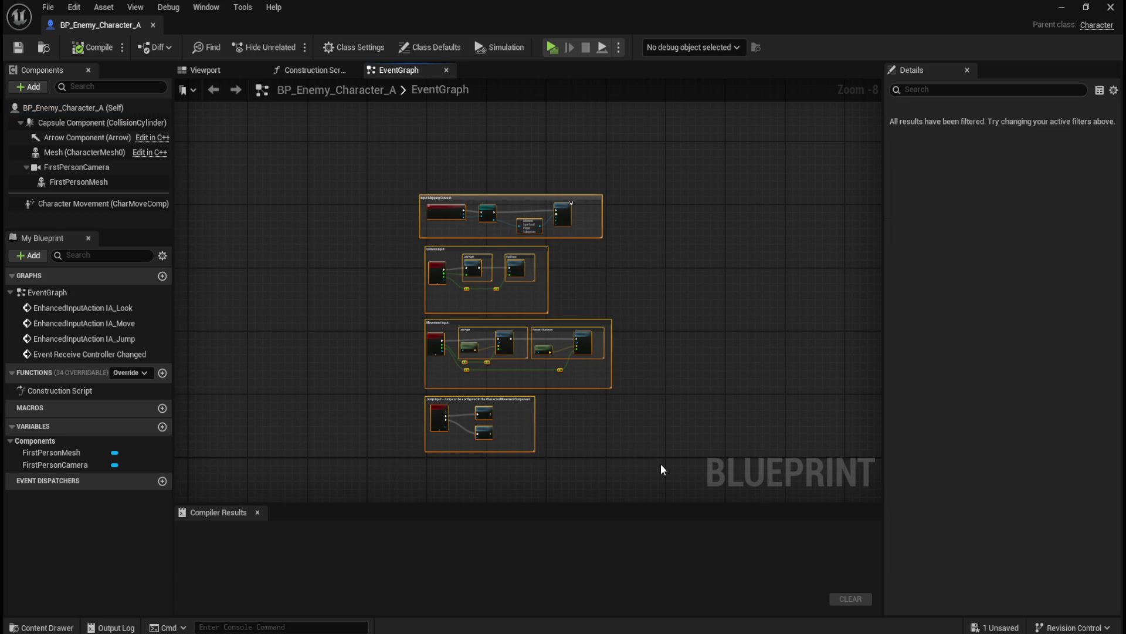
{"action": "key", "text": "Delete"}
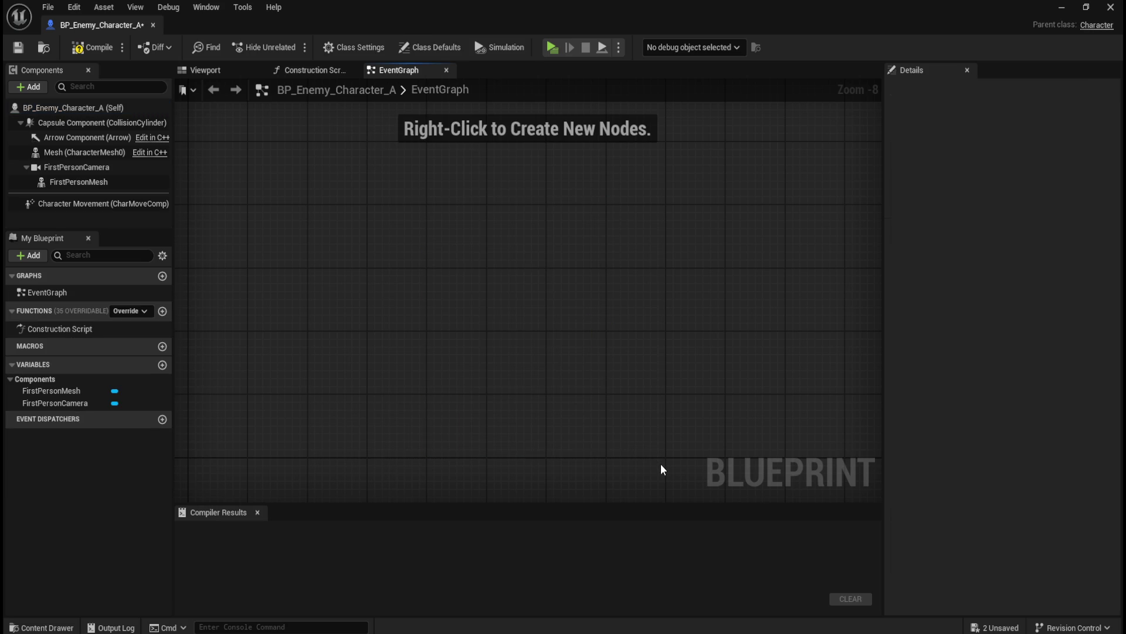
{"action": "left_click", "coordinate": [97, 45]}
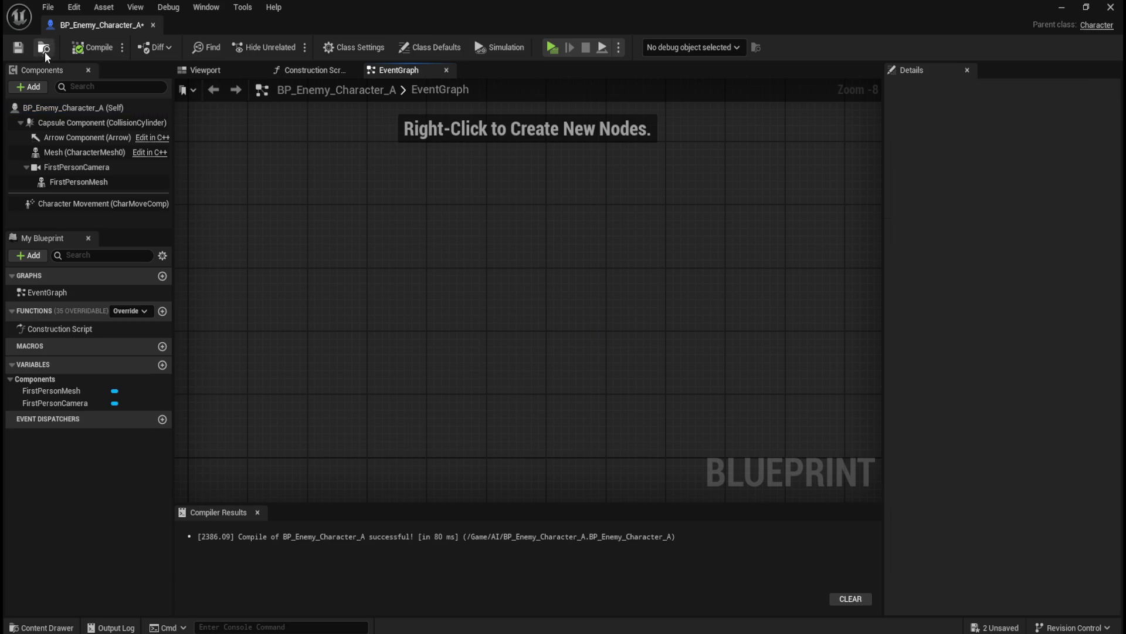
{"action": "left_click", "coordinate": [23, 51]}
Set the Character Movement component's Max Walk Speed to 120 cm/s.
{"action": "left_click", "coordinate": [96, 204]}
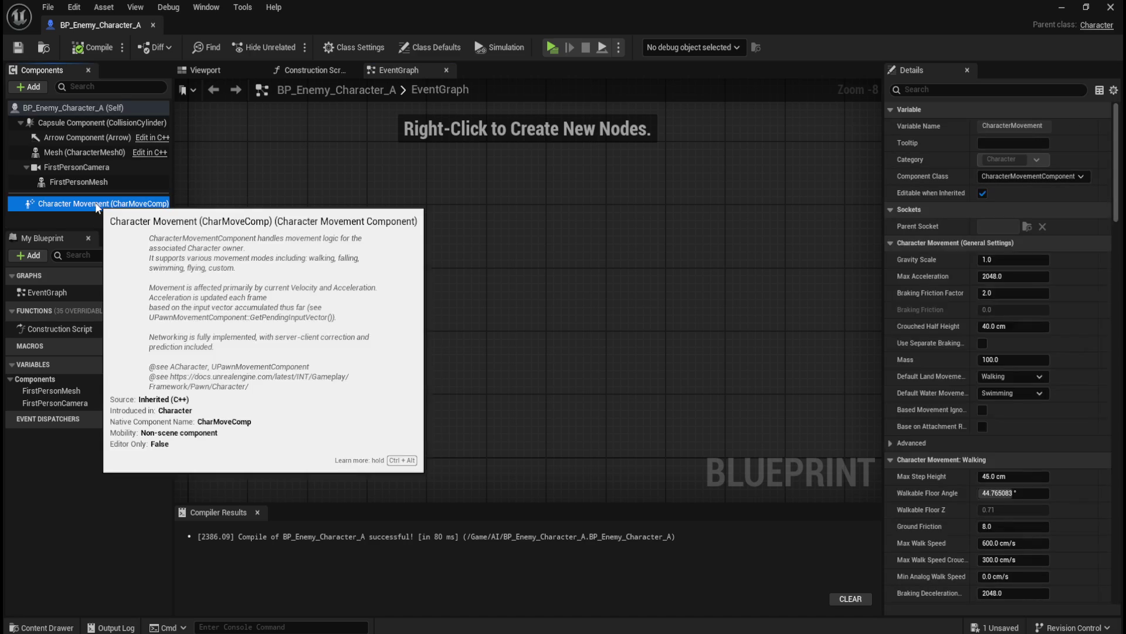
{"action": "left_click", "coordinate": [97, 185]}
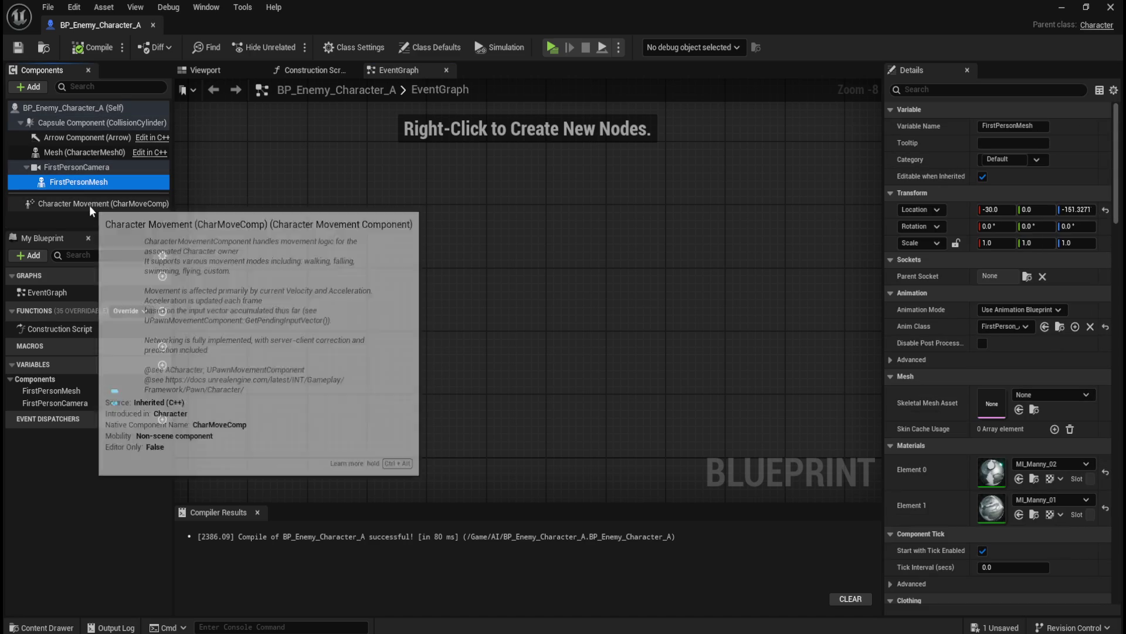
{"action": "left_click", "coordinate": [91, 206]}
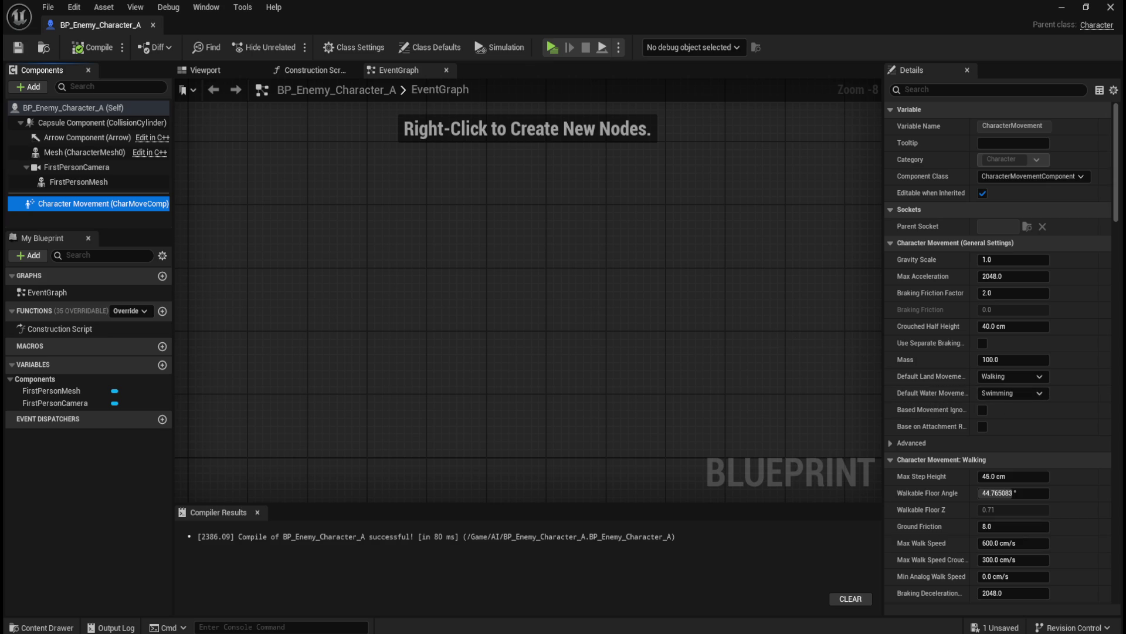
{"action": "scroll", "coordinate": [939, 478], "scroll_direction": "down", "scroll_amount": 1}
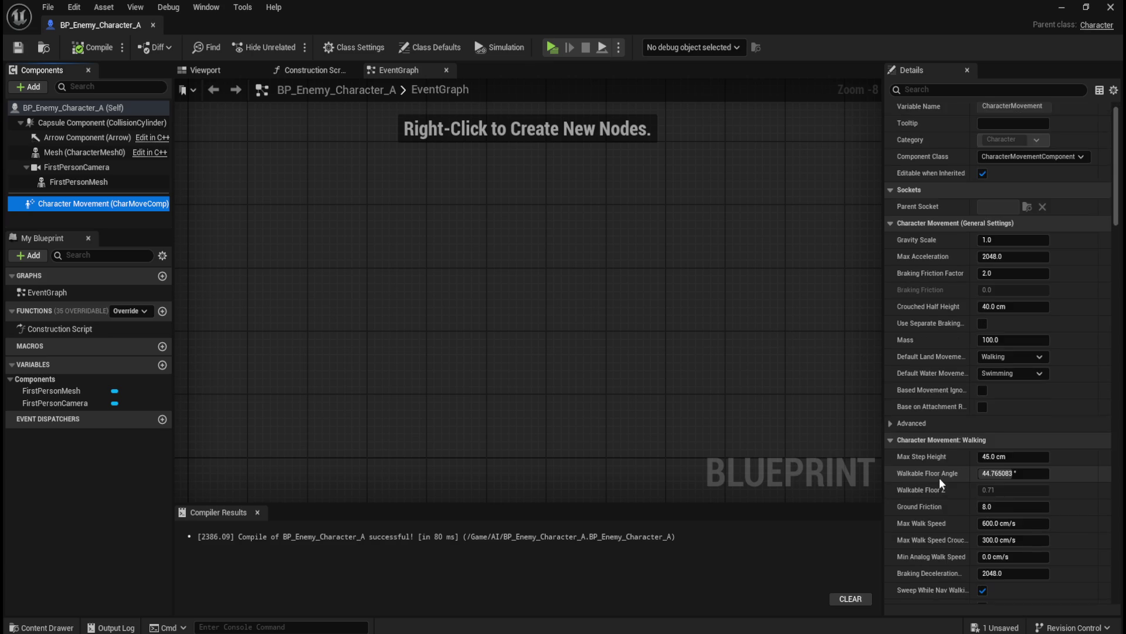
{"action": "scroll", "coordinate": [939, 477], "scroll_direction": "down", "scroll_amount": 3}
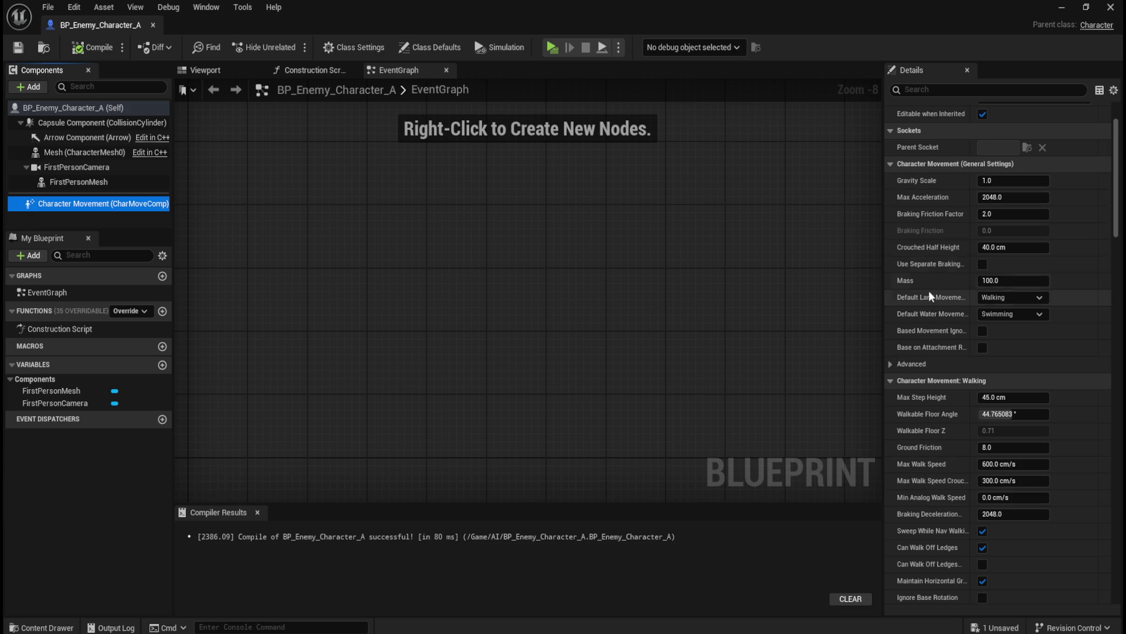
{"action": "scroll", "coordinate": [944, 534], "scroll_direction": "down", "scroll_amount": 1}
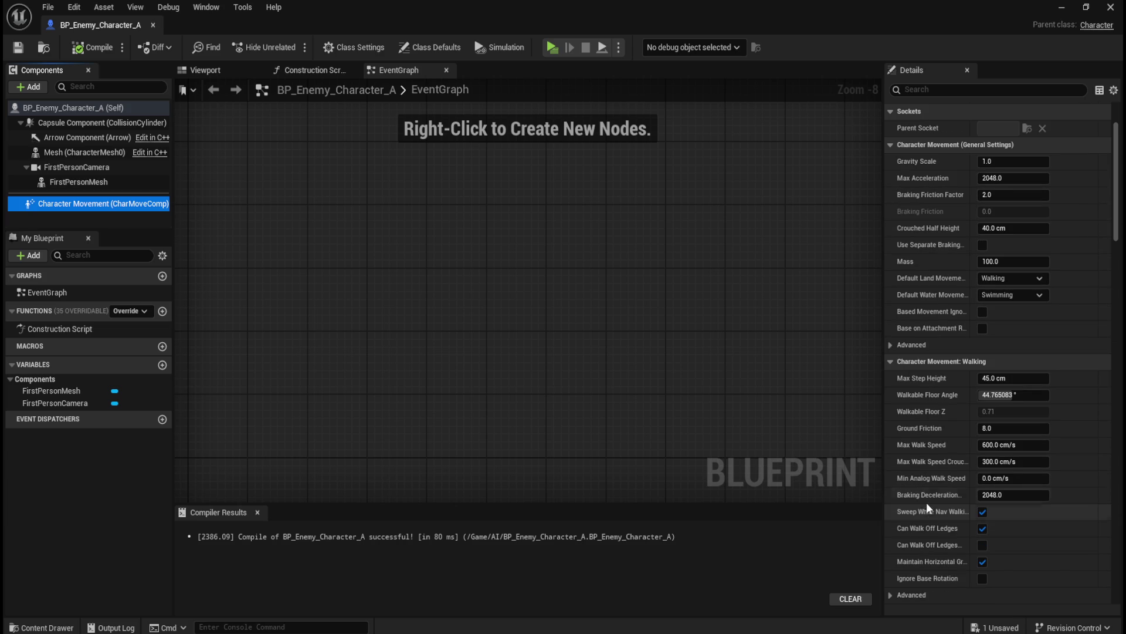
{"action": "left_click", "coordinate": [1004, 444]}
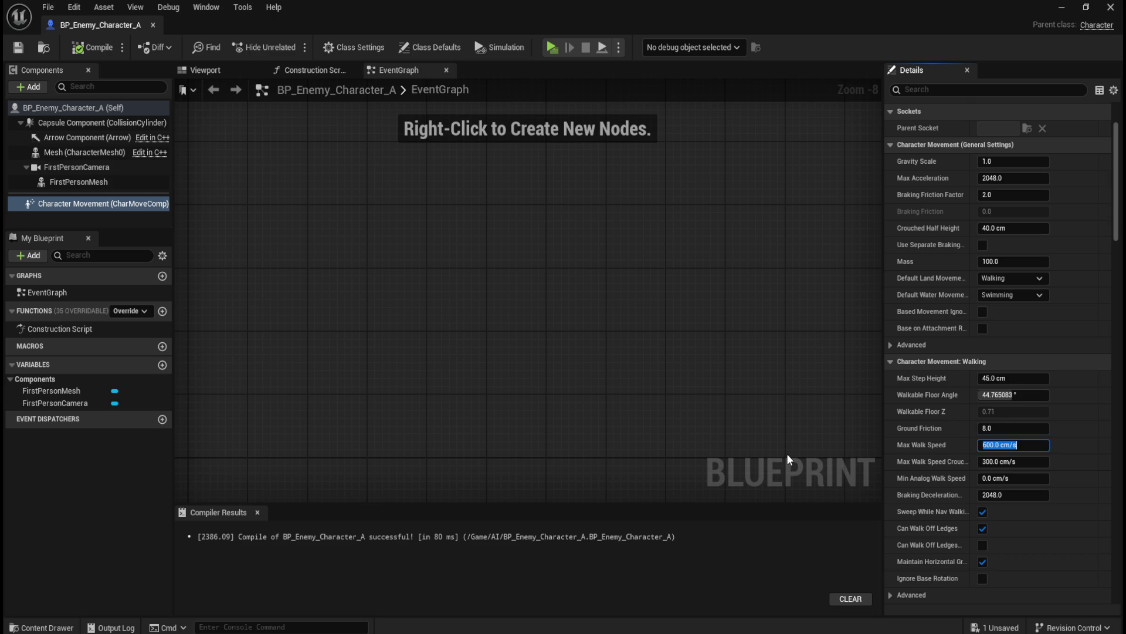
{"action": "type", "text": "120"}
{"action": "key", "text": "Return"}
{"action": "left_click", "coordinate": [420, 47]}
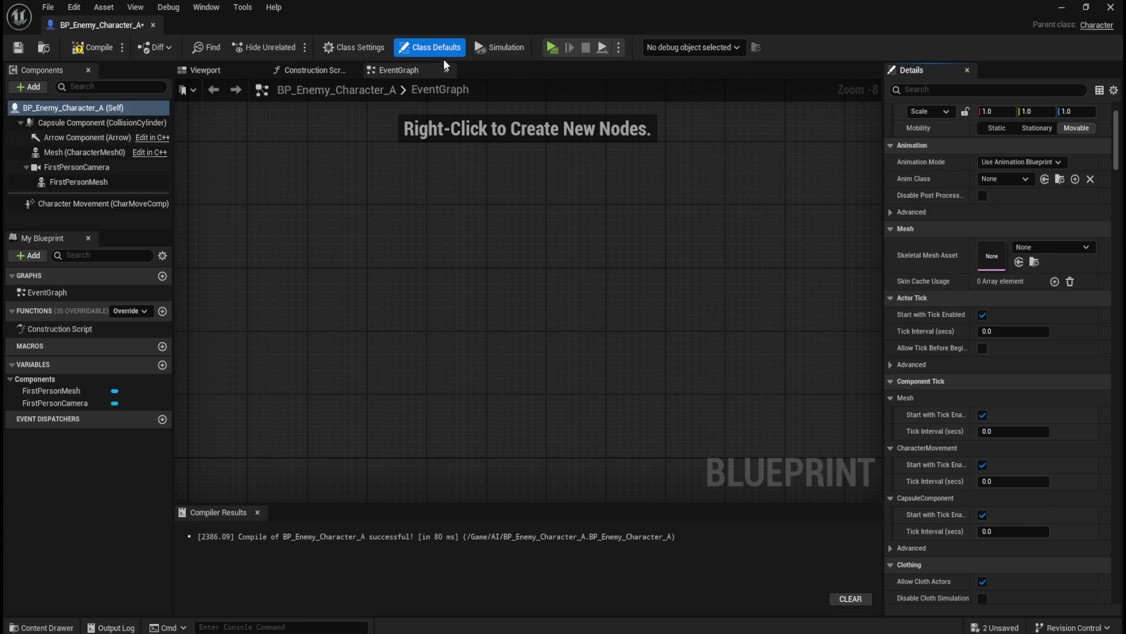
Inspect the Mesh and FirstPersonMesh components in the character's 3D viewport.
{"action": "left_click", "coordinate": [88, 151]}
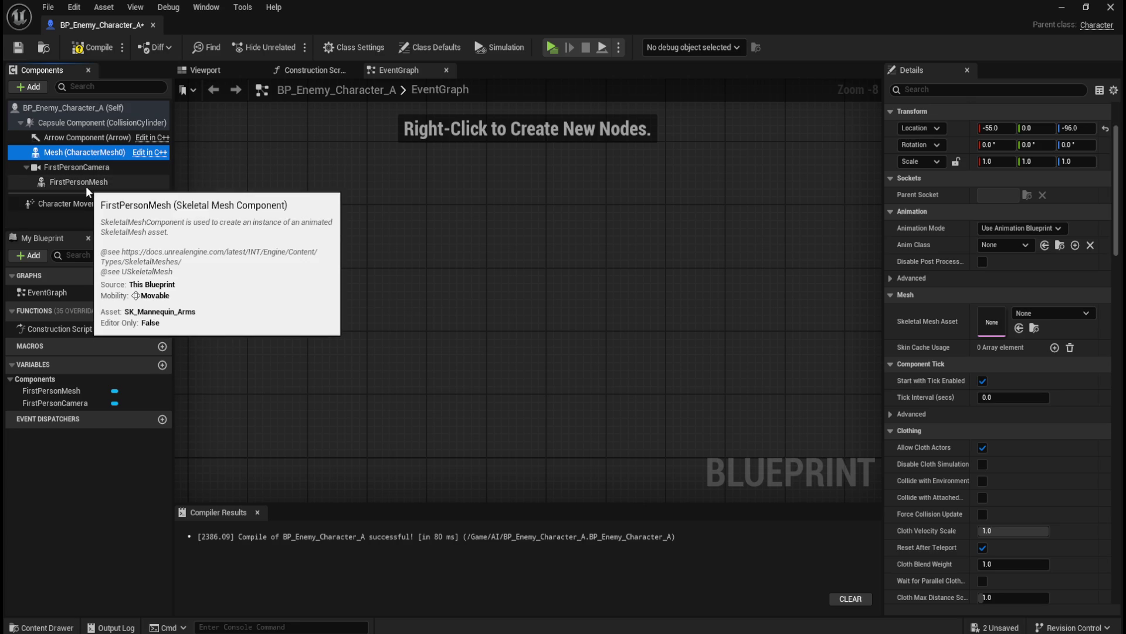
{"action": "left_click", "coordinate": [86, 183]}
{"action": "left_click", "coordinate": [90, 151]}
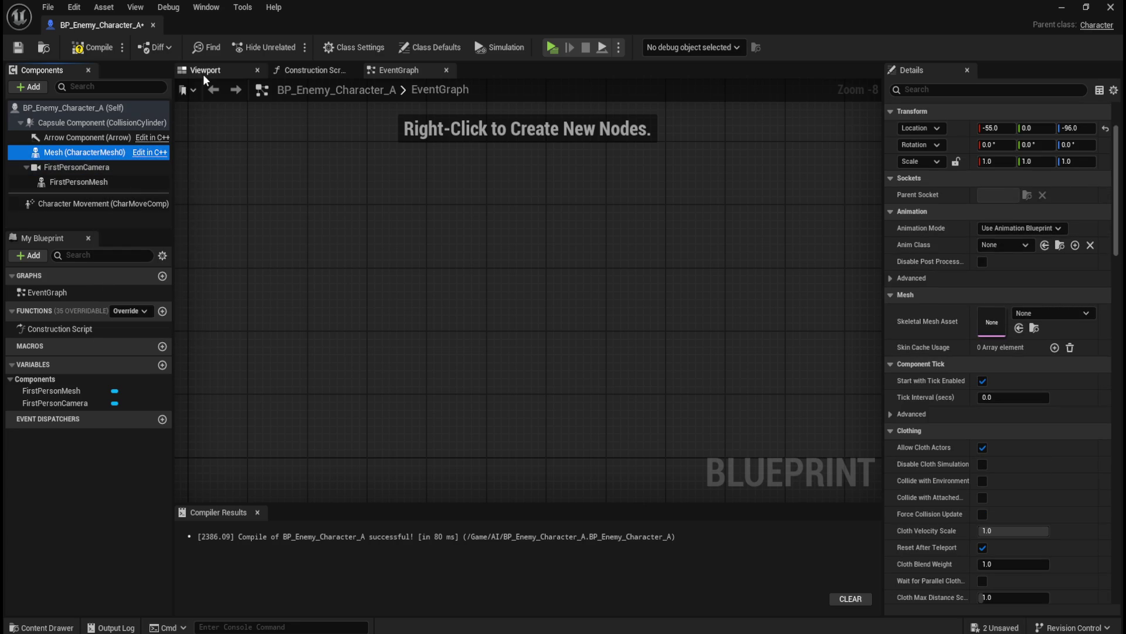
{"action": "left_click", "coordinate": [205, 70]}
{"action": "left_click", "coordinate": [94, 182]}
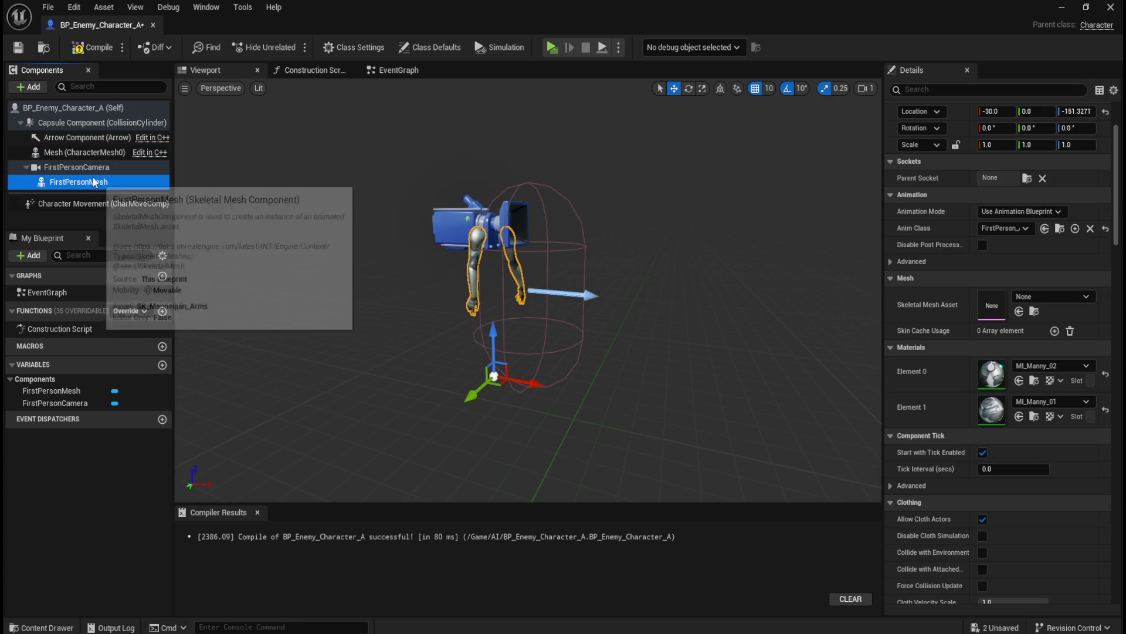
{"action": "left_click", "coordinate": [91, 152]}
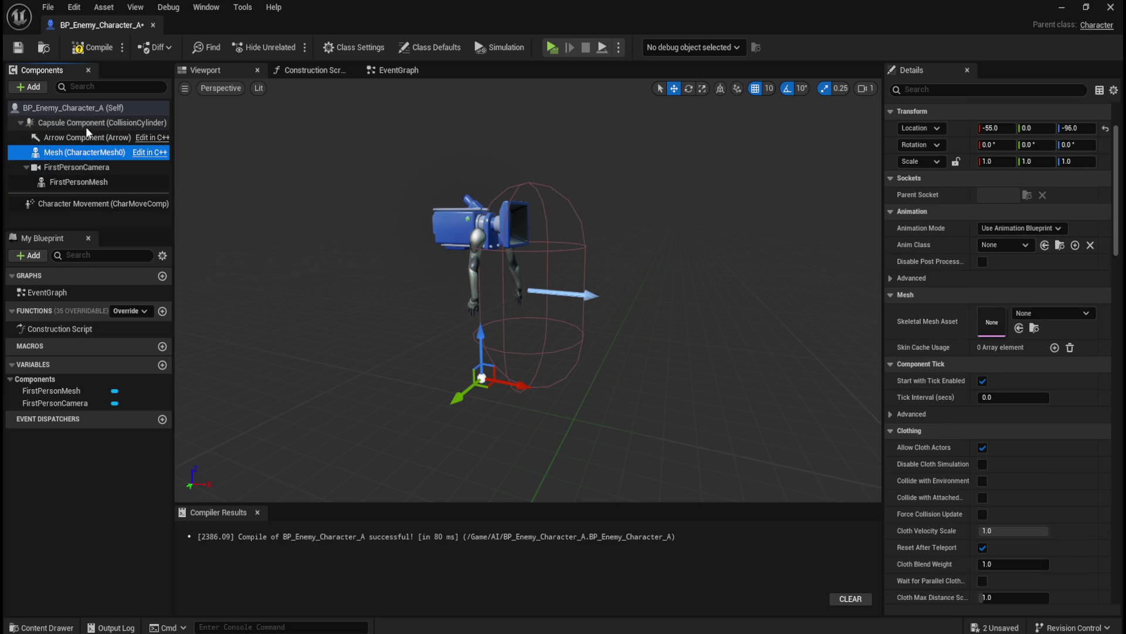
Review the class defaults and begin searching the Details panel for the pawn settings.
{"action": "left_click", "coordinate": [85, 112]}
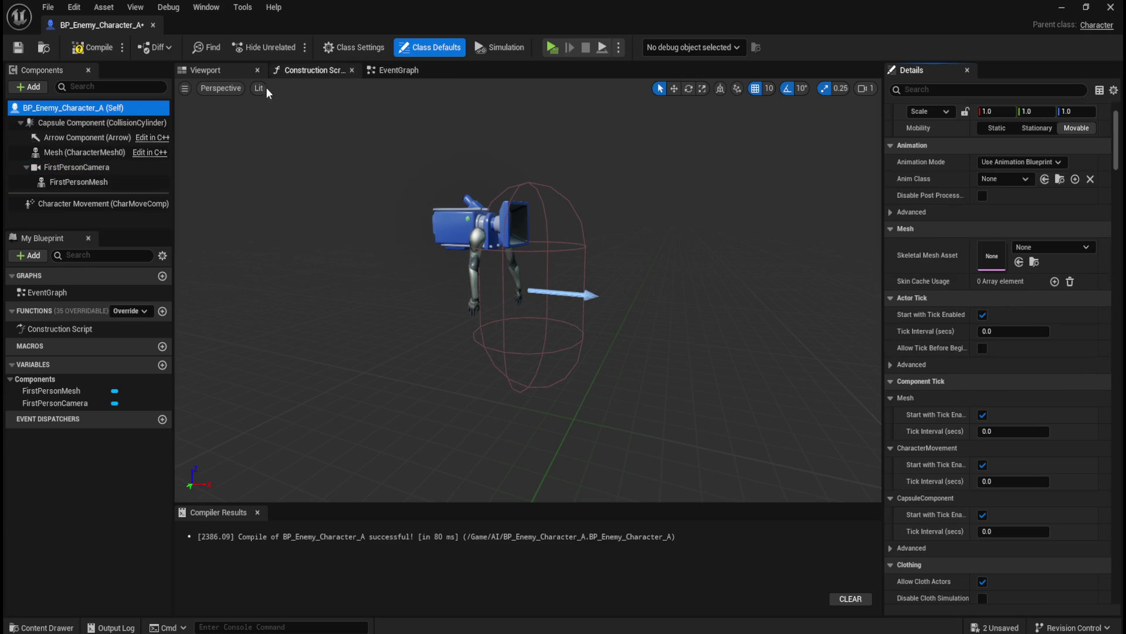
{"action": "left_click", "coordinate": [81, 124]}
{"action": "left_click", "coordinate": [83, 111]}
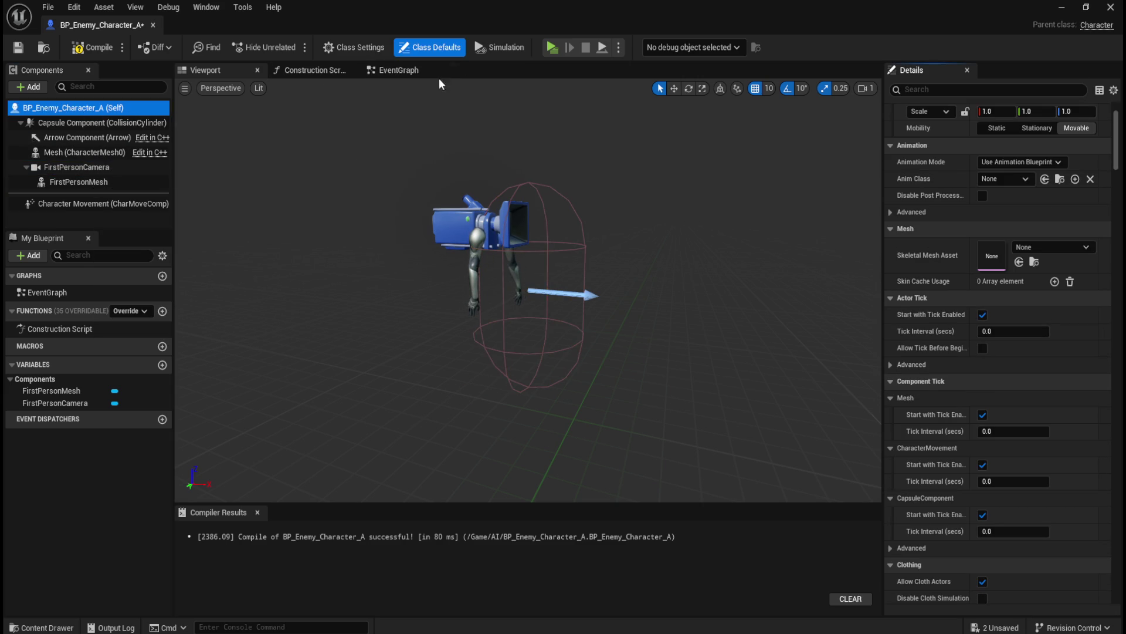
{"action": "left_click", "coordinate": [77, 154]}
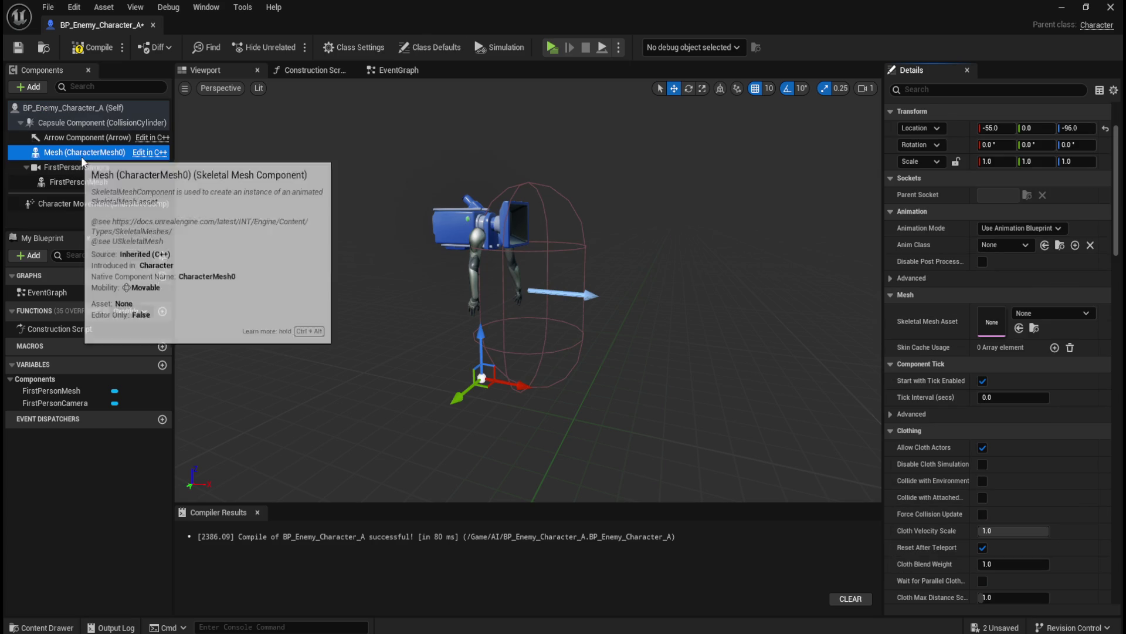
{"action": "left_click", "coordinate": [418, 47]}
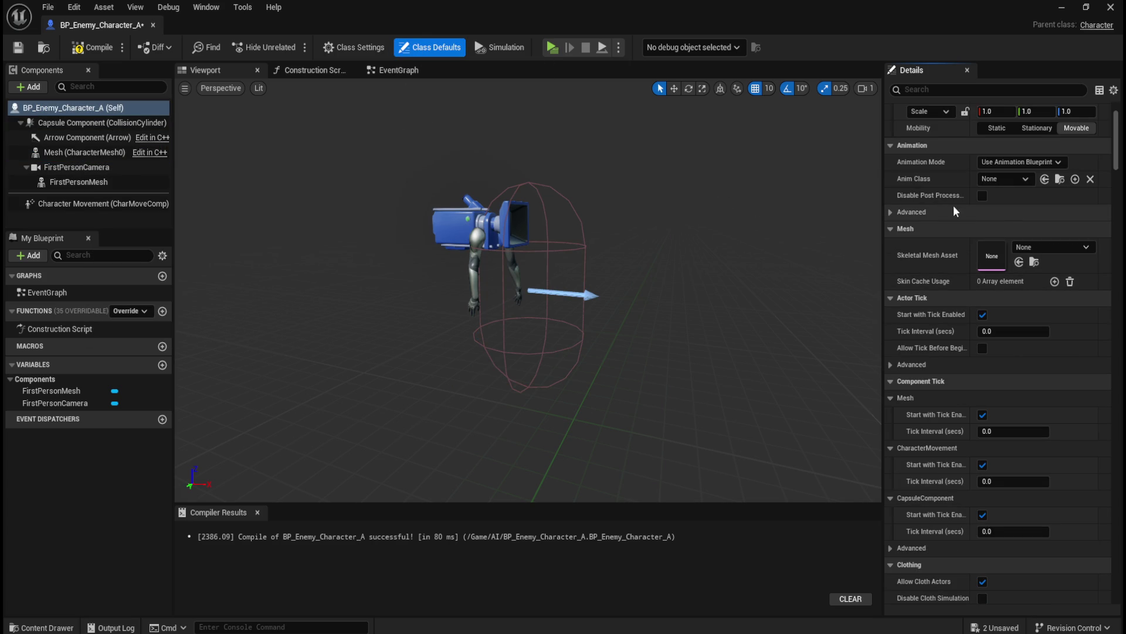
{"action": "scroll", "coordinate": [949, 374], "scroll_direction": "down", "scroll_amount": 5}
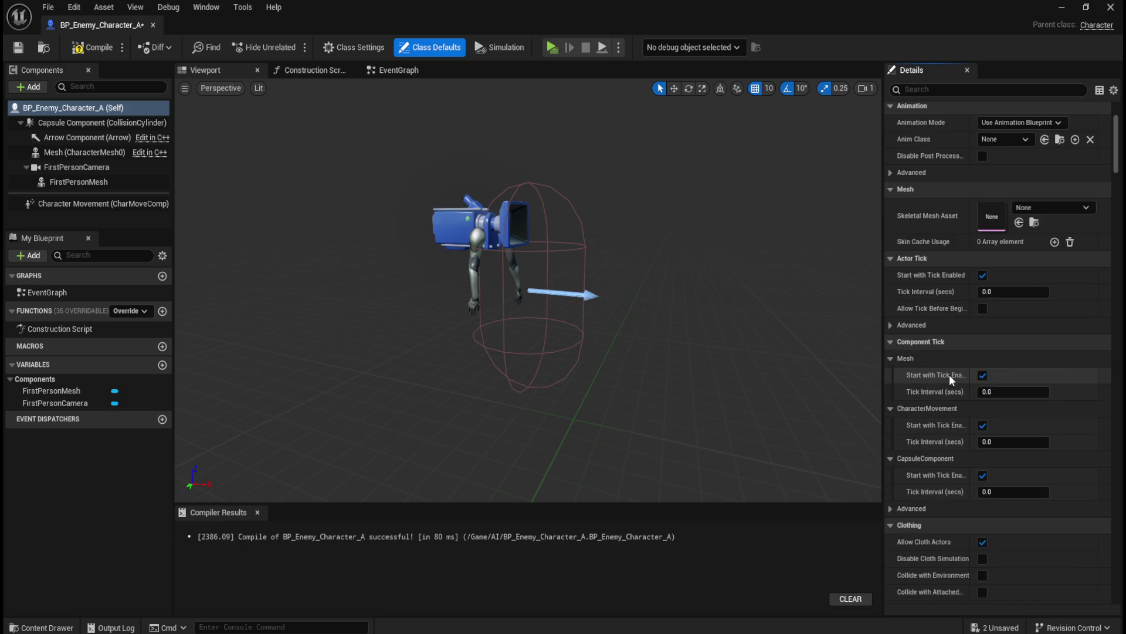
{"action": "scroll", "coordinate": [949, 374], "scroll_direction": "up", "scroll_amount": 8}
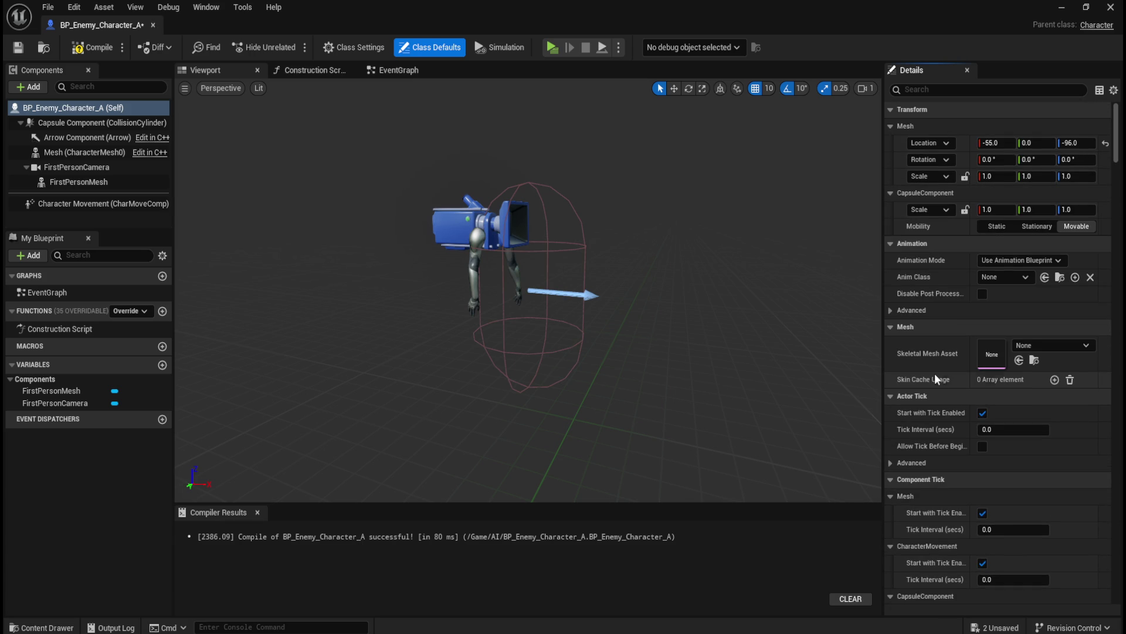
{"action": "scroll", "coordinate": [963, 499], "scroll_direction": "down", "scroll_amount": 9}
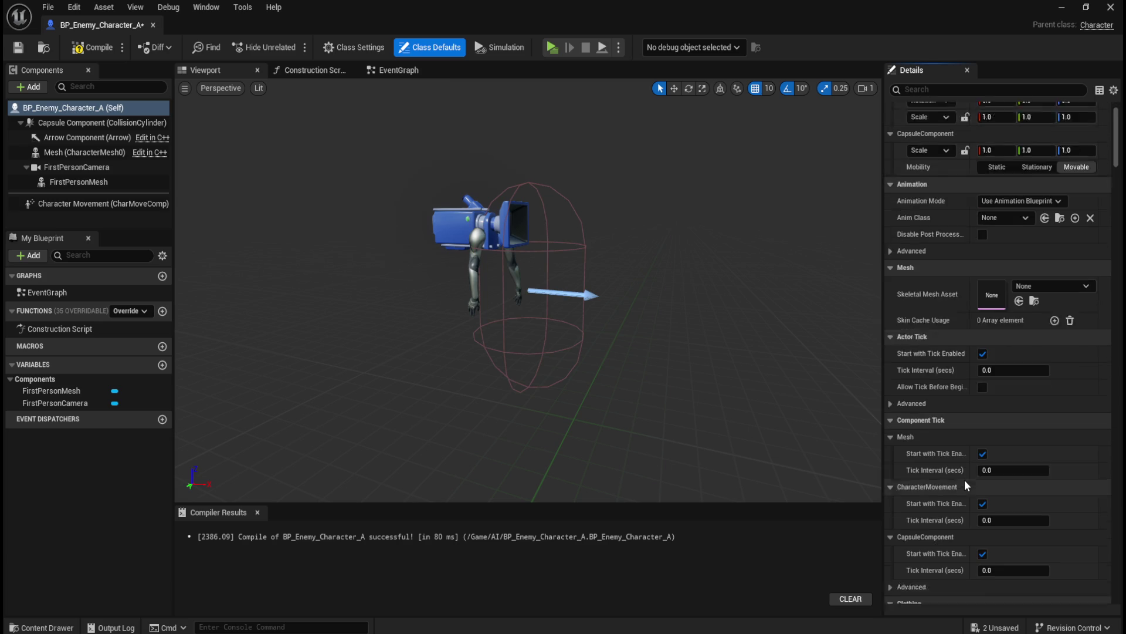
{"action": "scroll", "coordinate": [936, 347], "scroll_direction": "down", "scroll_amount": 2}
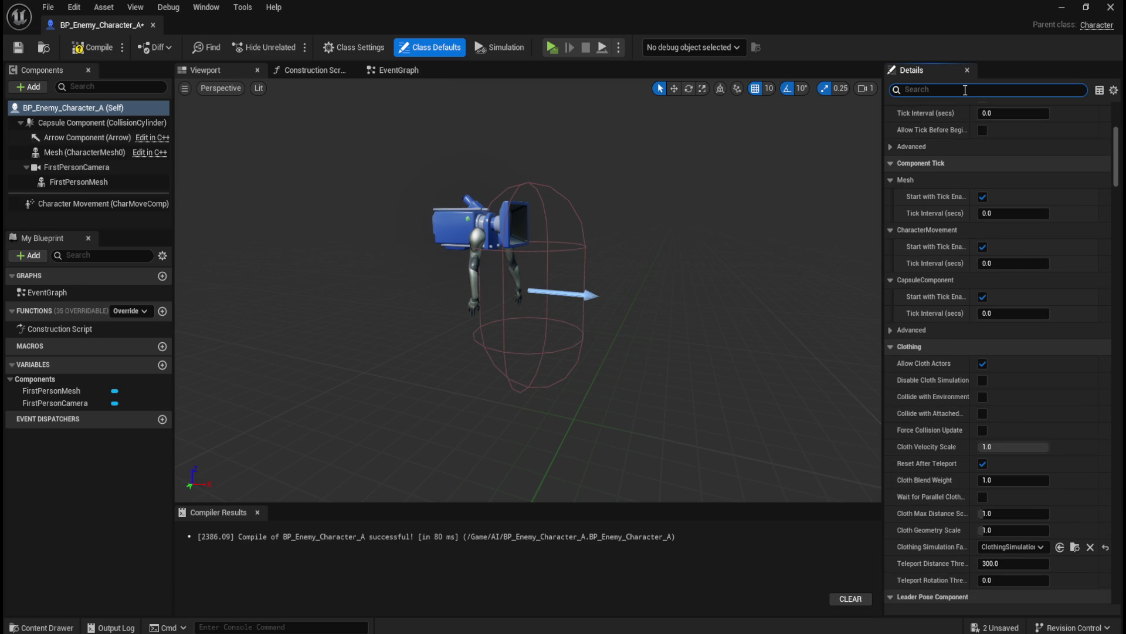
{"action": "type", "text": "Pawn"}
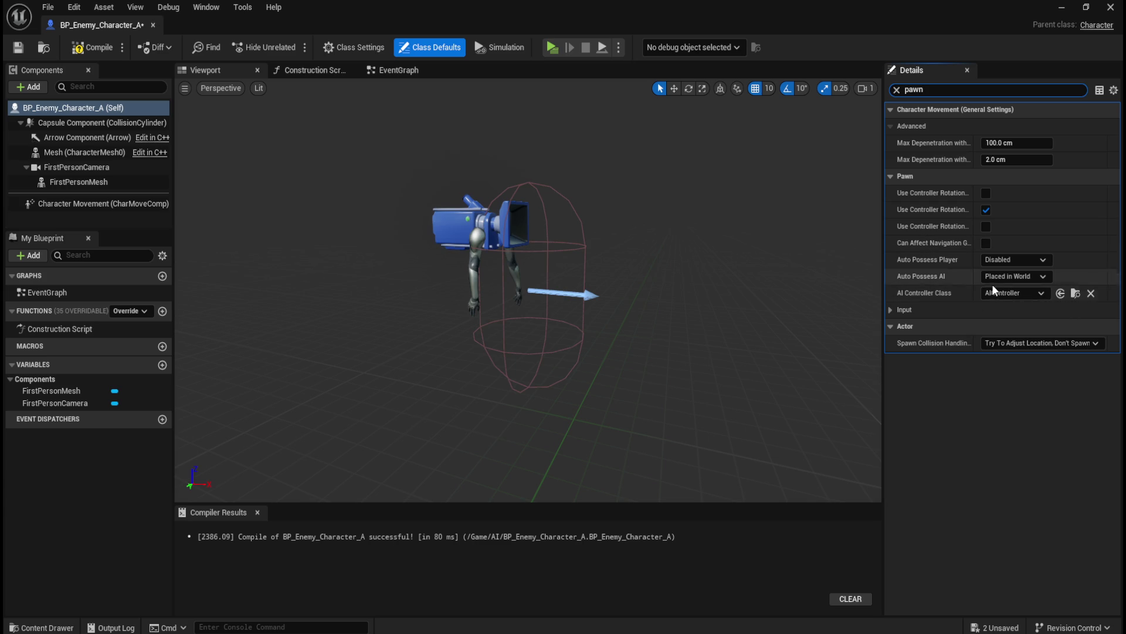
Set AI Controller Class to Enemy_Controller, dock the Blueprint beside the level, and recompile.
{"action": "left_click", "coordinate": [1005, 294]}
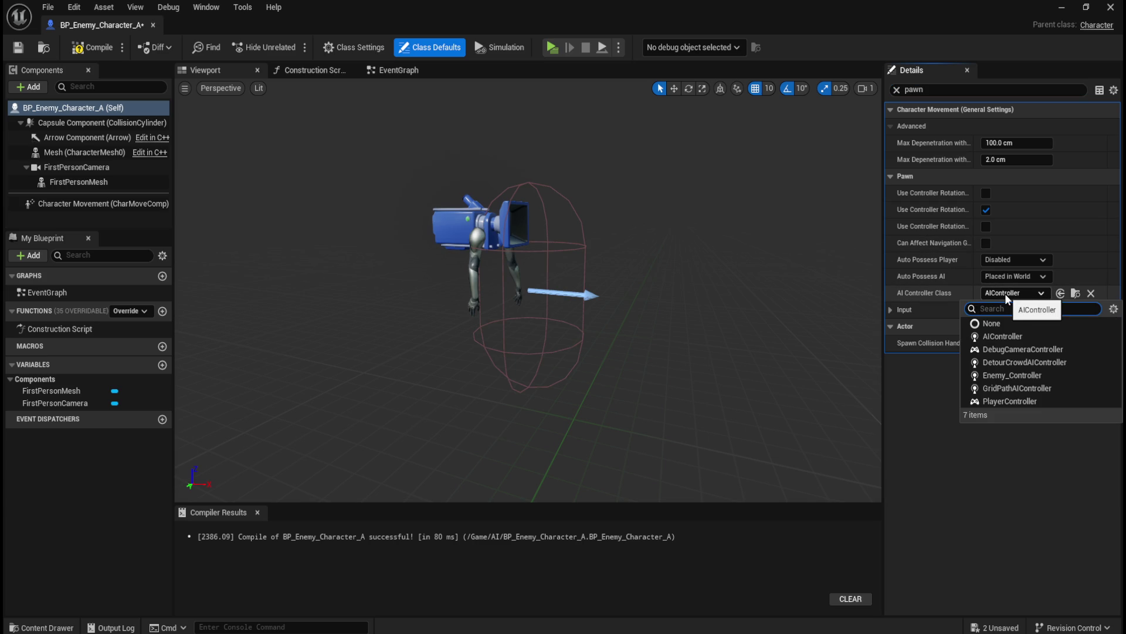
{"action": "left_click", "coordinate": [1015, 377]}
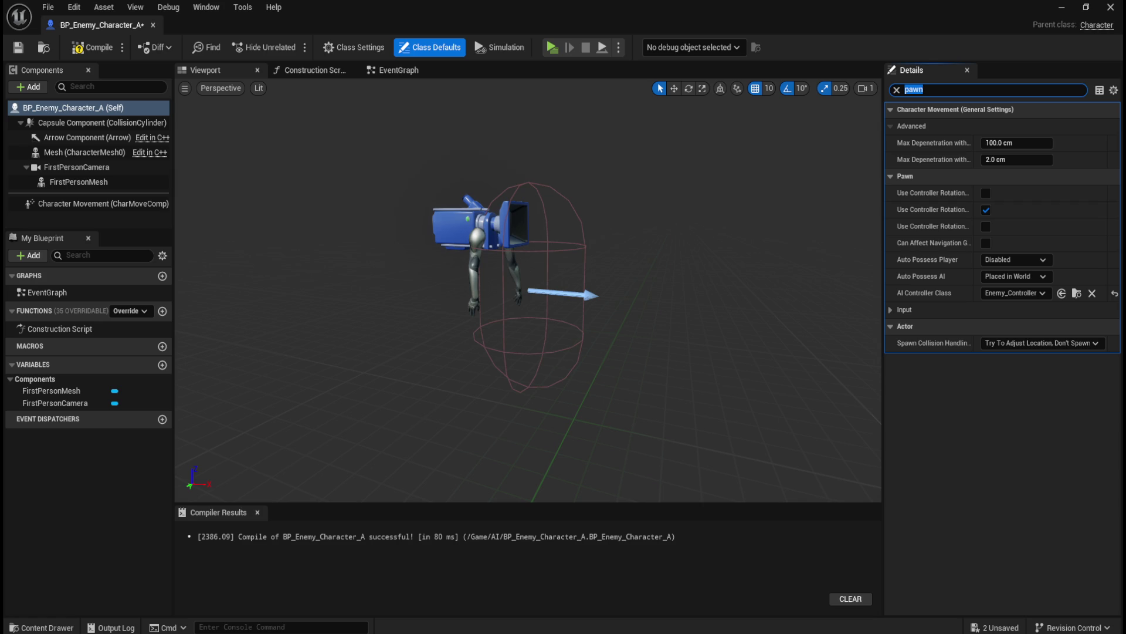
{"action": "mouse_move", "coordinate": [93, 23]}
{"action": "left_mouse_down"}
{"action": "mouse_move", "coordinate": [335, 51]}
{"action": "mouse_move", "coordinate": [278, 29]}
{"action": "left_mouse_up"}
{"action": "left_click", "coordinate": [100, 50]}
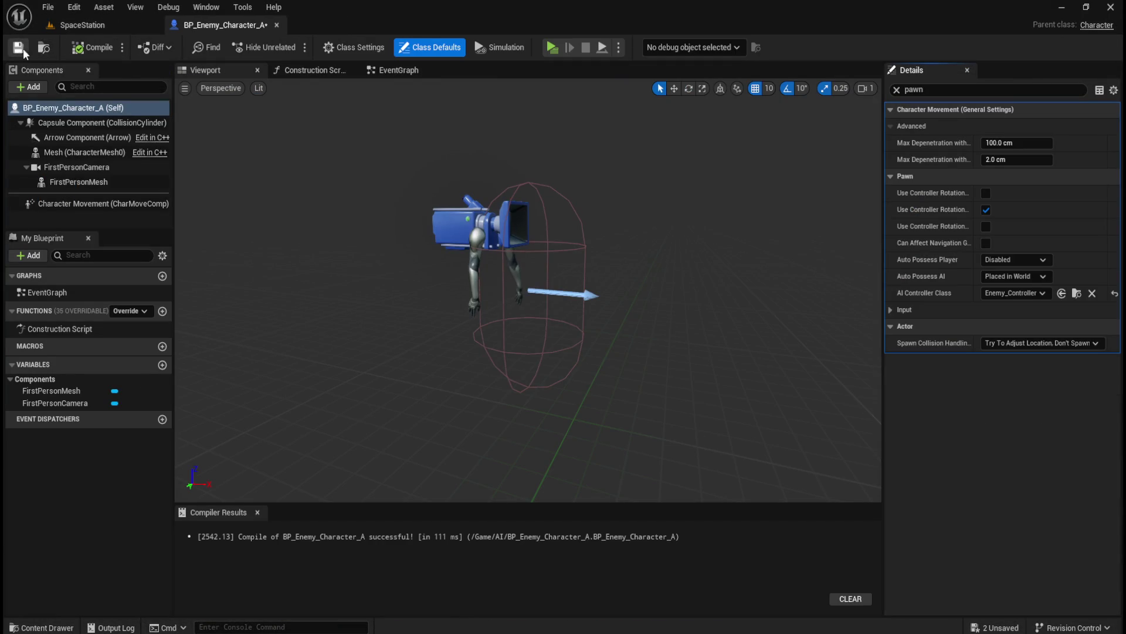
{"action": "left_click", "coordinate": [94, 26]}
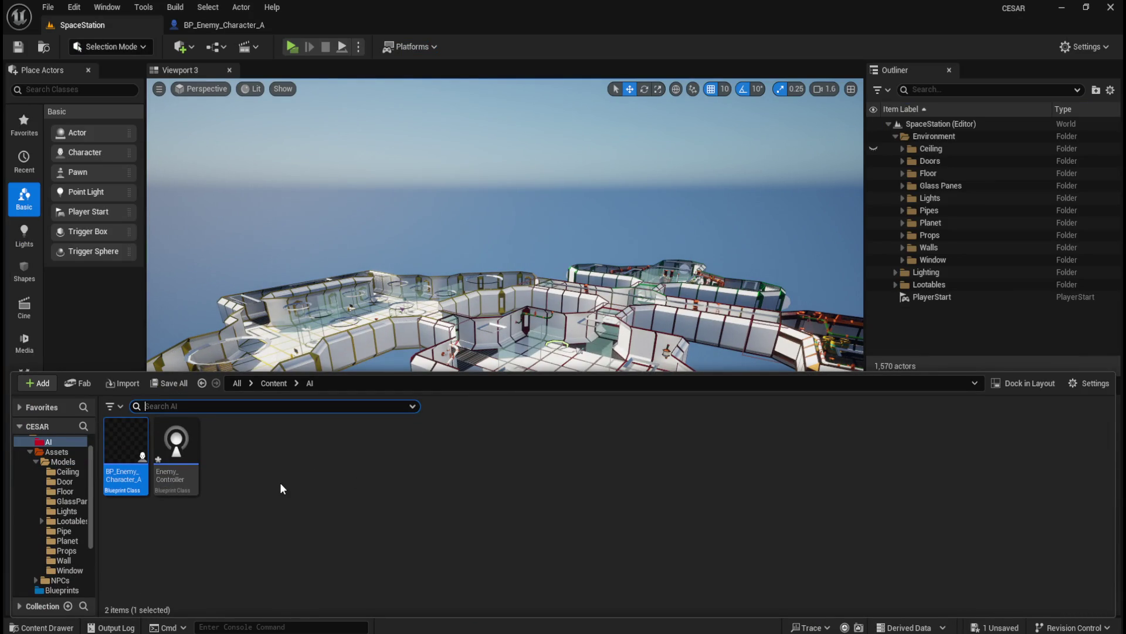
Place a BP_Enemy_Character_A instance in the SpaceStation level and play-test it.
{"action": "mouse_move", "coordinate": [125, 454]}
{"action": "left_mouse_down"}
{"action": "mouse_move", "coordinate": [534, 345]}
{"action": "mouse_move", "coordinate": [626, 357]}
{"action": "mouse_move", "coordinate": [644, 371]}
{"action": "left_mouse_up"}
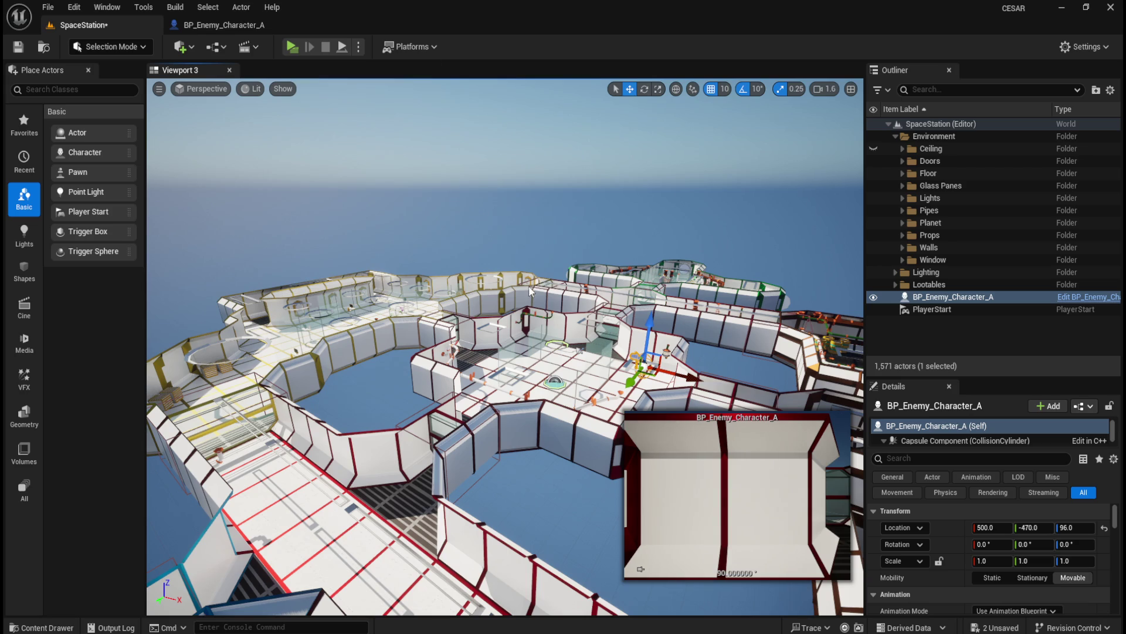
{"action": "left_click", "coordinate": [290, 46]}
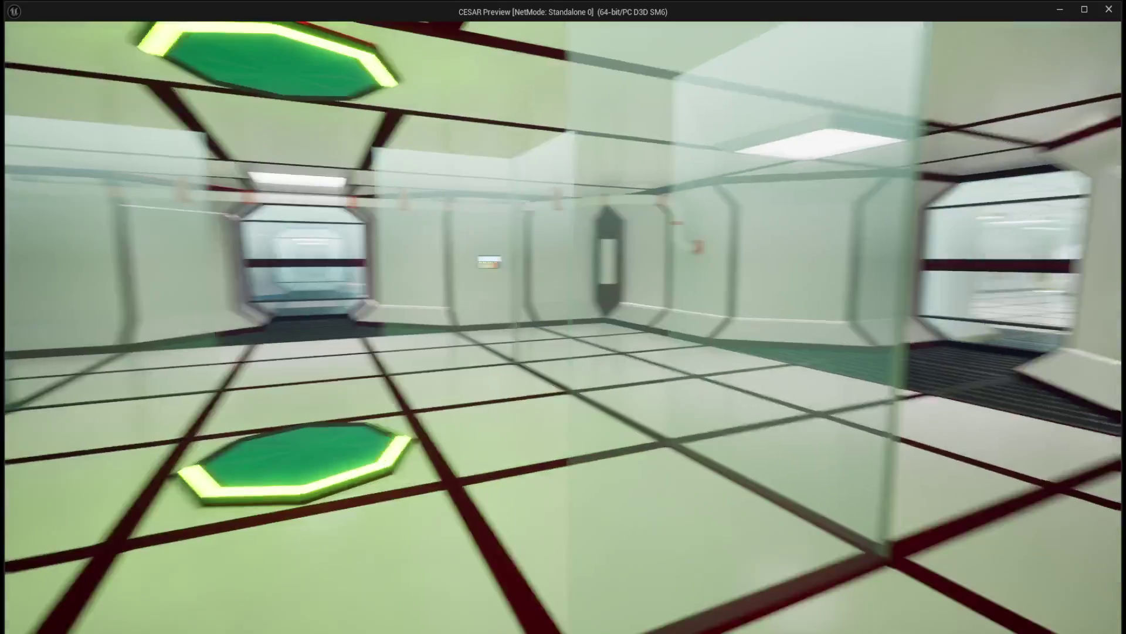
{"action": "key", "text": "Escape"}
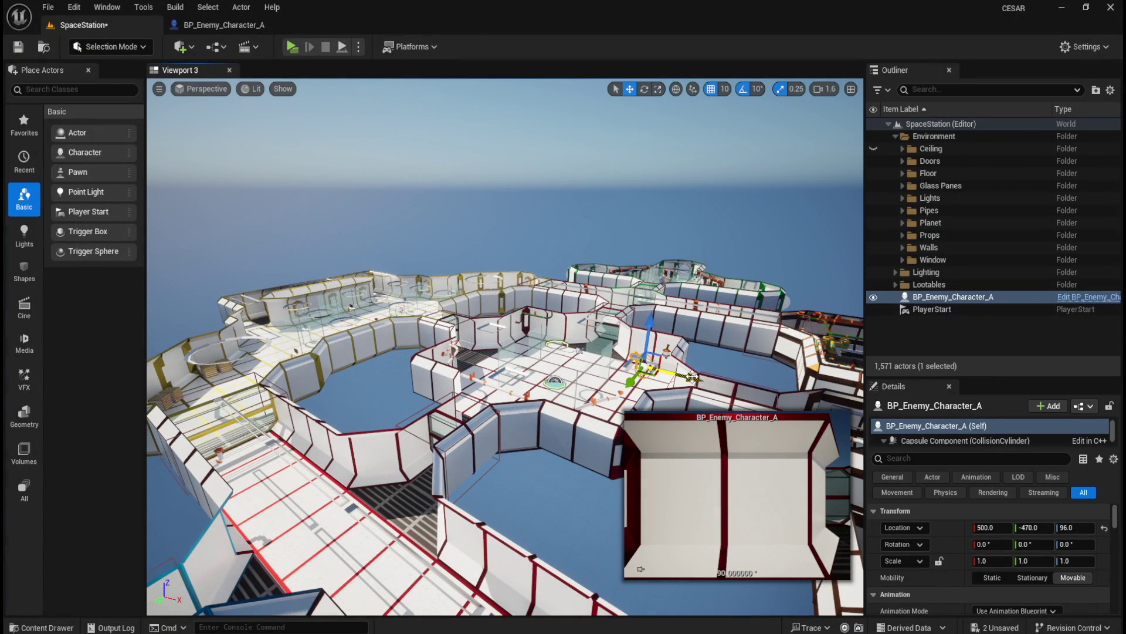
Check the enemy's position relative to the player start and play-test a second time.
{"action": "left_click_drag", "start_coordinate": [702, 383], "coordinate": [464, 339]}
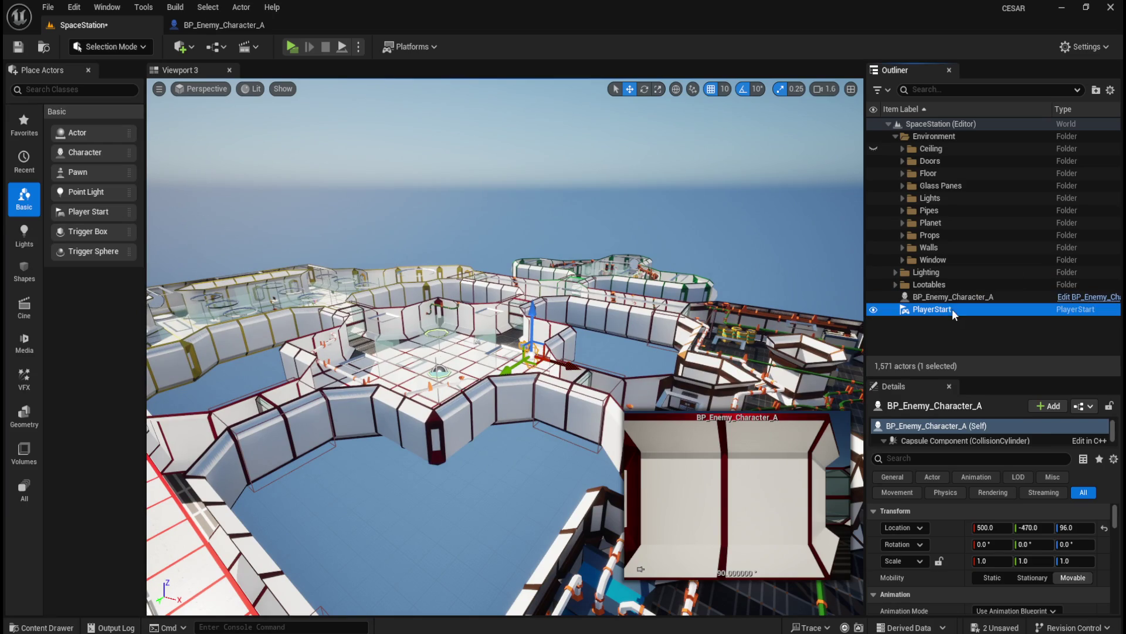
{"action": "left_click", "coordinate": [961, 299]}
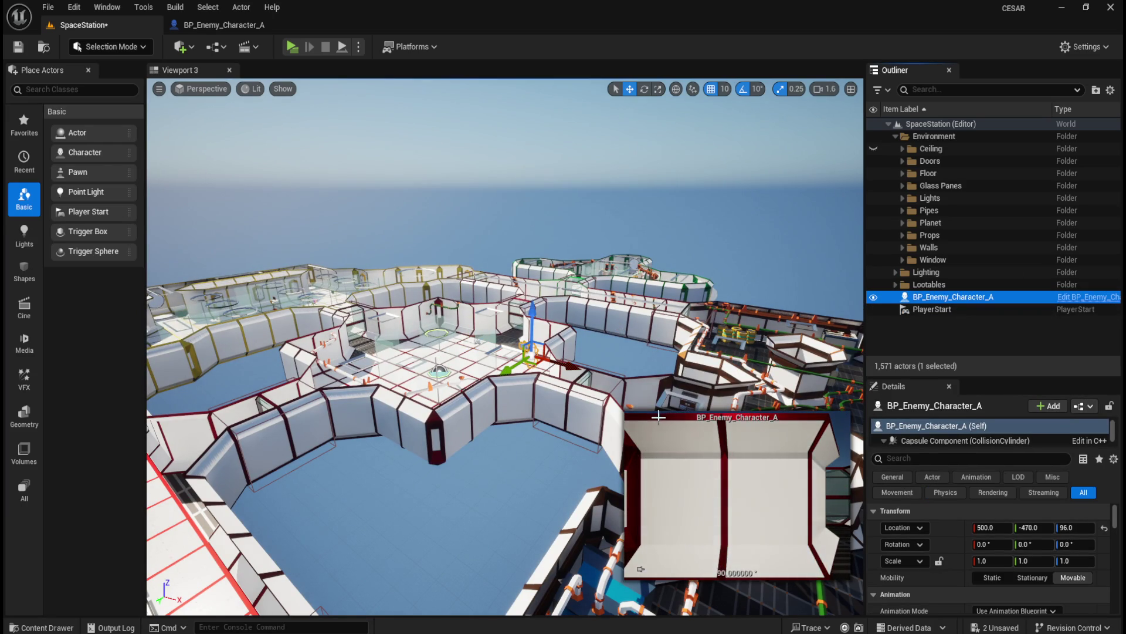
{"action": "left_click_drag", "start_coordinate": [616, 352], "coordinate": [581, 350]}
{"action": "left_click", "coordinate": [948, 310]}
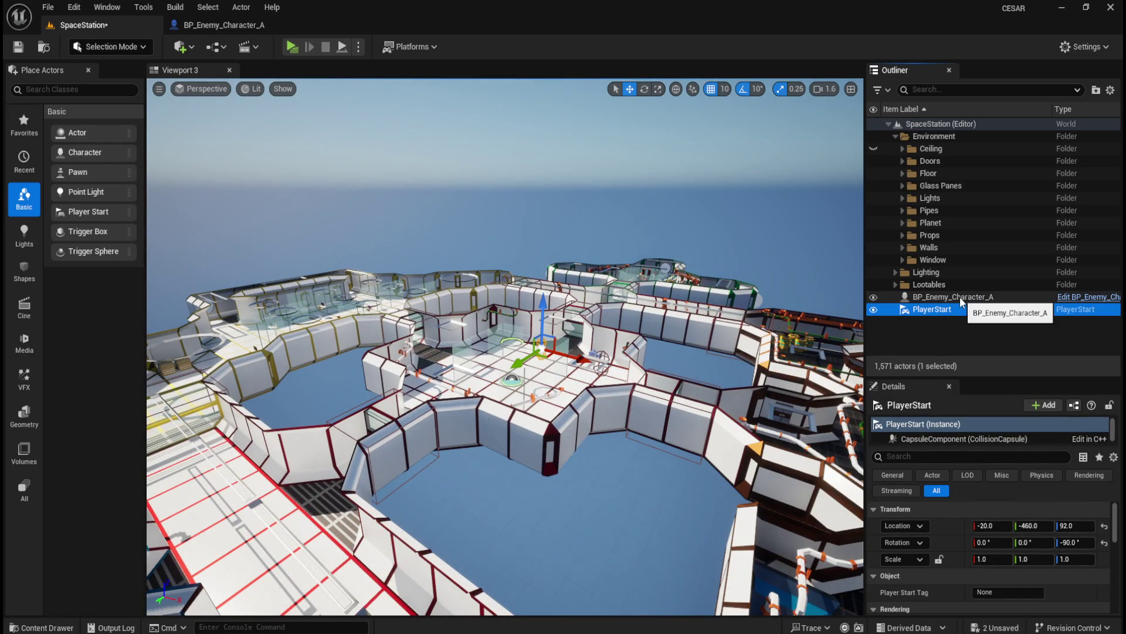
{"action": "left_click", "coordinate": [953, 297]}
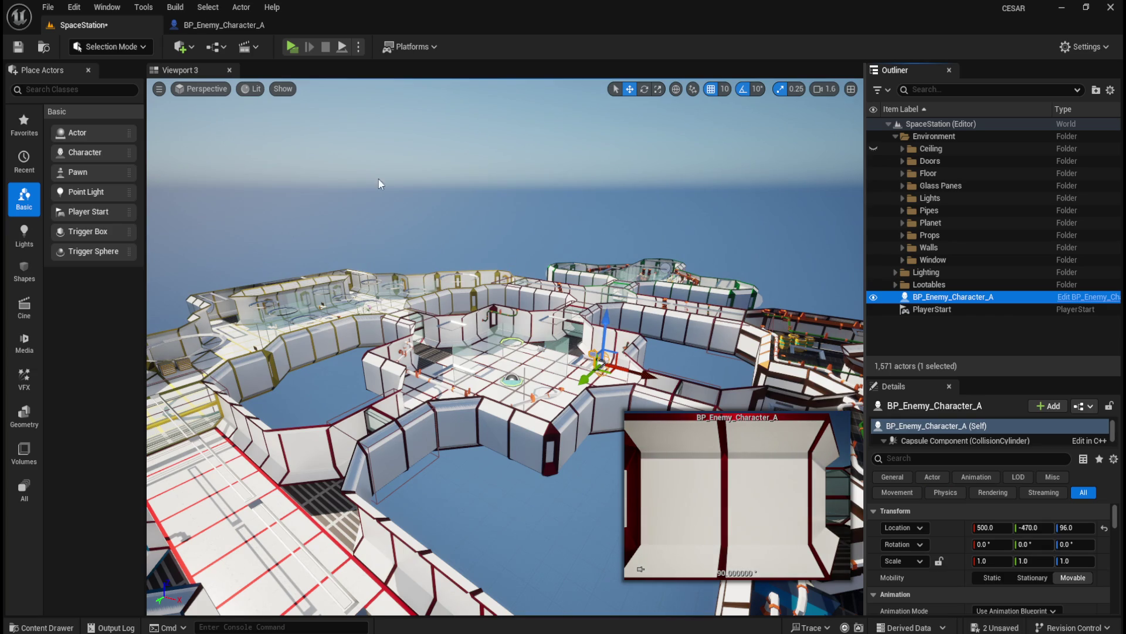
{"action": "left_click", "coordinate": [293, 47]}
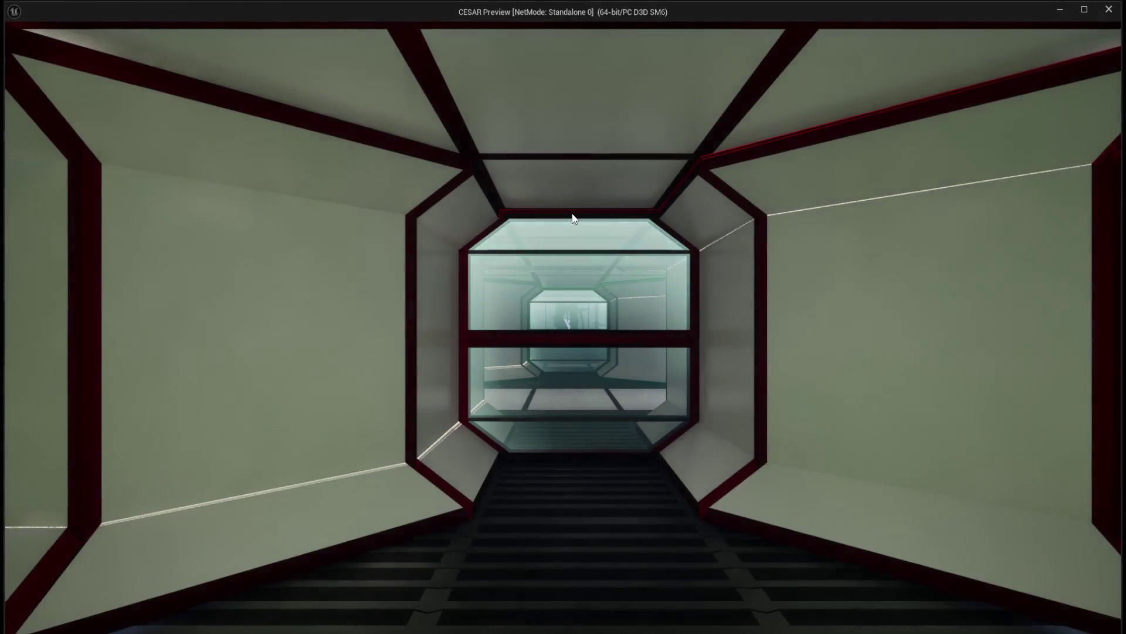
{"action": "key", "text": "Escape"}
Frame the view on the enemy, play-test a third time, and reselect the enemy.
{"action": "key", "text": "f"}
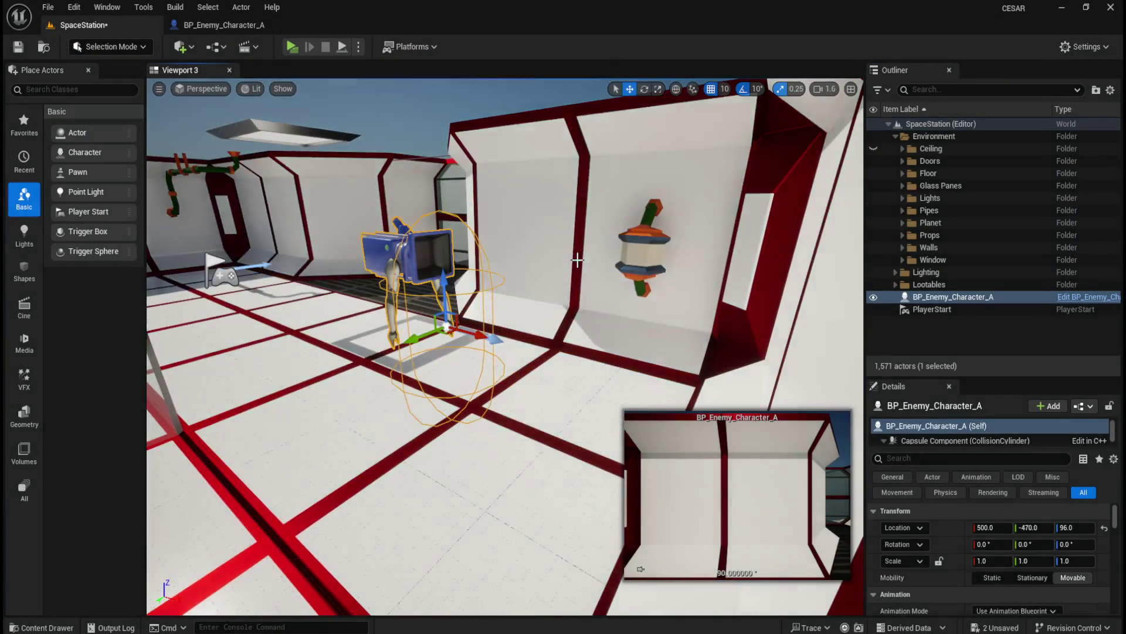
{"action": "mouse_move", "coordinate": [577, 259]}
{"action": "left_mouse_down"}
{"action": "mouse_move", "coordinate": [577, 275]}
{"action": "mouse_move", "coordinate": [558, 276]}
{"action": "mouse_move", "coordinate": [560, 252]}
{"action": "left_mouse_up"}
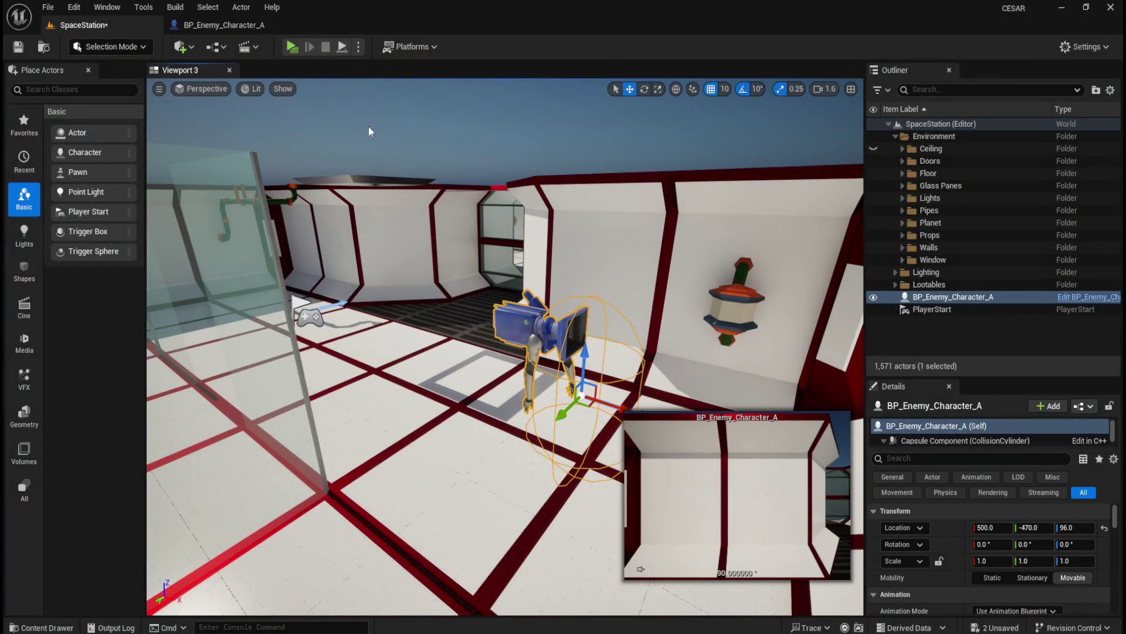
{"action": "left_click", "coordinate": [291, 47]}
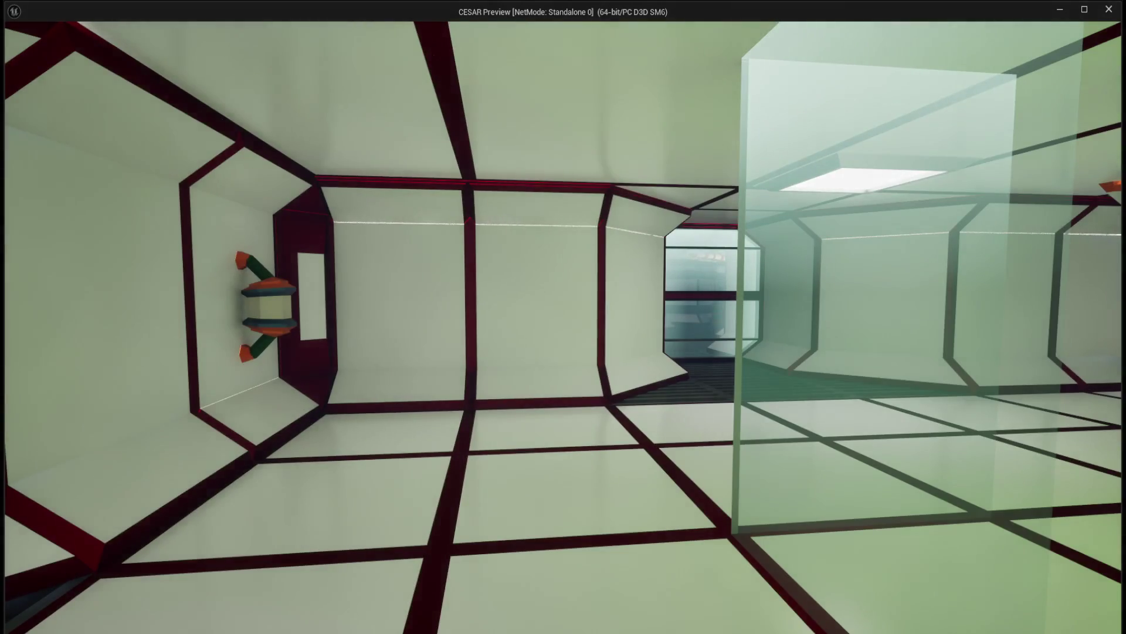
{"action": "key", "text": "Escape"}
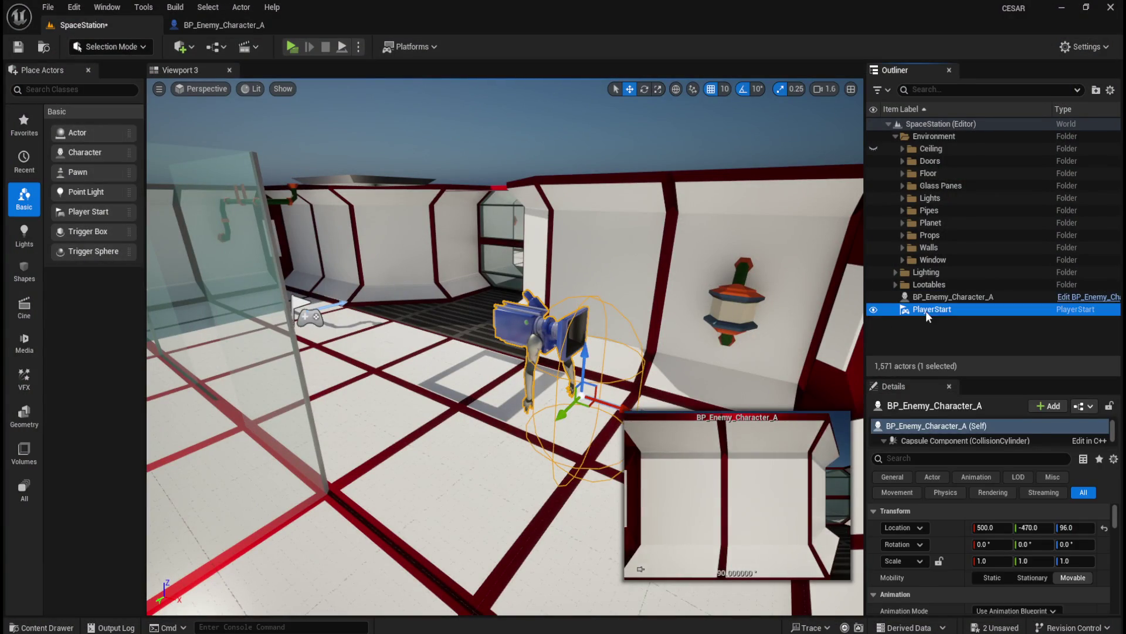
{"action": "left_click", "coordinate": [926, 309]}
{"action": "left_click", "coordinate": [943, 297]}
Open BP_Enemy_Character_A and select its Mesh component with the Details filter cleared.
{"action": "left_click", "coordinate": [1088, 297]}
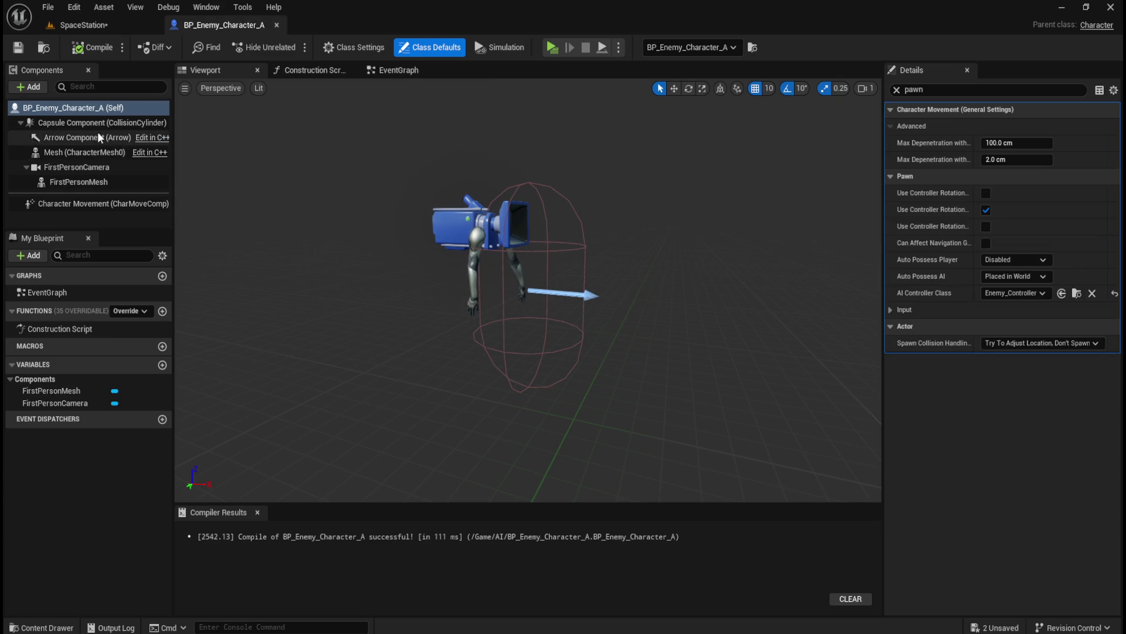
{"action": "left_click", "coordinate": [86, 153]}
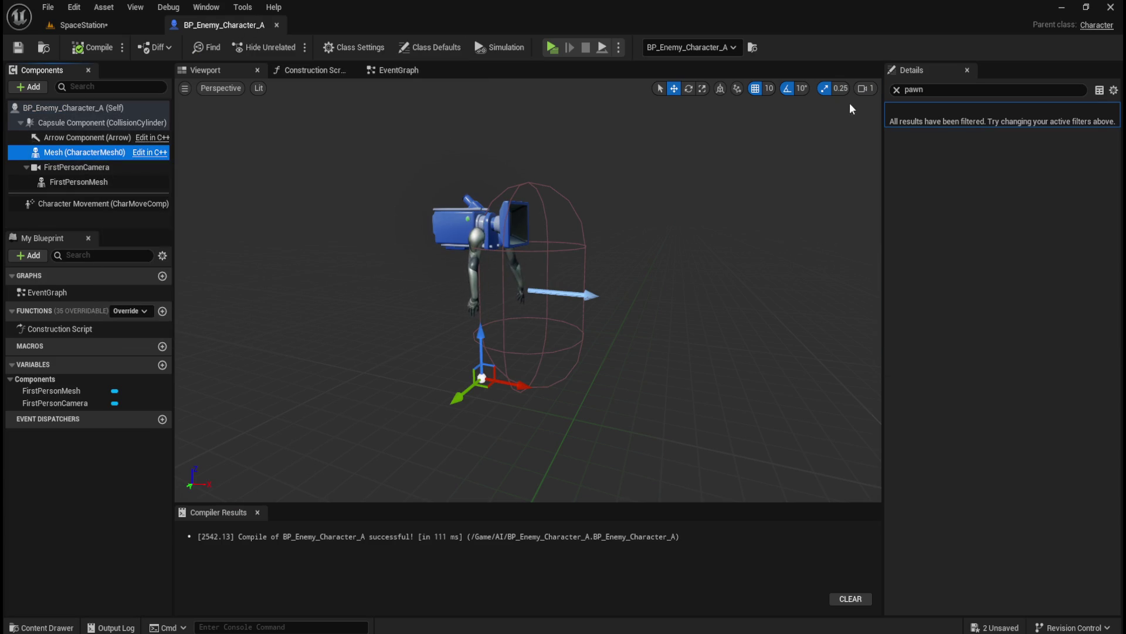
{"action": "left_click", "coordinate": [896, 90]}
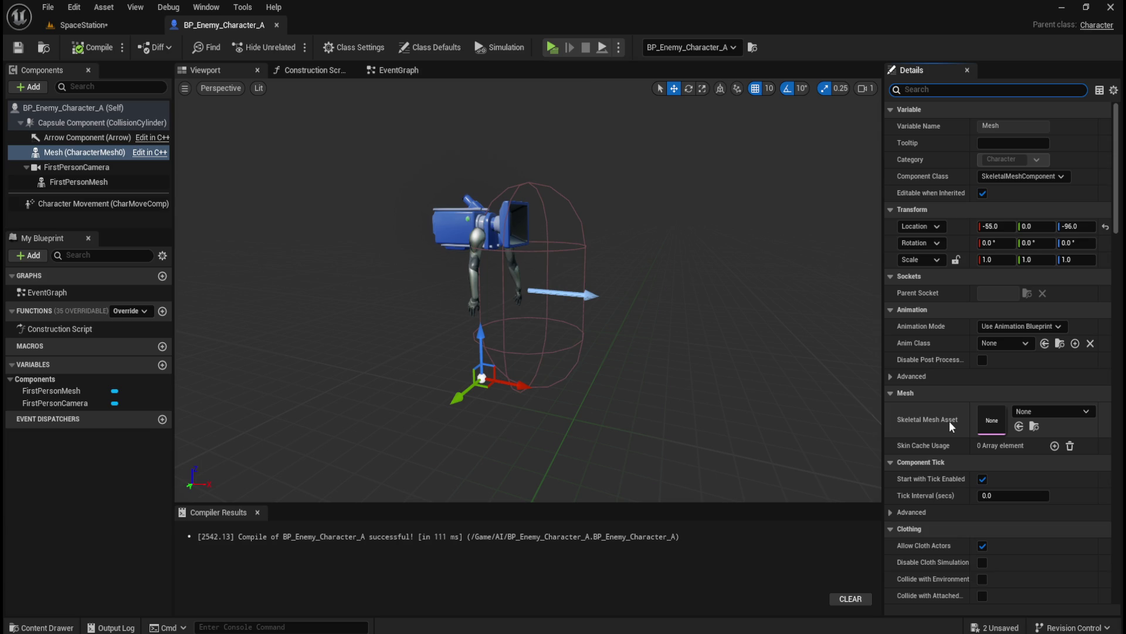
Assign MM_Robot_A from Assets/NPCs/RobotA as the Mesh's Skeletal Mesh Asset.
{"action": "key", "text": "ctrl+space"}
{"action": "left_click", "coordinate": [273, 441]}
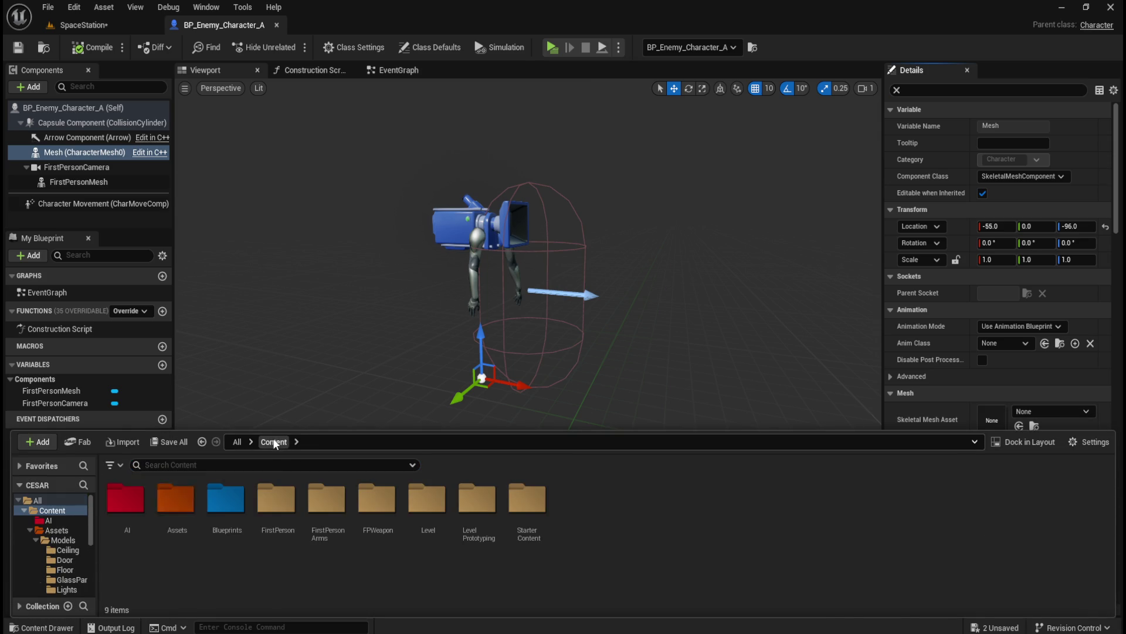
{"action": "double_click", "coordinate": [176, 499]}
{"action": "double_click", "coordinate": [183, 499]}
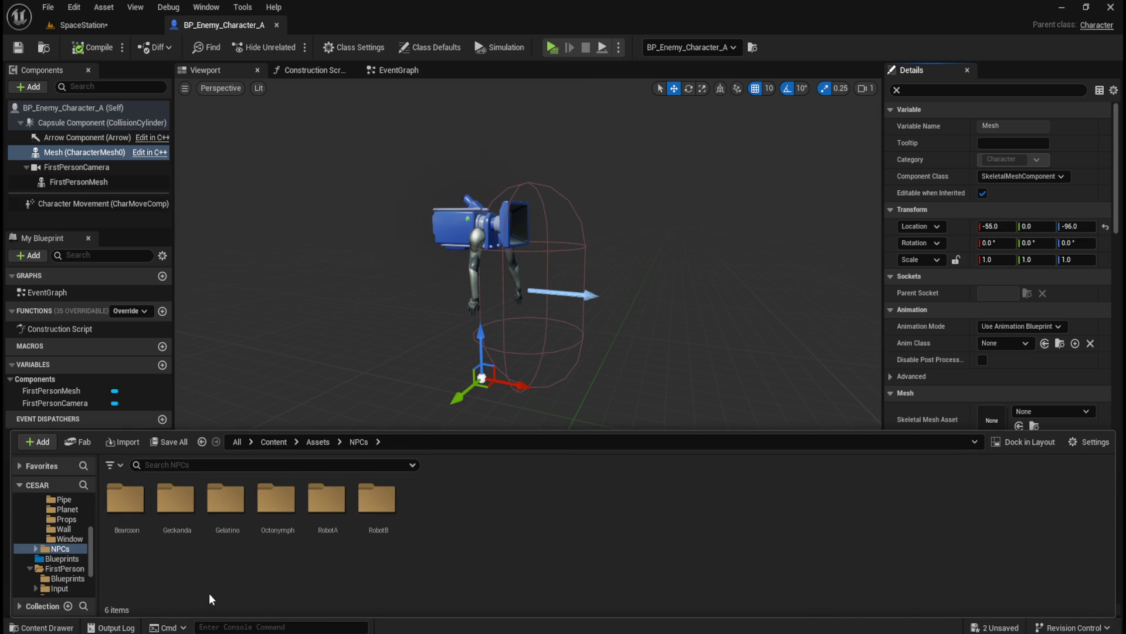
{"action": "double_click", "coordinate": [327, 502]}
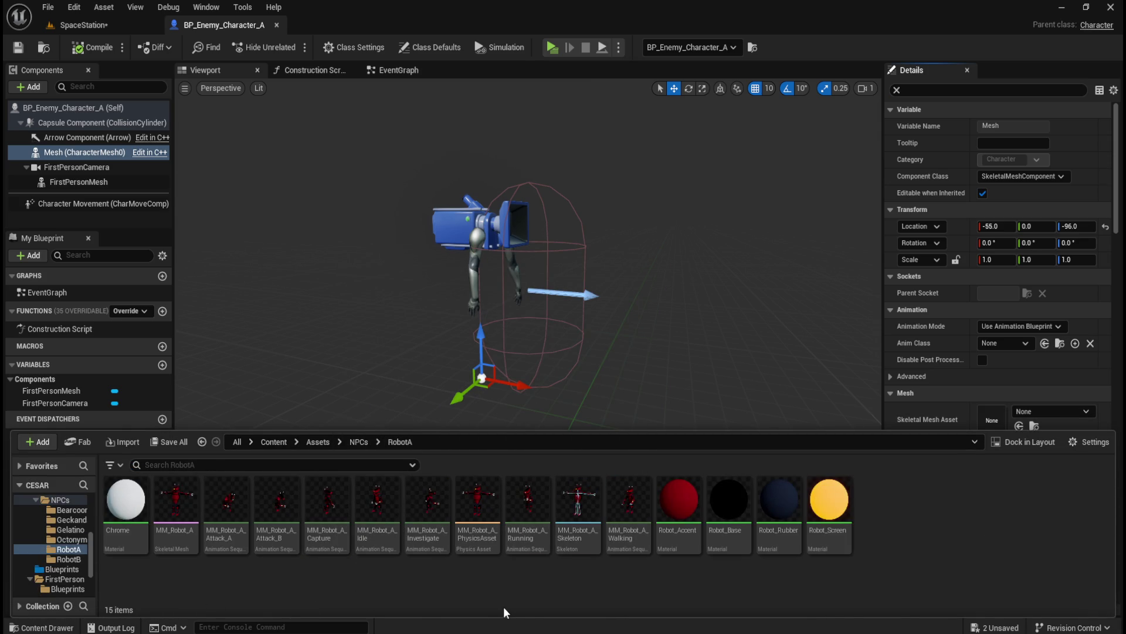
{"action": "scroll", "coordinate": [931, 345], "scroll_direction": "down", "scroll_amount": 4}
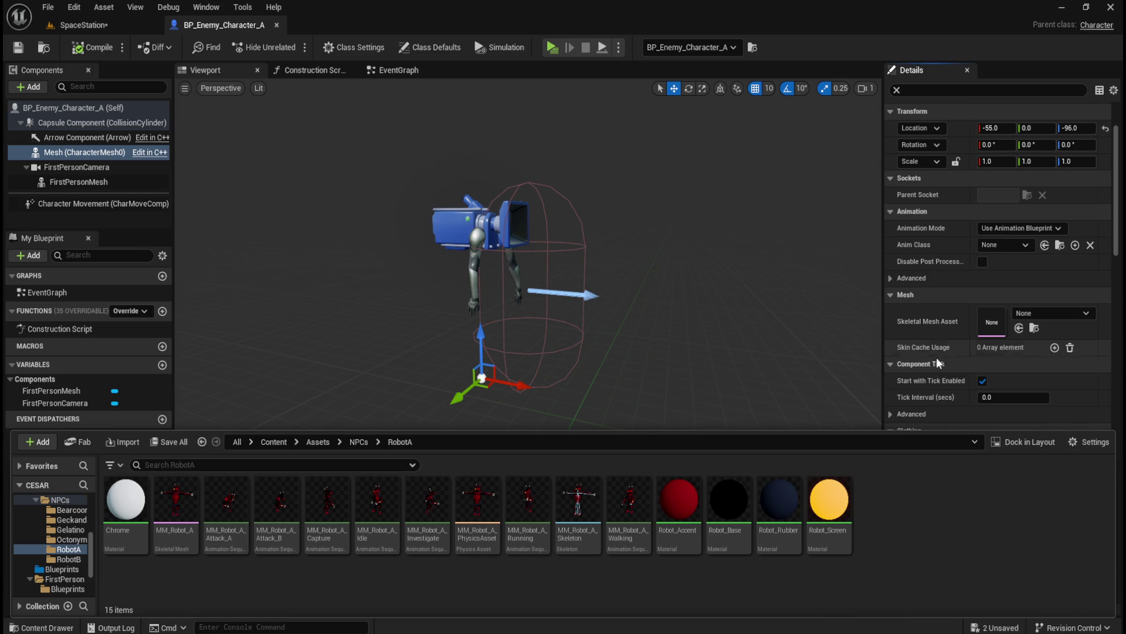
{"action": "left_click_drag", "start_coordinate": [183, 514], "coordinate": [995, 321]}
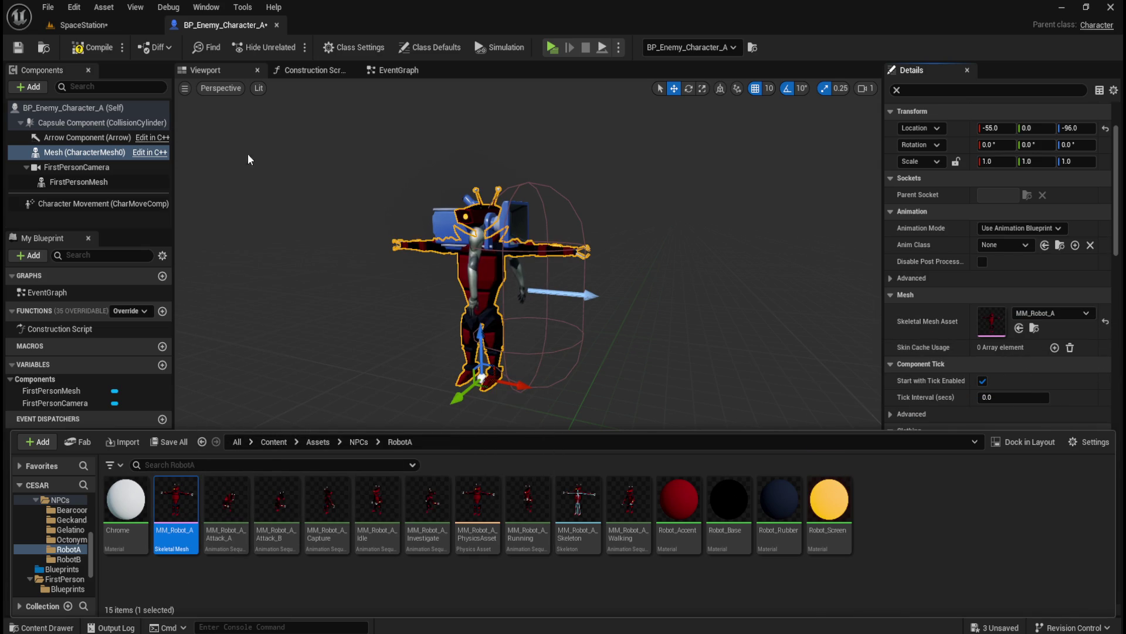
Compile and save the blueprint, then return to the SpaceStation level.
{"action": "left_click", "coordinate": [88, 47]}
{"action": "left_click", "coordinate": [18, 47]}
{"action": "left_click", "coordinate": [84, 25]}
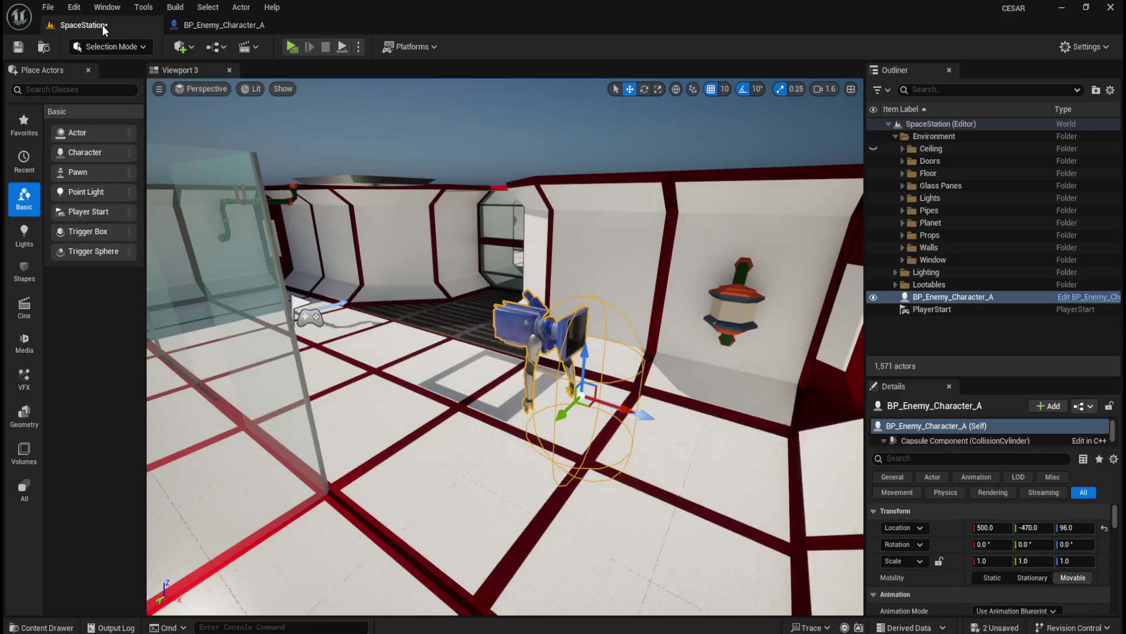
Play-test SpaceStation, where the robot enemy stands in a T-pose, then return to BP_Enemy_Character_A.
{"action": "left_click", "coordinate": [291, 46]}
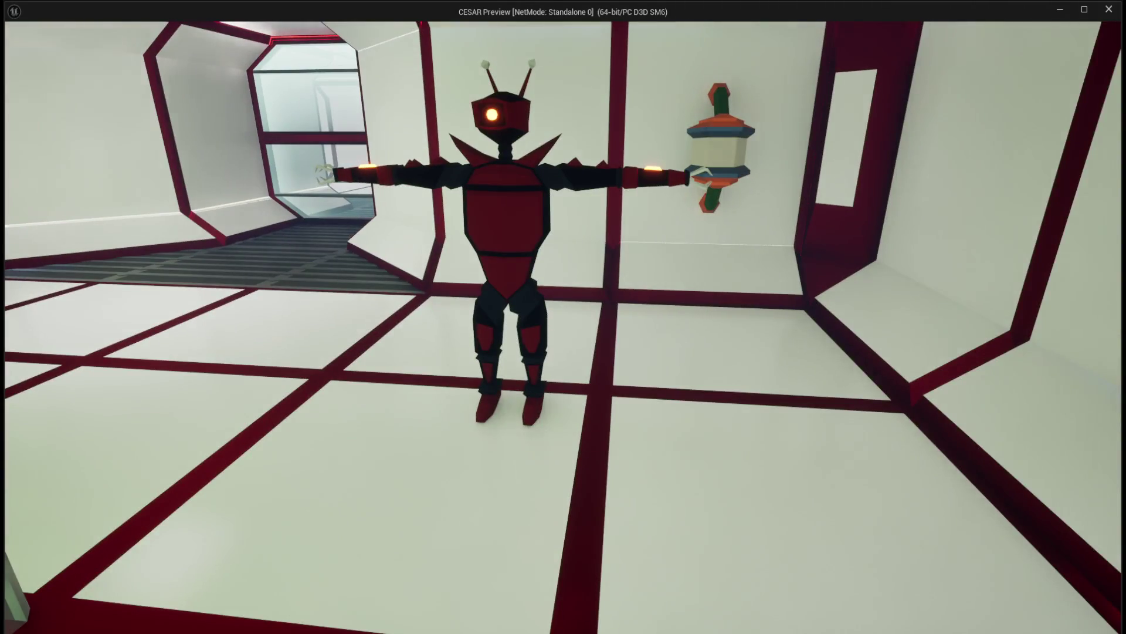
{"action": "key", "text": "Escape"}
{"action": "left_click", "coordinate": [220, 26]}
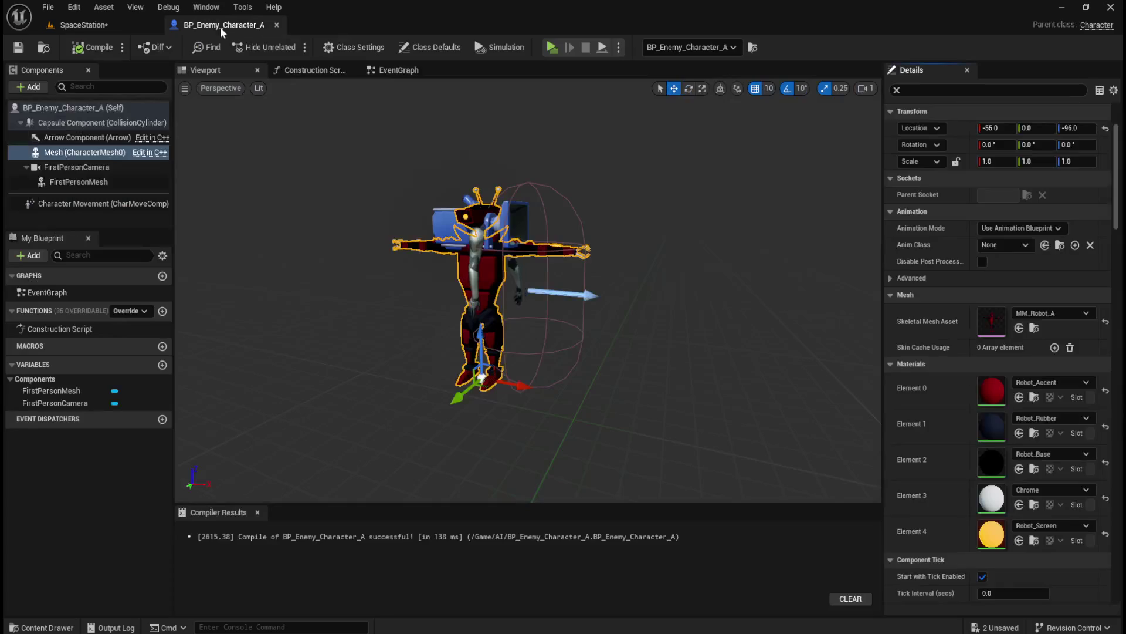
{"action": "left_click", "coordinate": [96, 25]}
{"action": "key", "text": "ctrl+space"}
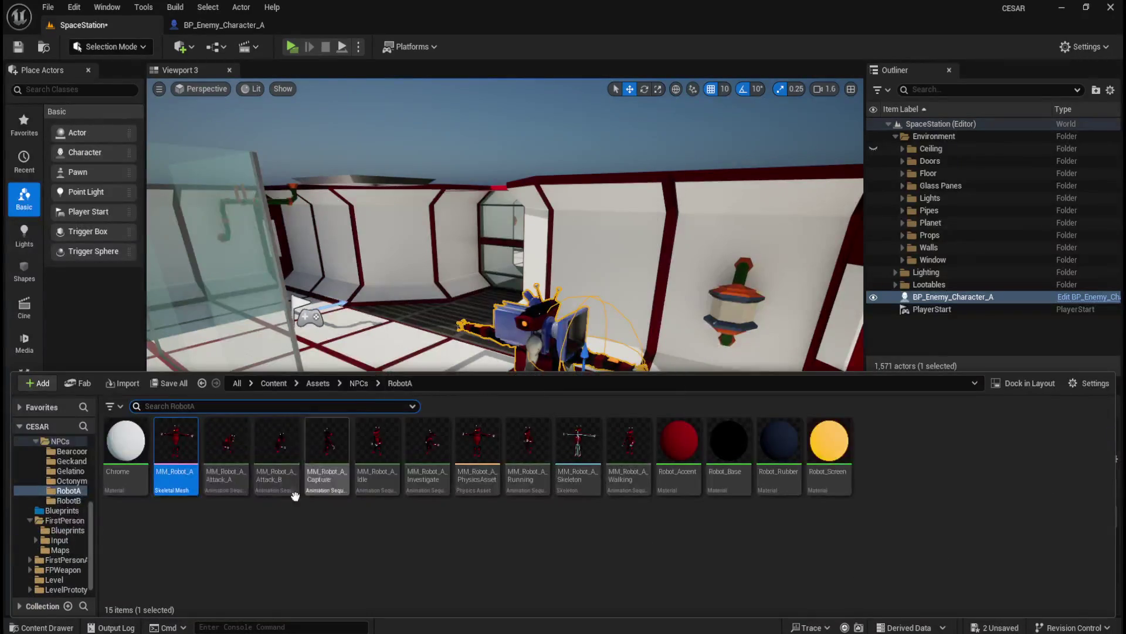
Open MM_Robot_A in the mesh editor, show its collision shapes, orbit around it, then close it.
{"action": "double_click", "coordinate": [181, 452]}
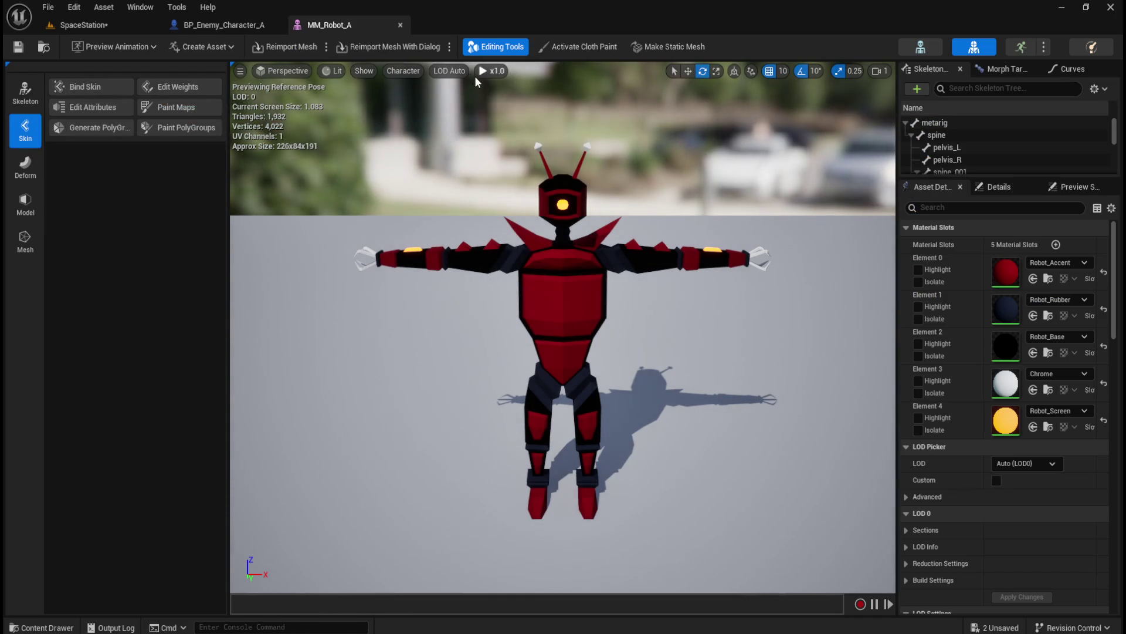
{"action": "left_click", "coordinate": [372, 69]}
{"action": "mouse_move", "coordinate": [387, 267]}
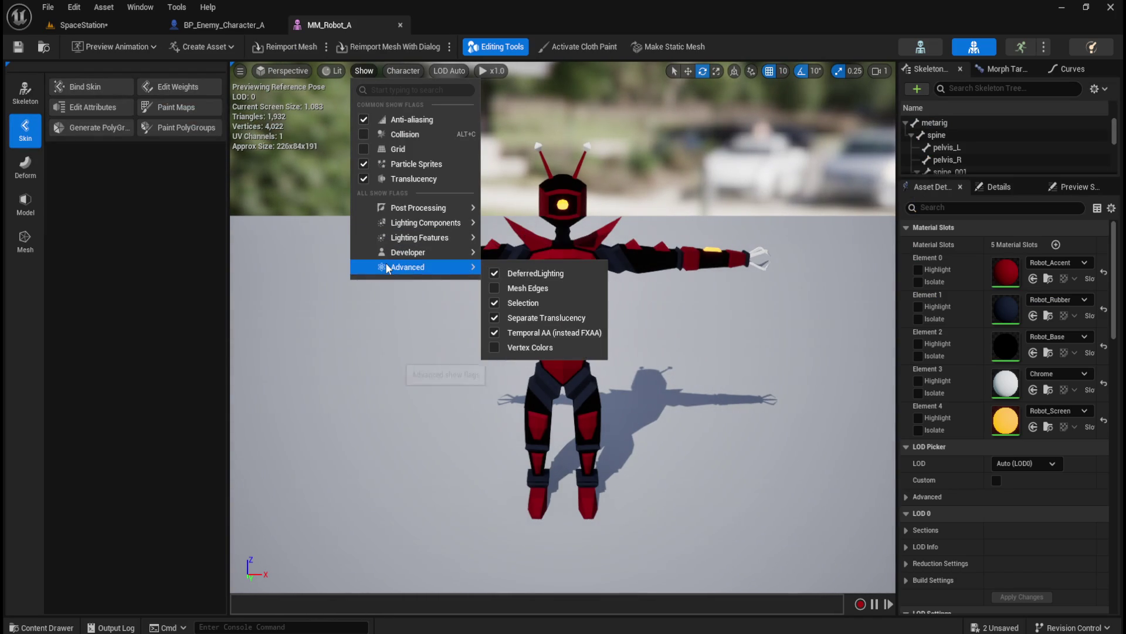
{"action": "left_click", "coordinate": [364, 134]}
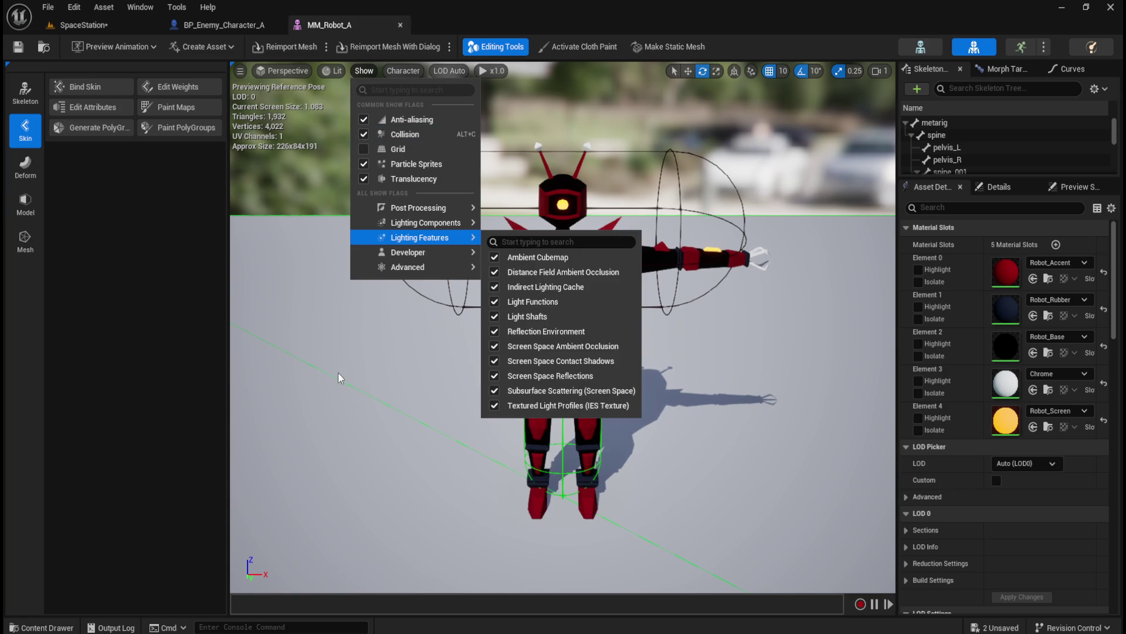
{"action": "key", "text": "Escape"}
{"action": "mouse_move", "coordinate": [373, 336]}
{"action": "left_mouse_down"}
{"action": "mouse_move", "coordinate": [328, 336]}
{"action": "mouse_move", "coordinate": [370, 338]}
{"action": "mouse_move", "coordinate": [384, 314]}
{"action": "mouse_move", "coordinate": [317, 293]}
{"action": "mouse_move", "coordinate": [355, 296]}
{"action": "mouse_move", "coordinate": [329, 294]}
{"action": "mouse_move", "coordinate": [352, 297]}
{"action": "mouse_move", "coordinate": [345, 122]}
{"action": "left_mouse_up"}
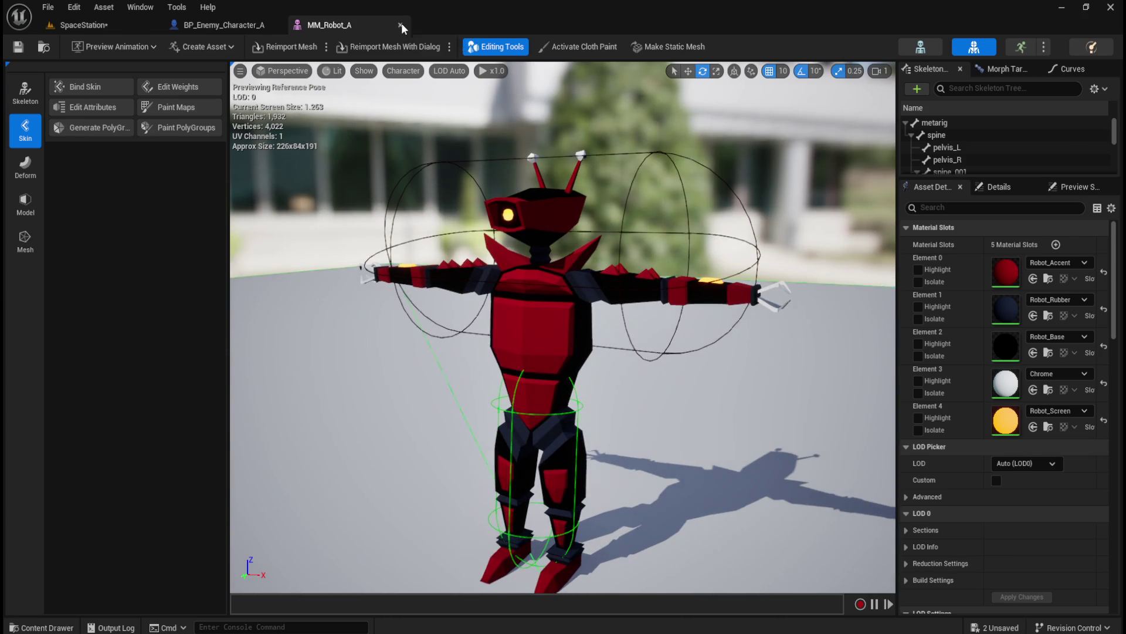
{"action": "left_click", "coordinate": [401, 25]}
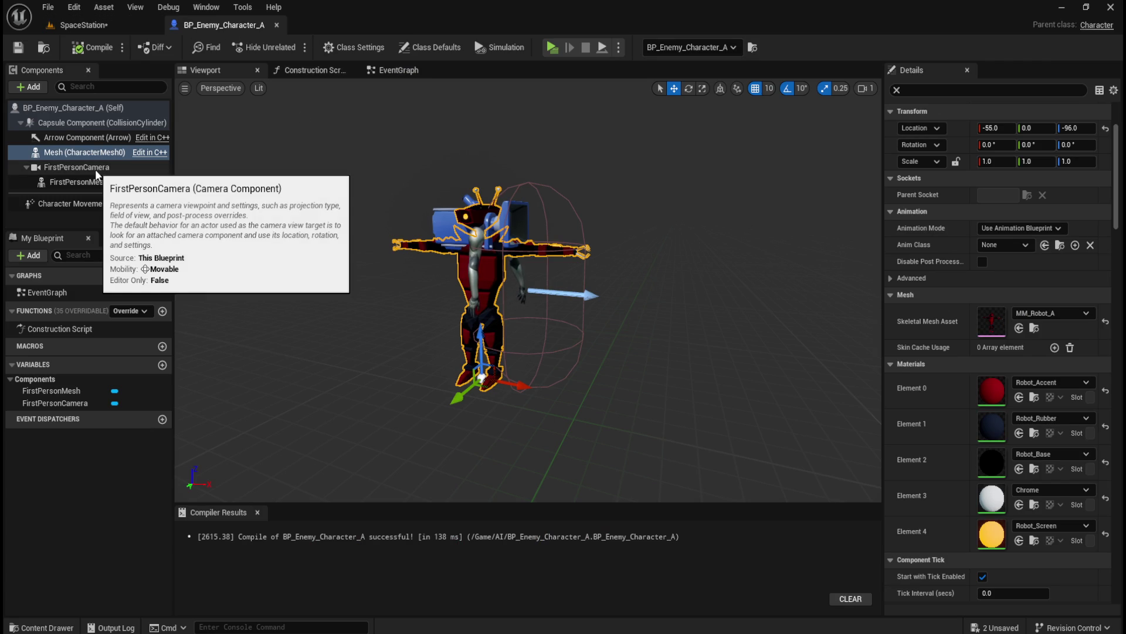
Inspect the capsule and Mesh components, trying and undoing Reset to Default on the Mesh location.
{"action": "left_click", "coordinate": [102, 122]}
{"action": "mouse_move", "coordinate": [402, 262]}
{"action": "left_mouse_down"}
{"action": "mouse_move", "coordinate": [366, 264]}
{"action": "mouse_move", "coordinate": [399, 261]}
{"action": "mouse_move", "coordinate": [393, 323]}
{"action": "left_mouse_up"}
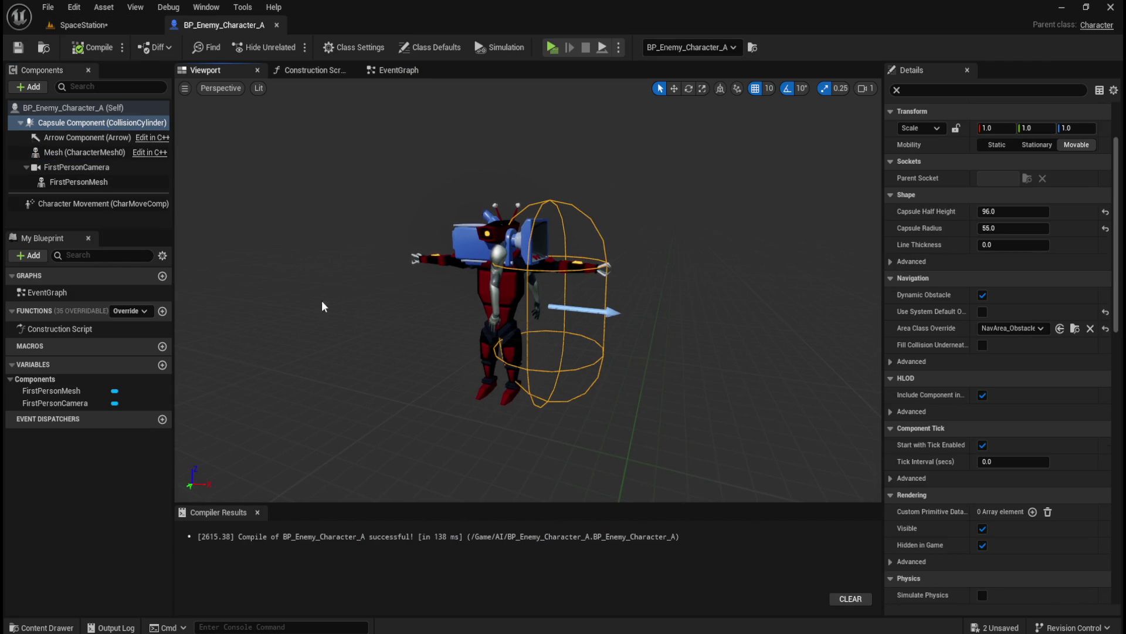
{"action": "left_click", "coordinate": [105, 111]}
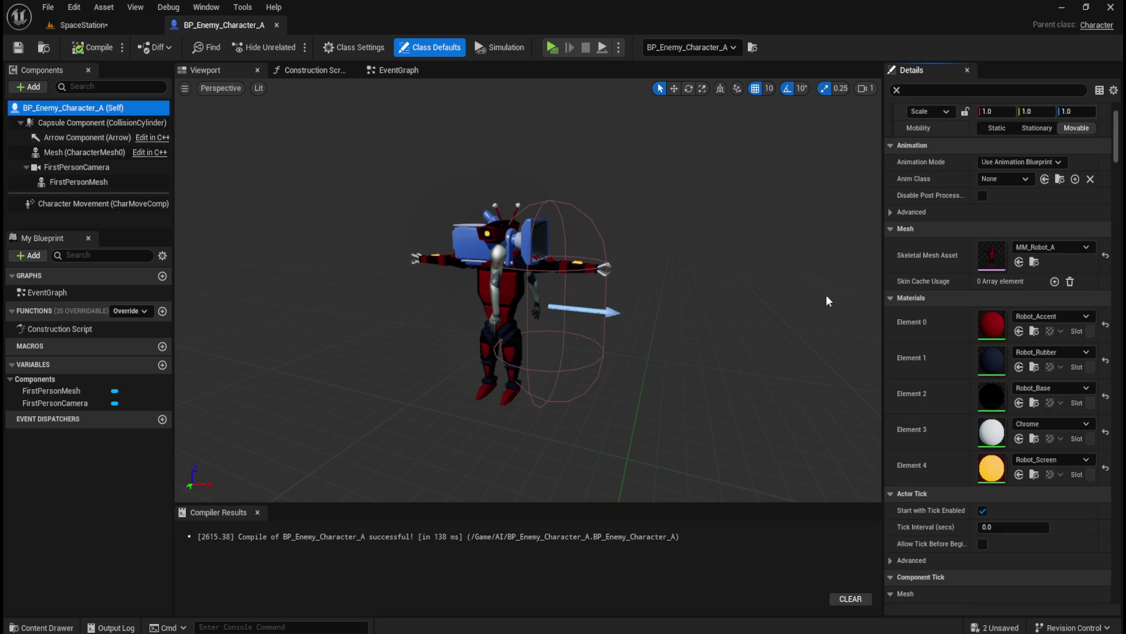
{"action": "left_click", "coordinate": [86, 152]}
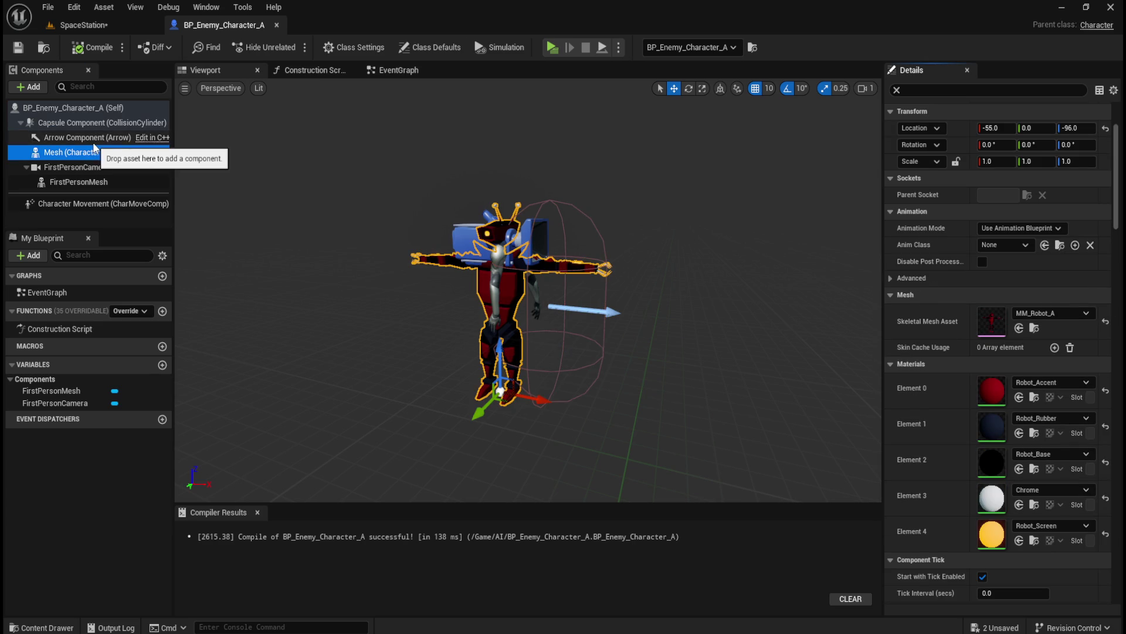
{"action": "left_click", "coordinate": [1107, 132]}
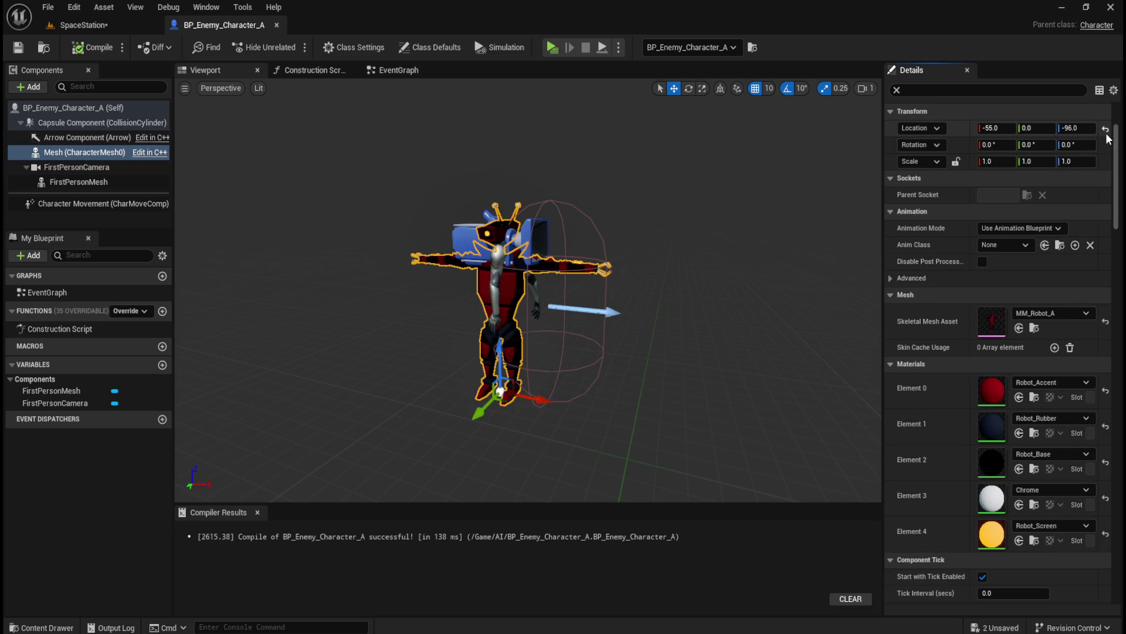
{"action": "key", "text": "ctrl+z"}
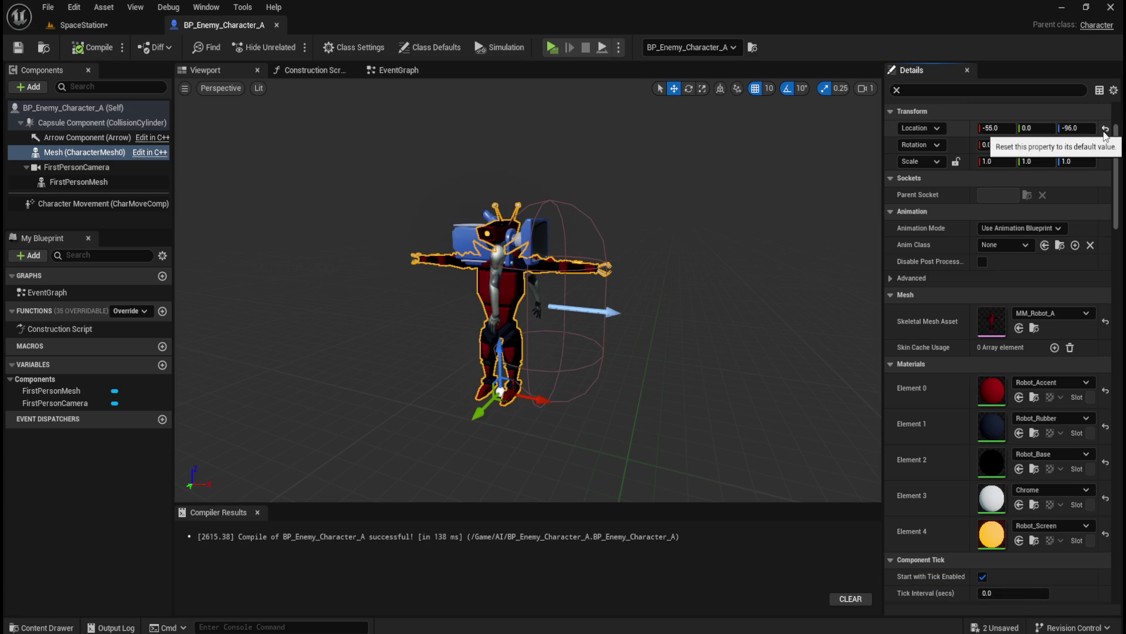
{"action": "left_click", "coordinate": [1107, 131]}
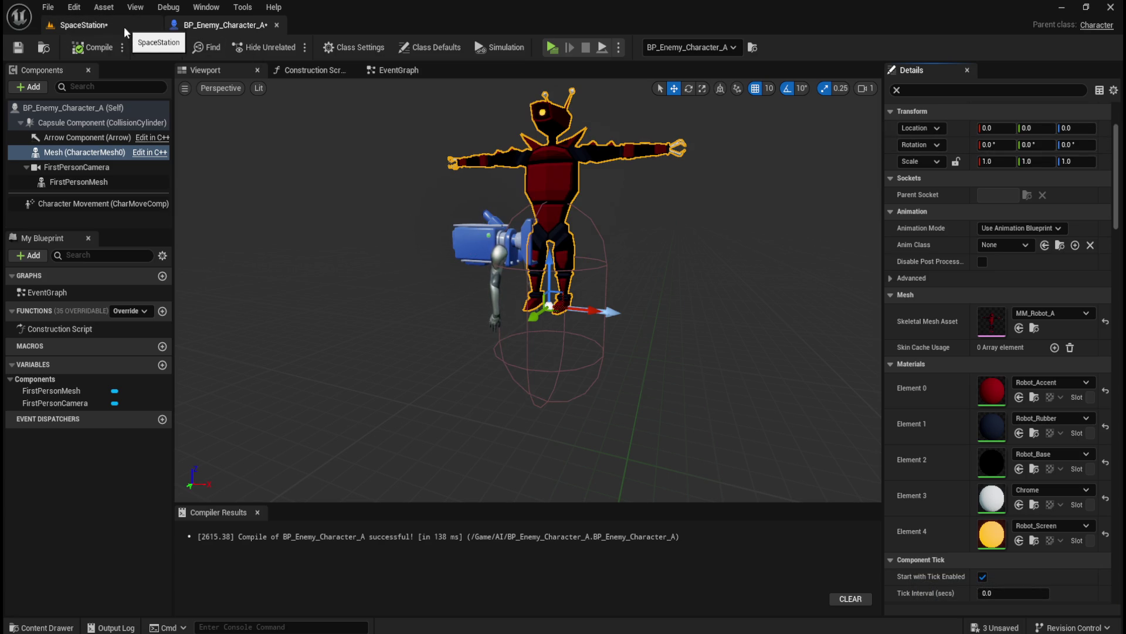
{"action": "key", "text": "ctrl+z"}
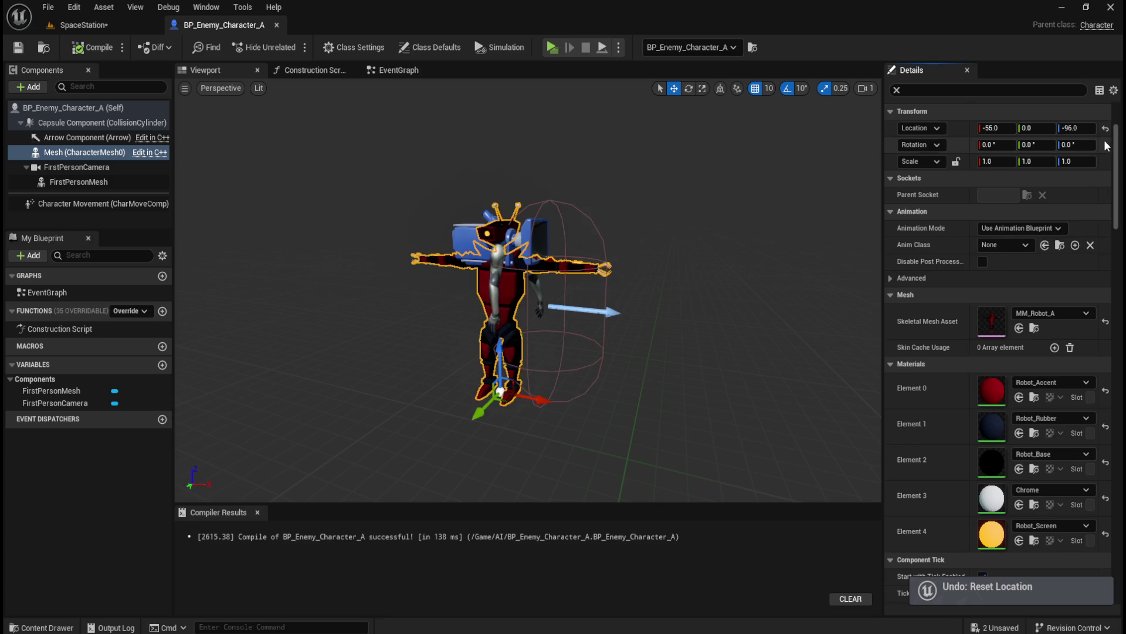
{"action": "left_click", "coordinate": [1108, 134]}
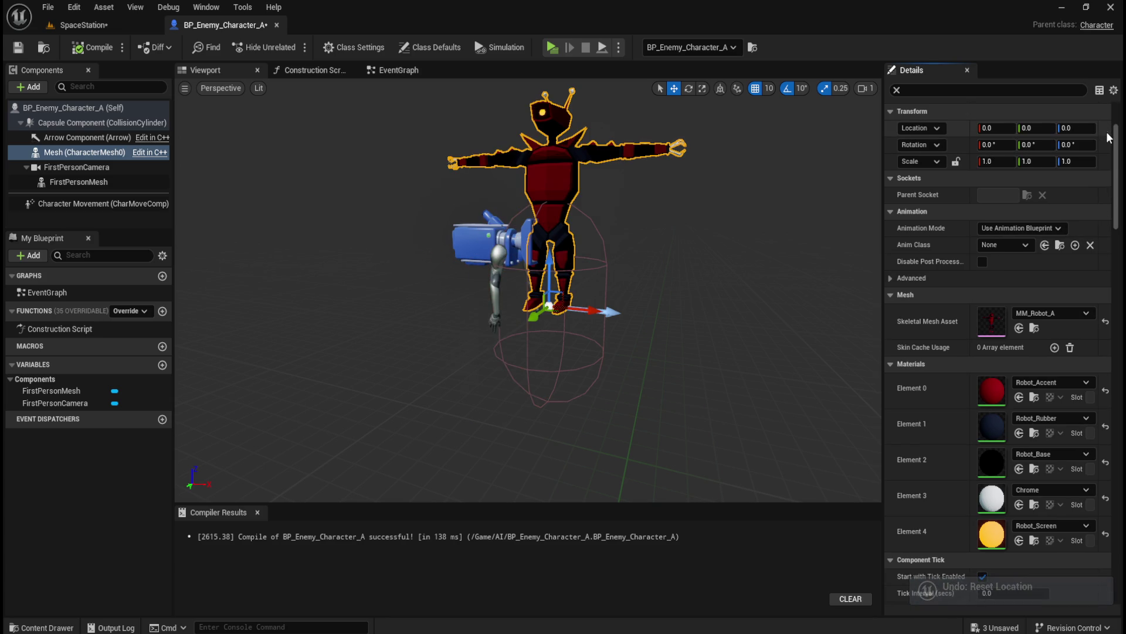
Run a quick play-test of SpaceStation, then return to BP_Enemy_Character_A.
{"action": "left_click", "coordinate": [126, 29]}
{"action": "left_click", "coordinate": [294, 46]}
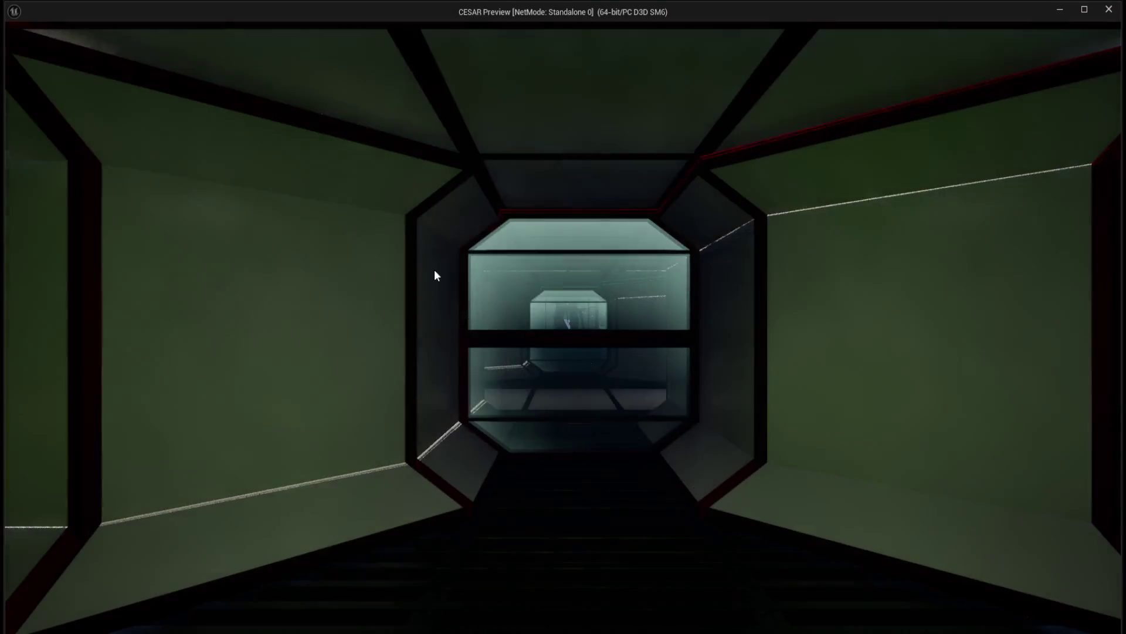
{"action": "key", "text": "Escape"}
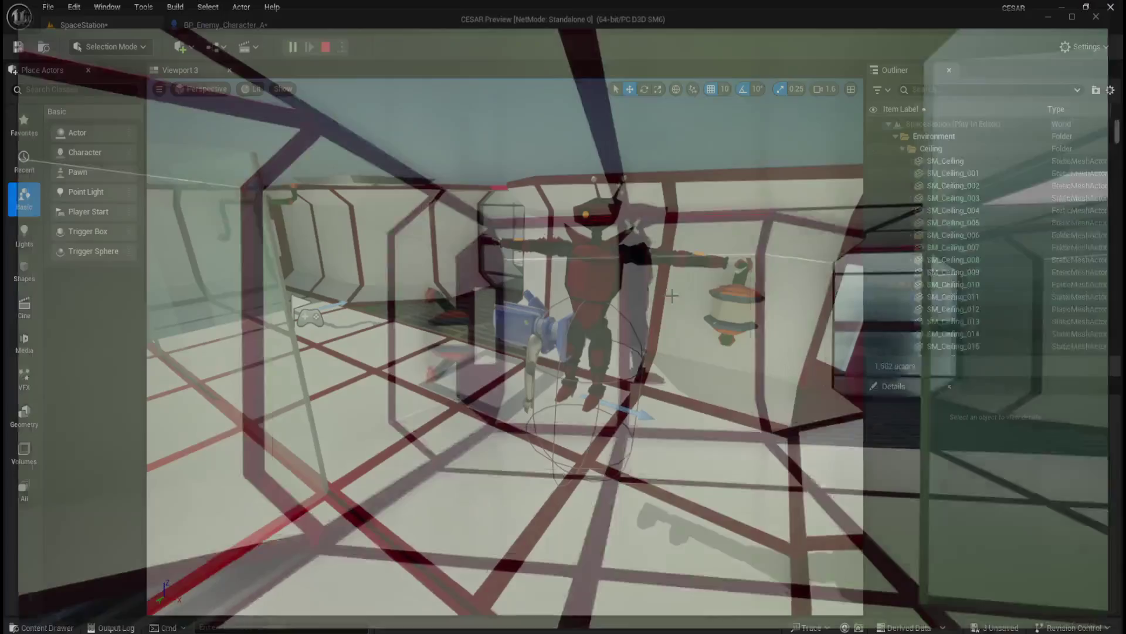
{"action": "left_click", "coordinate": [208, 23]}
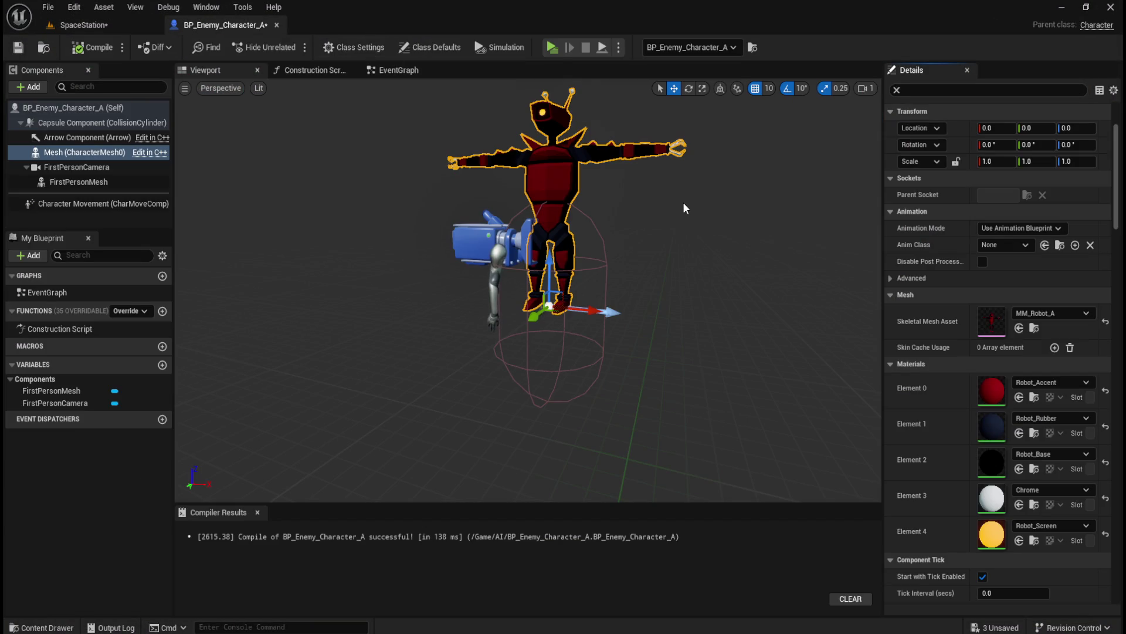
Set the Mesh location X to 0 so it reads 0, 0, -96, and save the blueprint.
{"action": "key", "text": "ctrl+z"}
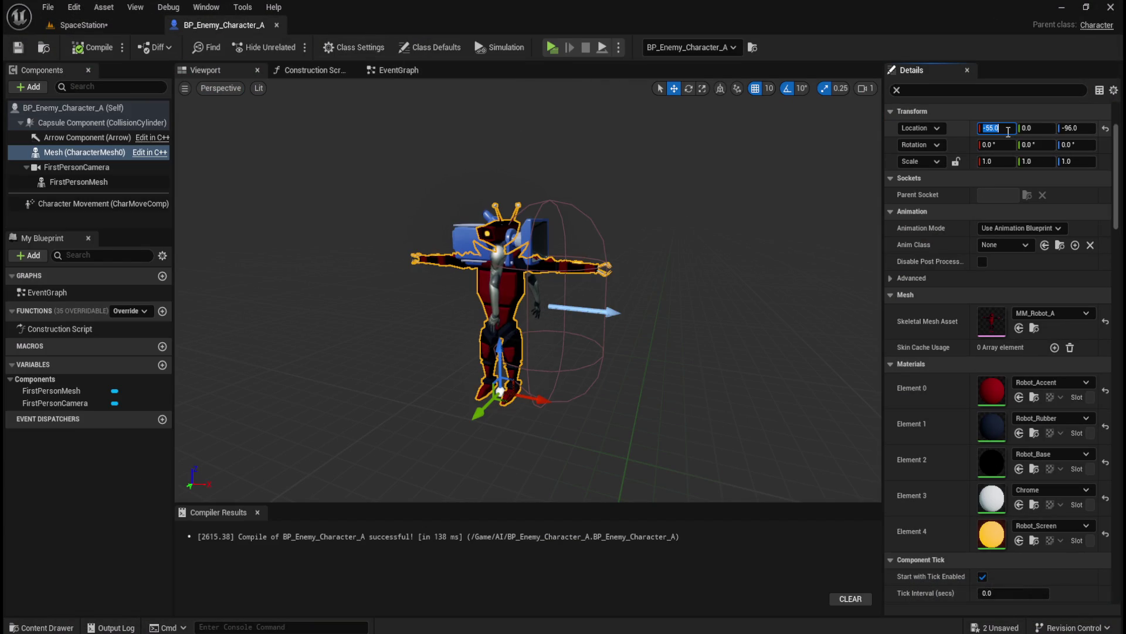
{"action": "type", "text": "0"}
{"action": "key", "text": "Return"}
{"action": "mouse_move", "coordinate": [592, 322]}
{"action": "left_mouse_down"}
{"action": "mouse_move", "coordinate": [666, 326]}
{"action": "mouse_move", "coordinate": [686, 314]}
{"action": "mouse_move", "coordinate": [608, 321]}
{"action": "left_mouse_up"}
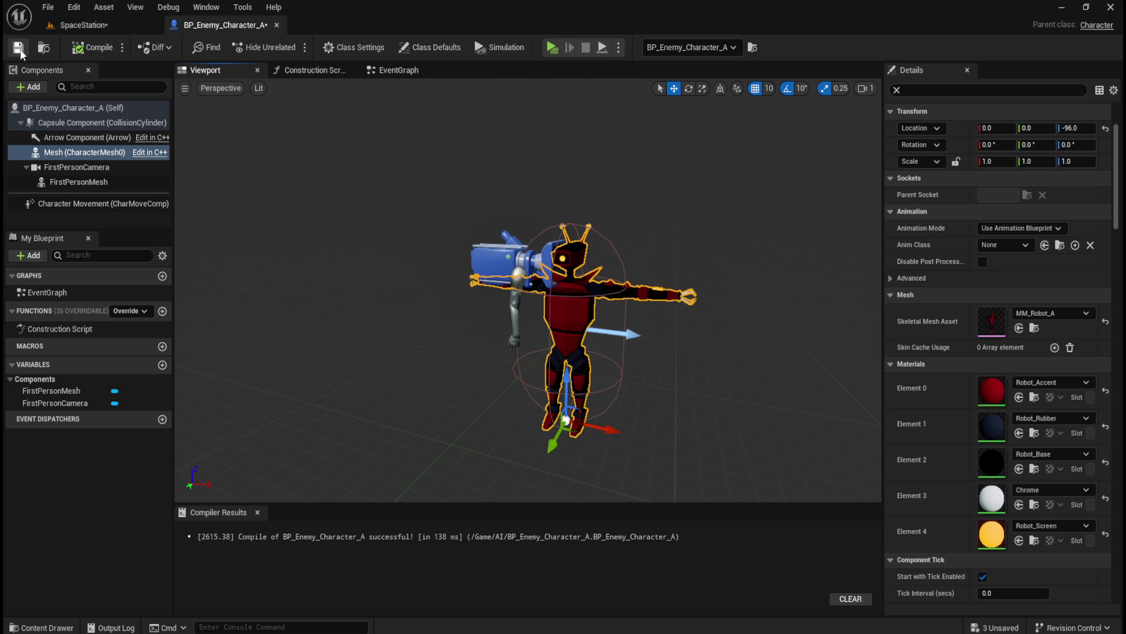
{"action": "left_click", "coordinate": [17, 50]}
{"action": "left_click", "coordinate": [90, 25]}
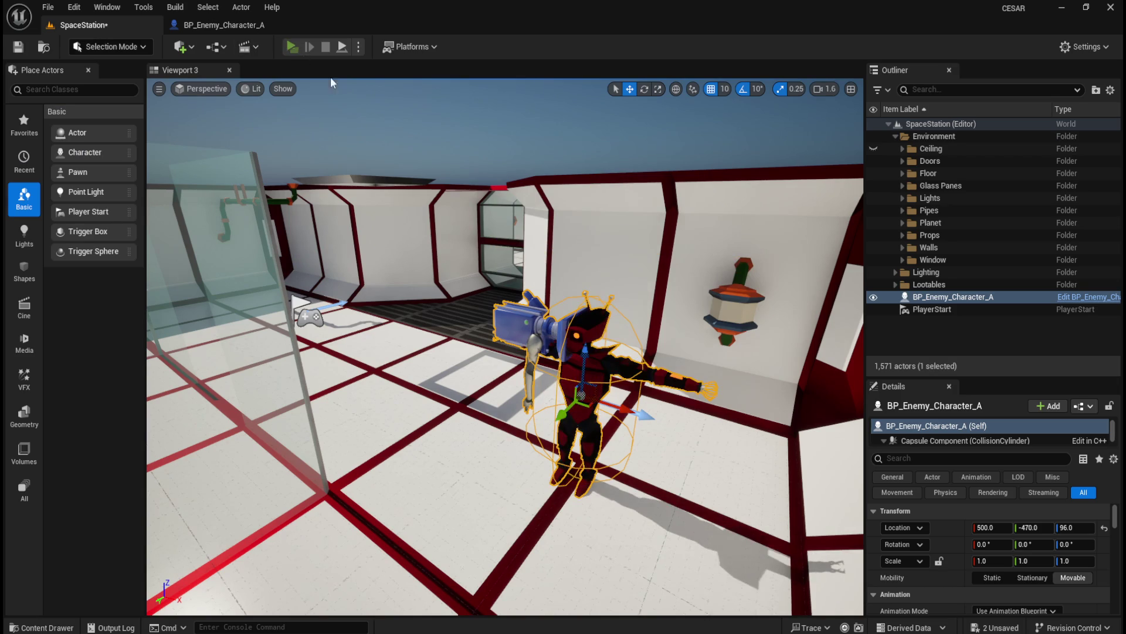
Play-test SpaceStation with the robot standing on the floor in T-pose, then return to BP_Enemy_Character_A.
{"action": "left_click", "coordinate": [293, 47]}
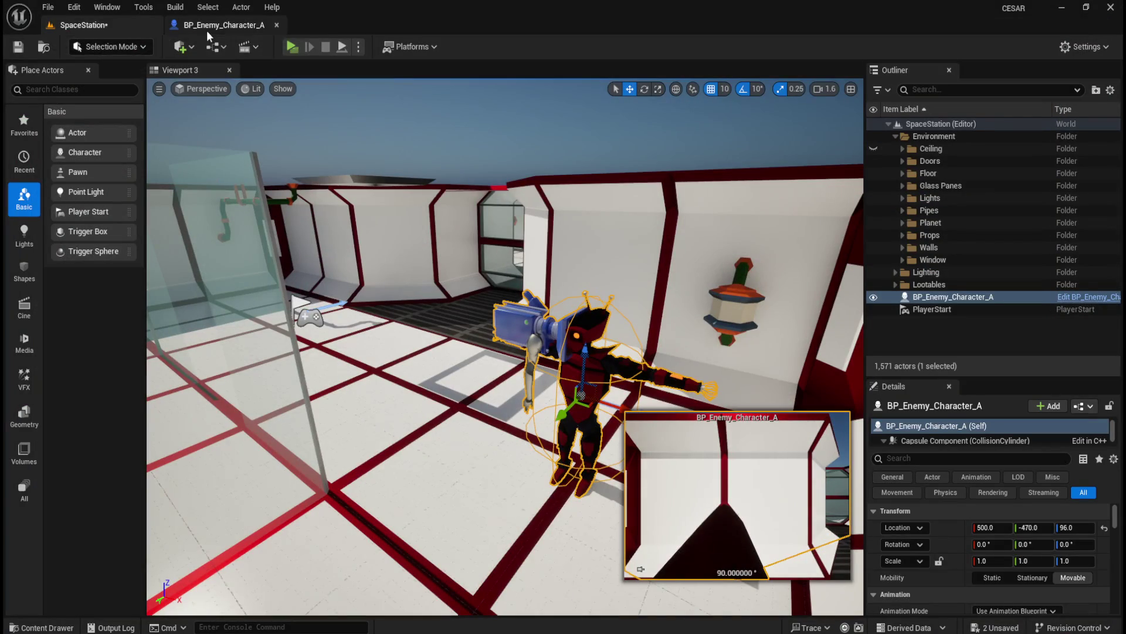
{"action": "left_click", "coordinate": [218, 28]}
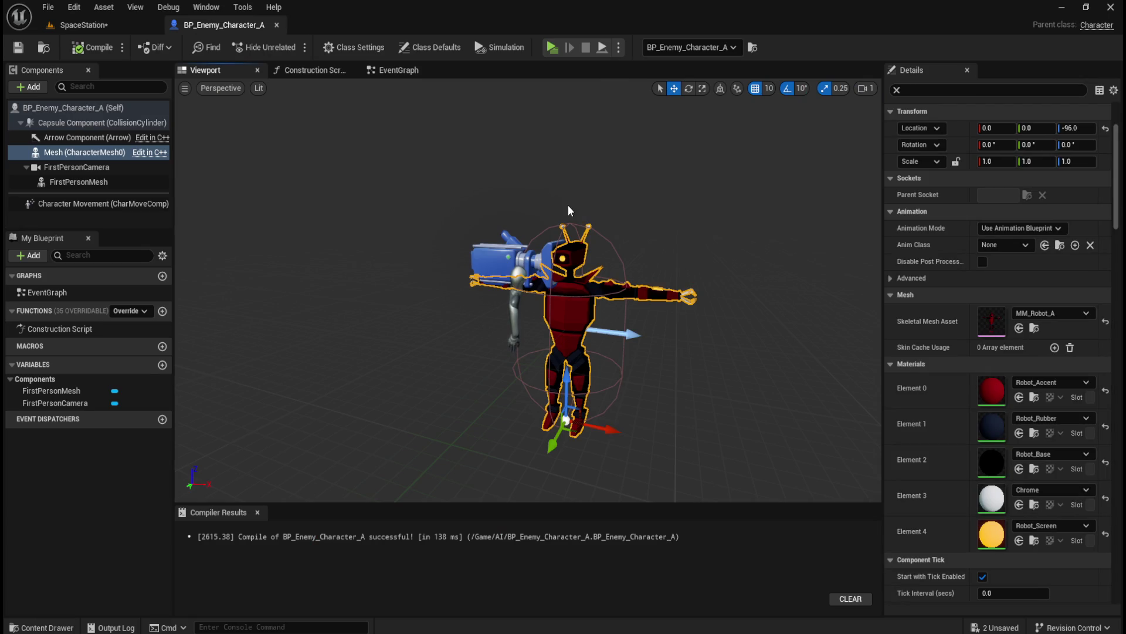
Inspect the Mesh's animation settings: Animation Mode Use Animation Blueprint, Anim Class None.
{"action": "left_click_drag", "start_coordinate": [618, 228], "coordinate": [665, 241]}
{"action": "left_click_drag", "start_coordinate": [657, 322], "coordinate": [657, 322]}
{"action": "scroll", "coordinate": [657, 312], "scroll_direction": "down", "scroll_amount": 5}
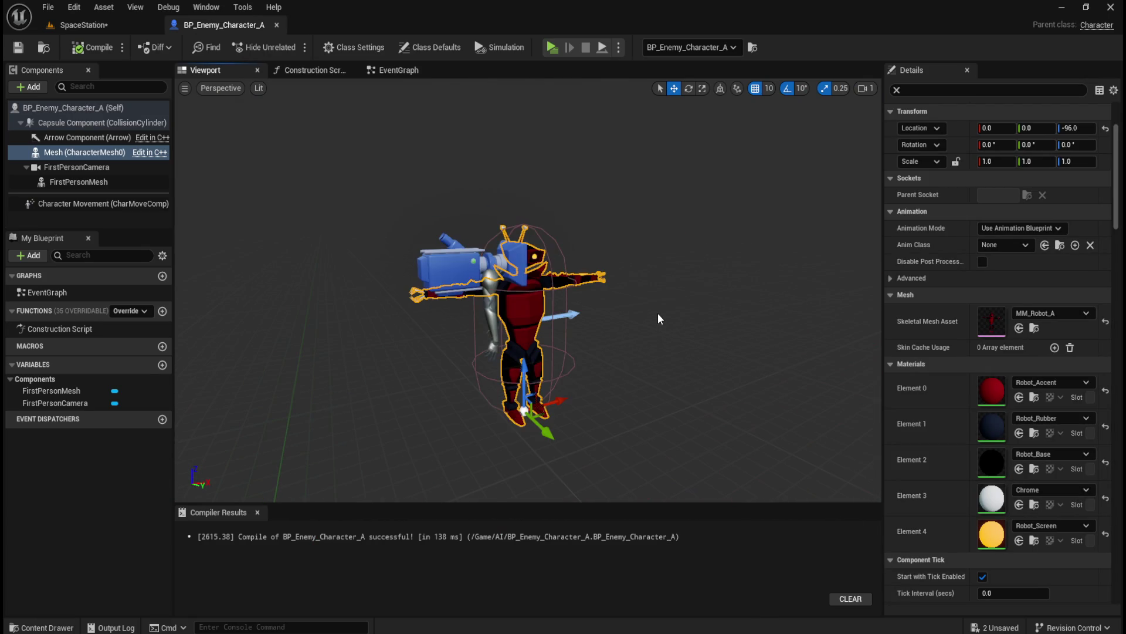
{"action": "scroll", "coordinate": [650, 320], "scroll_direction": "up", "scroll_amount": 1}
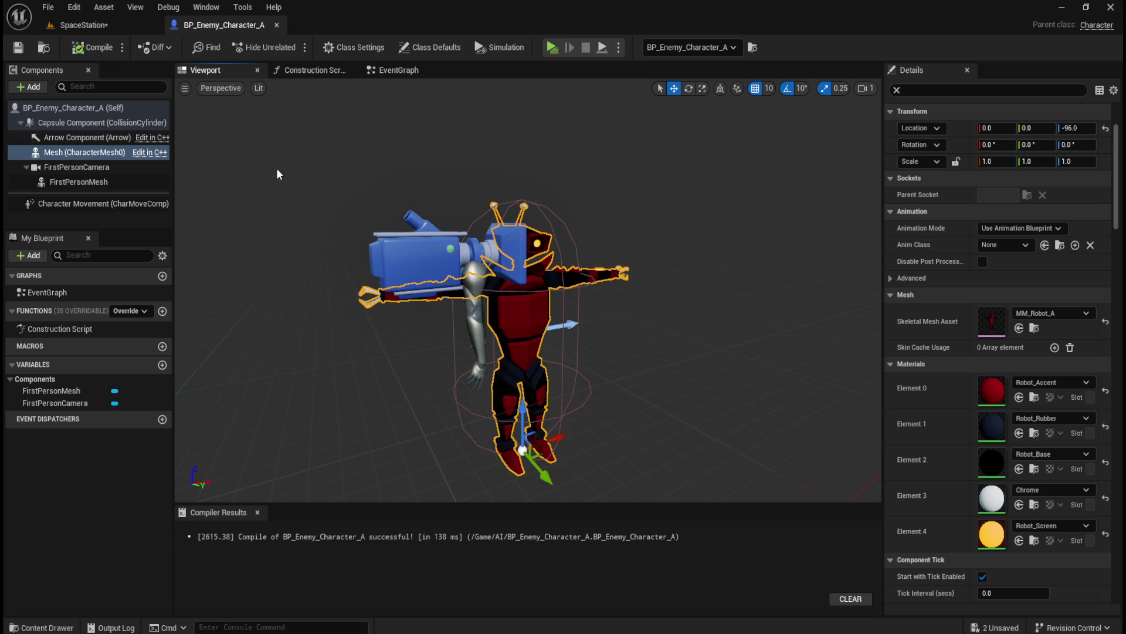
{"action": "scroll", "coordinate": [935, 410], "scroll_direction": "down", "scroll_amount": 5}
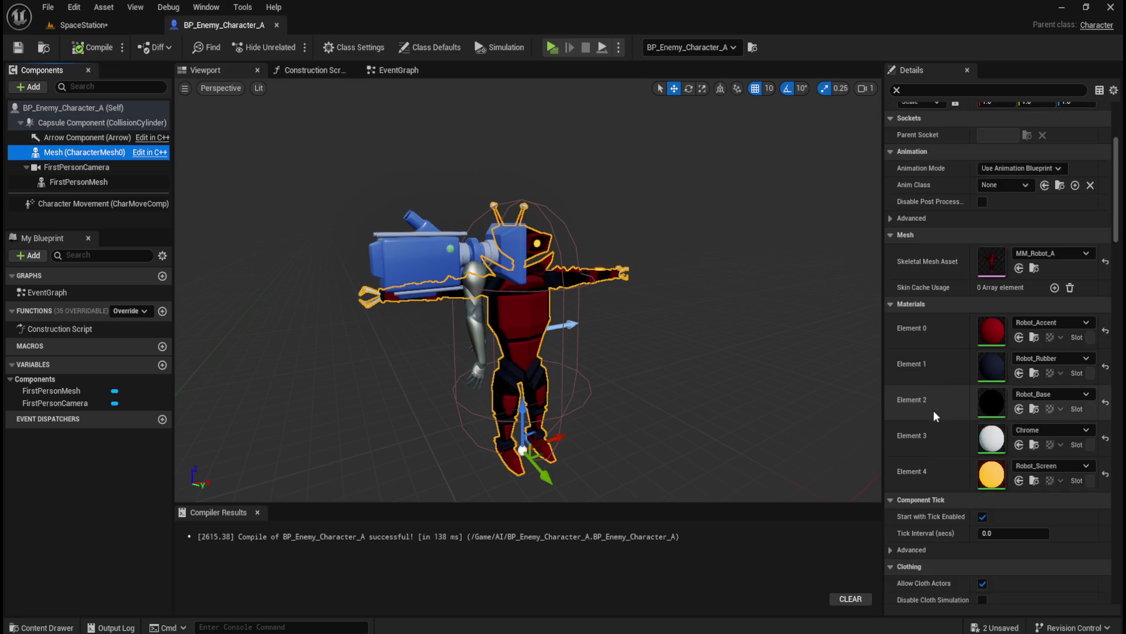
{"action": "scroll", "coordinate": [940, 393], "scroll_direction": "up", "scroll_amount": 2}
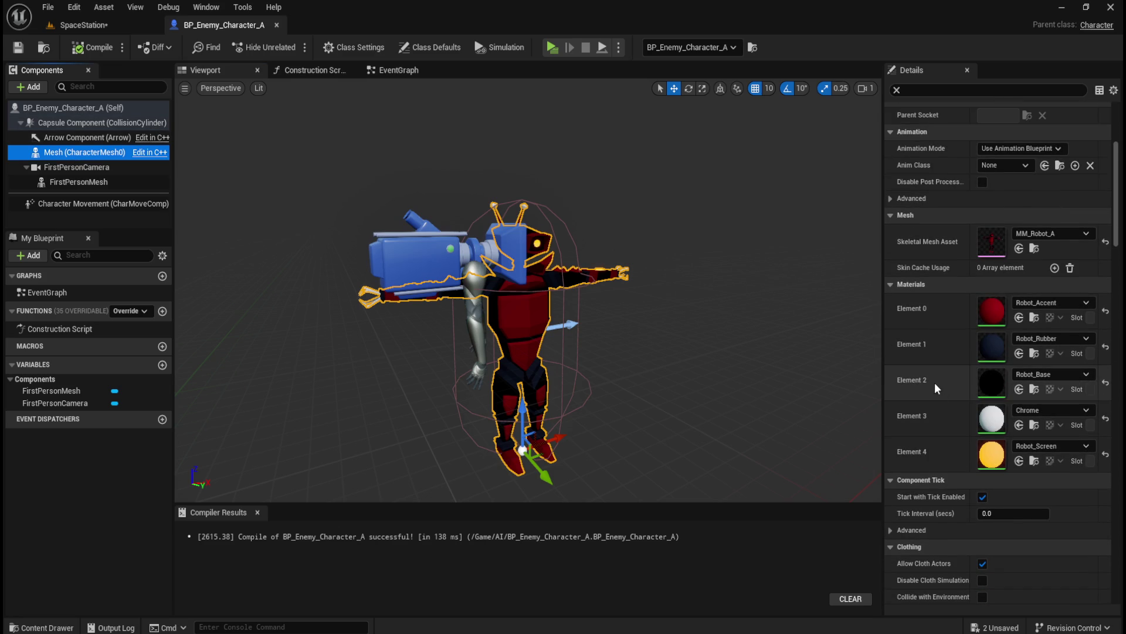
{"action": "mouse_move", "coordinate": [1121, 197]}
{"action": "left_mouse_down"}
{"action": "mouse_move", "coordinate": [1083, 343]}
{"action": "mouse_move", "coordinate": [1064, 330]}
{"action": "left_mouse_up"}
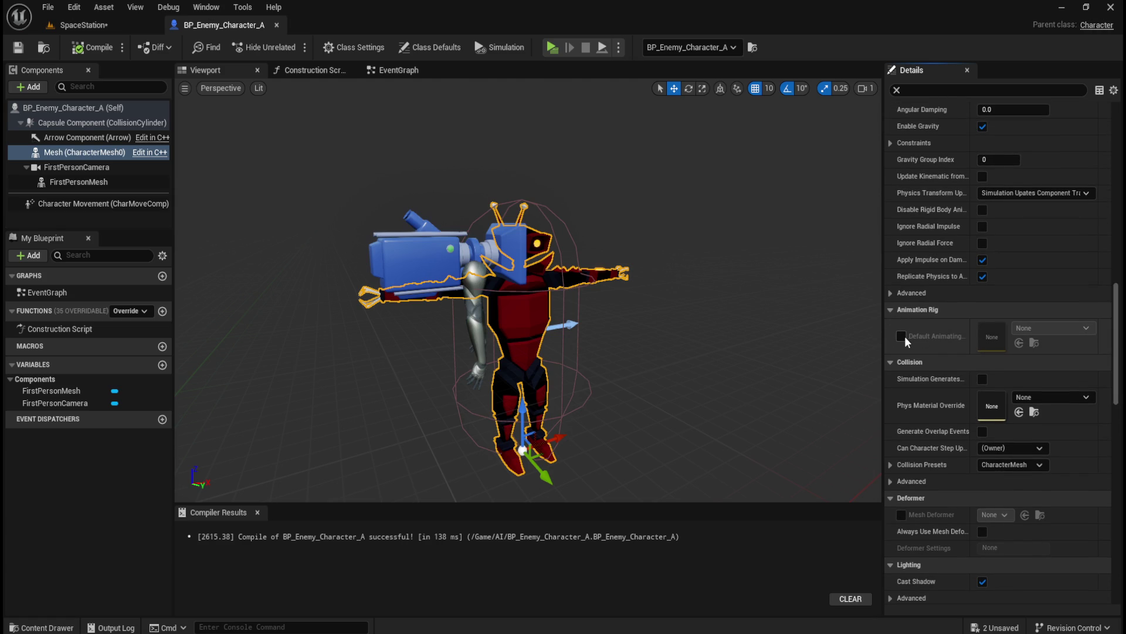
{"action": "mouse_move", "coordinate": [1111, 333]}
{"action": "left_mouse_down"}
{"action": "mouse_move", "coordinate": [1109, 531]}
{"action": "mouse_move", "coordinate": [1094, 402]}
{"action": "mouse_move", "coordinate": [1121, 126]}
{"action": "left_mouse_up"}
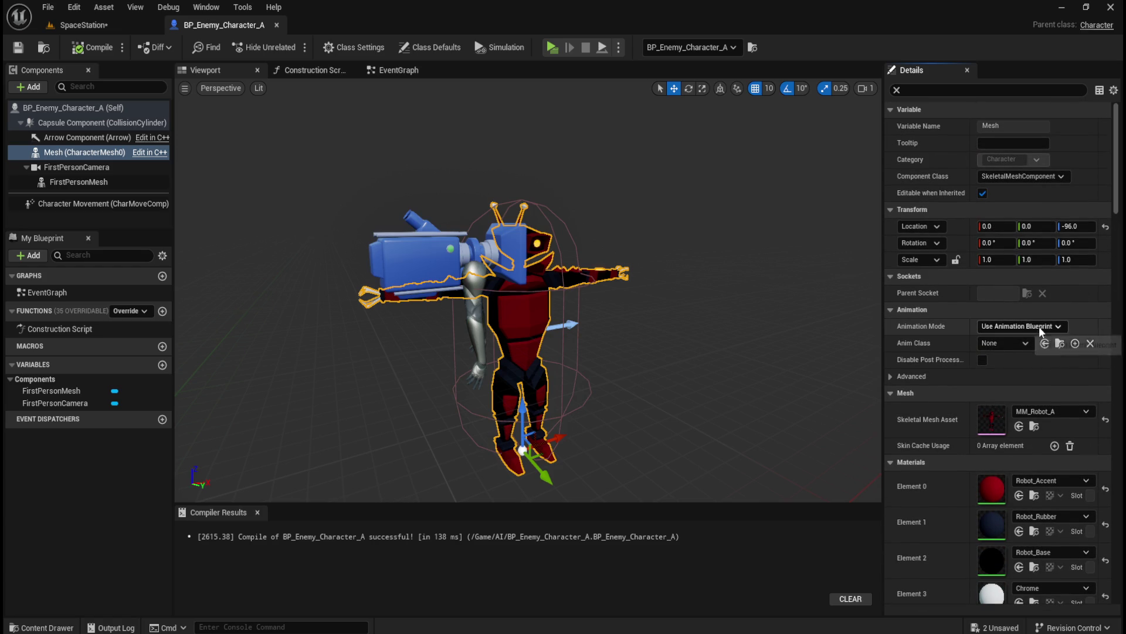
{"action": "left_click", "coordinate": [893, 379]}
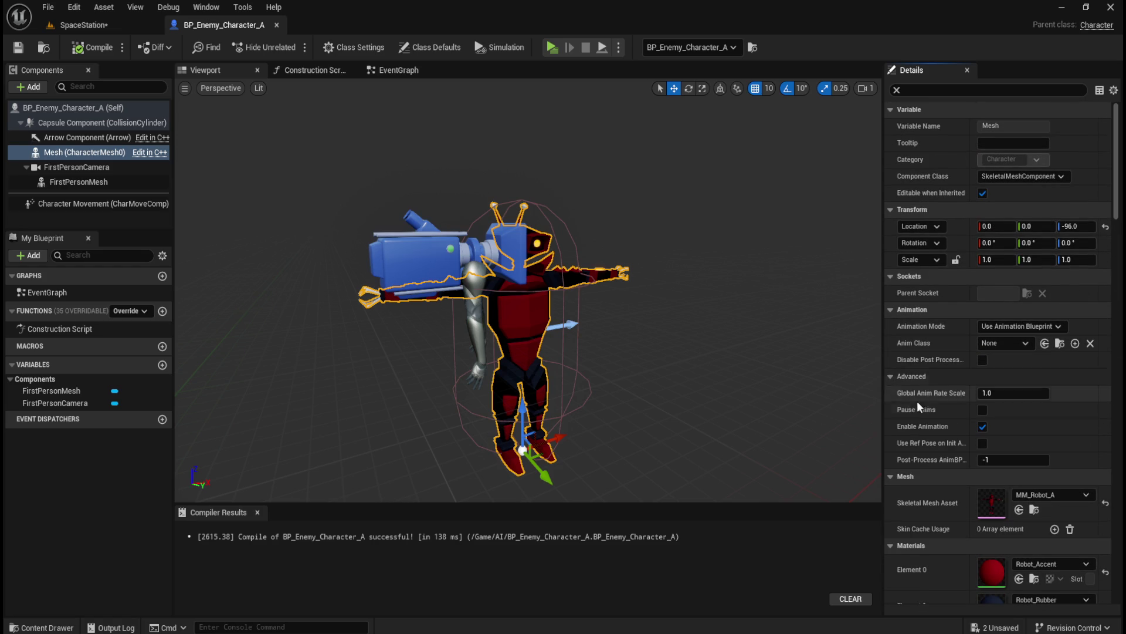
{"action": "left_click", "coordinate": [891, 379]}
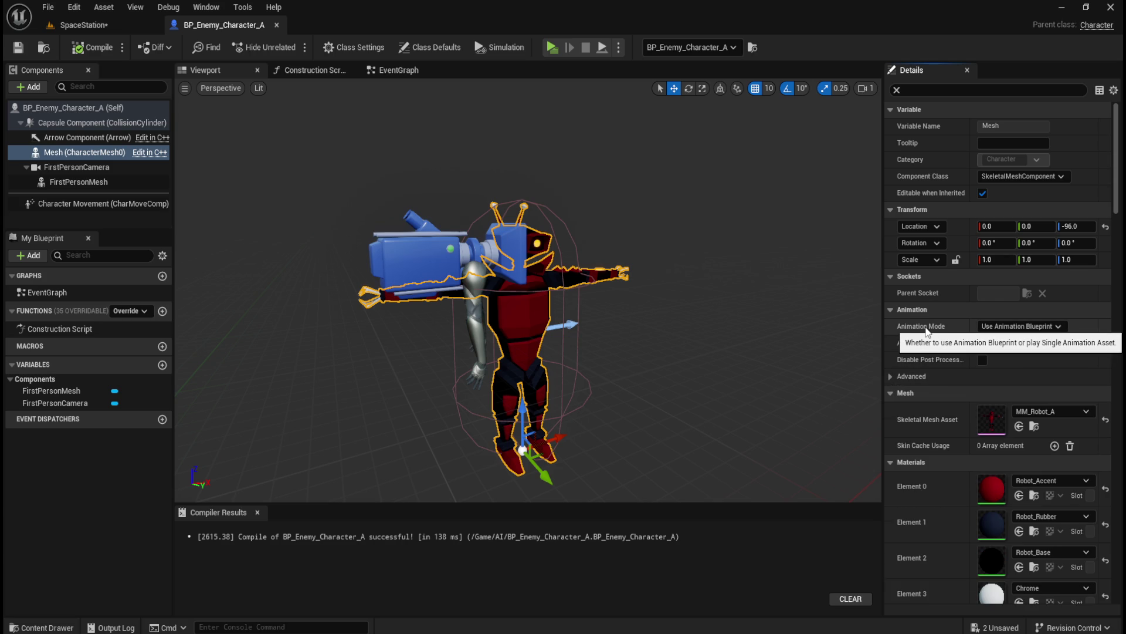
Set the Mesh to Use Animation Asset with MM_Robot_A_Idle as Anim to Play, and compile.
{"action": "left_click", "coordinate": [1026, 326]}
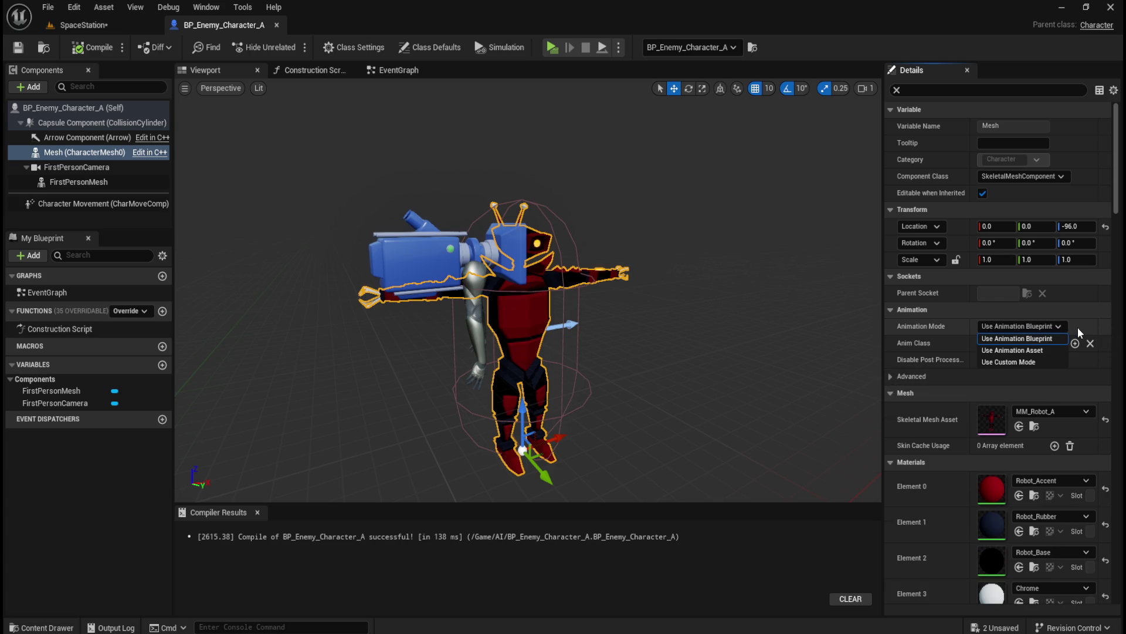
{"action": "left_click", "coordinate": [1013, 350]}
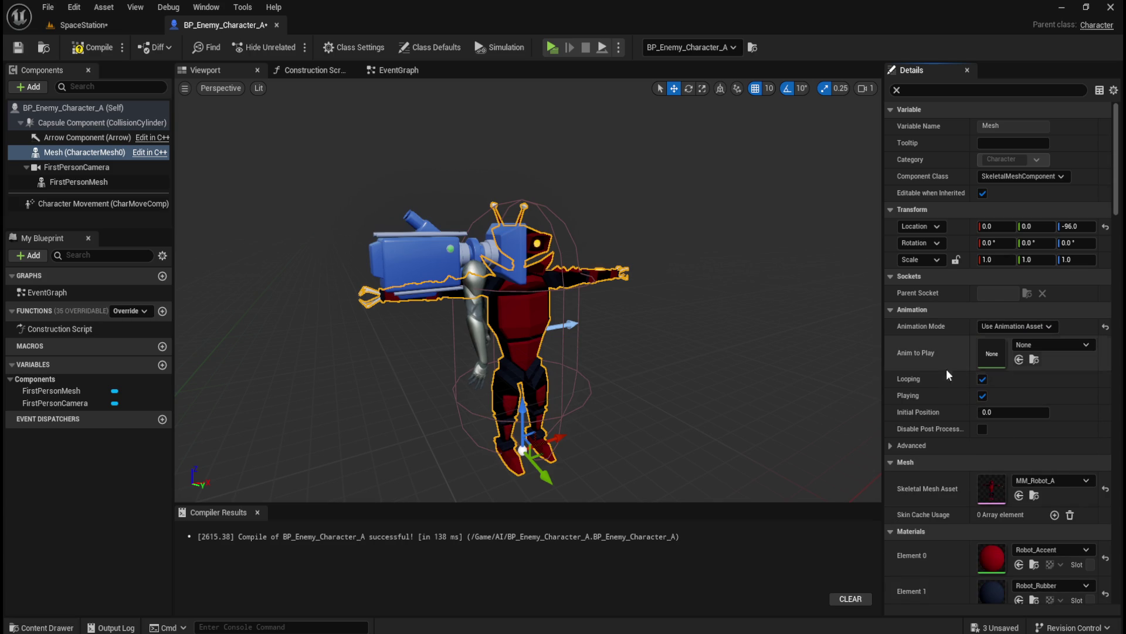
{"action": "key", "text": "ctrl+space"}
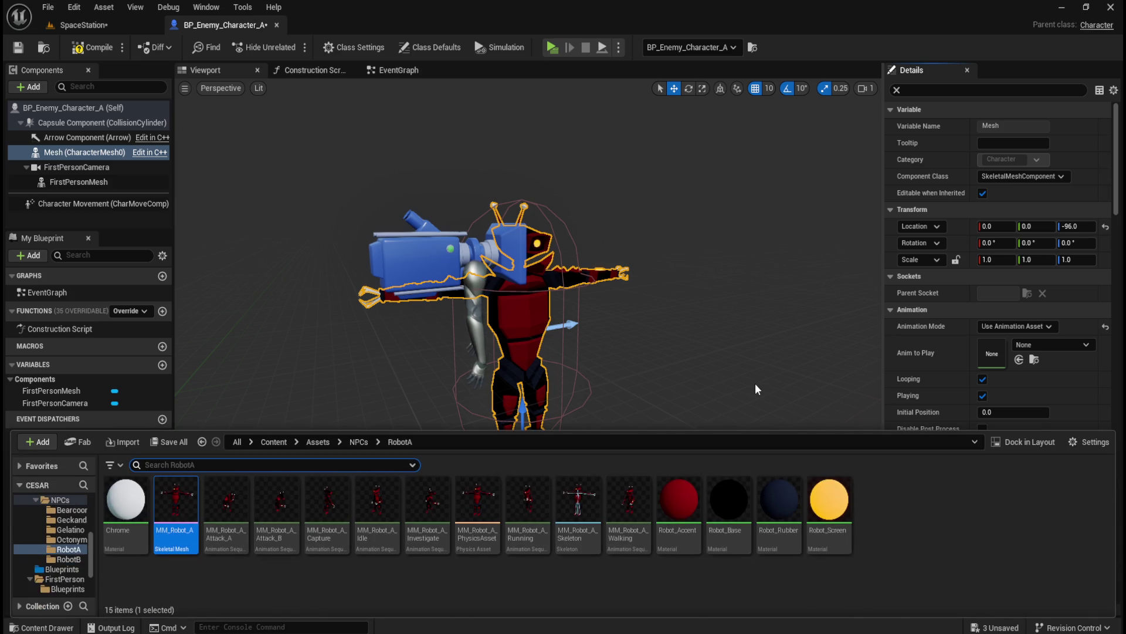
{"action": "mouse_move", "coordinate": [382, 510]}
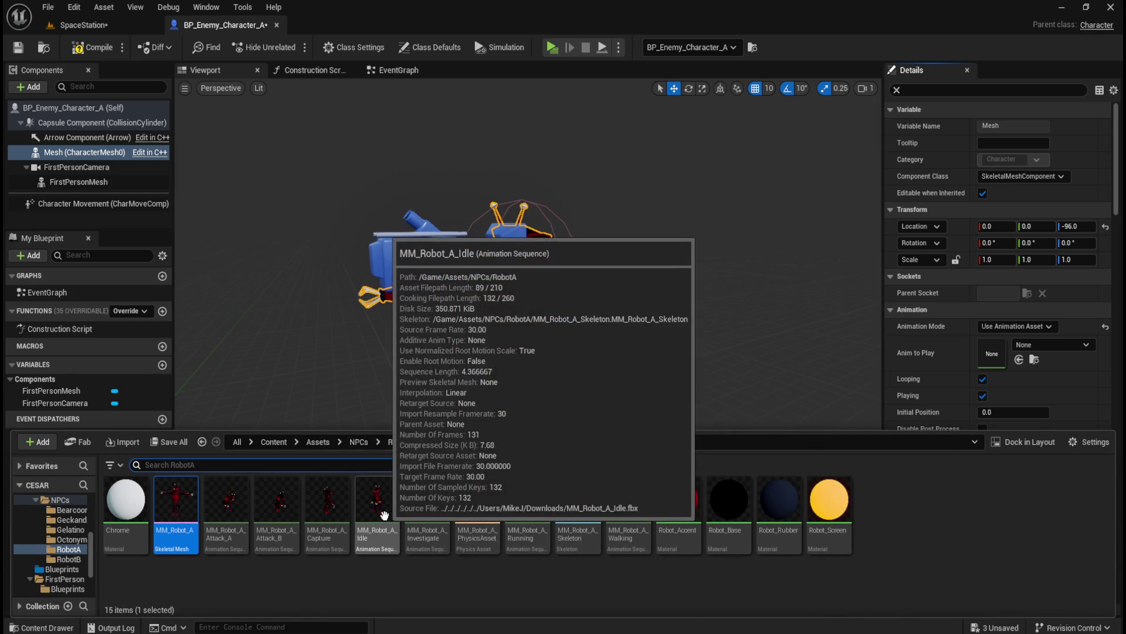
{"action": "mouse_move", "coordinate": [382, 510]}
{"action": "left_mouse_down"}
{"action": "mouse_move", "coordinate": [586, 487]}
{"action": "mouse_move", "coordinate": [1021, 367]}
{"action": "mouse_move", "coordinate": [991, 356]}
{"action": "left_mouse_up"}
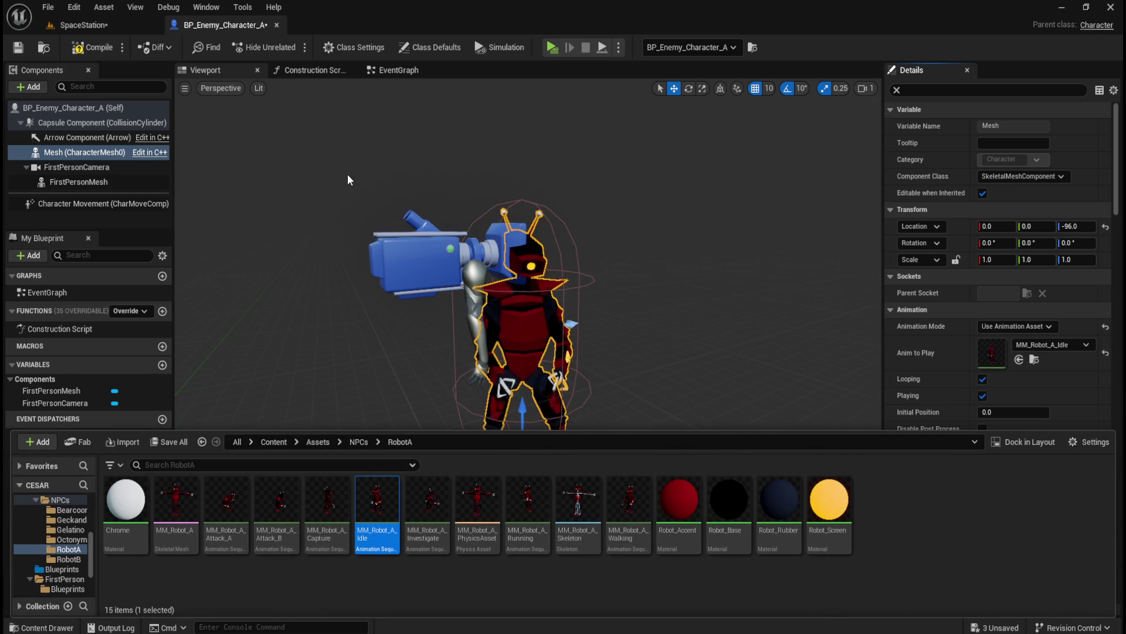
{"action": "left_click", "coordinate": [92, 48]}
{"action": "left_click", "coordinate": [90, 25]}
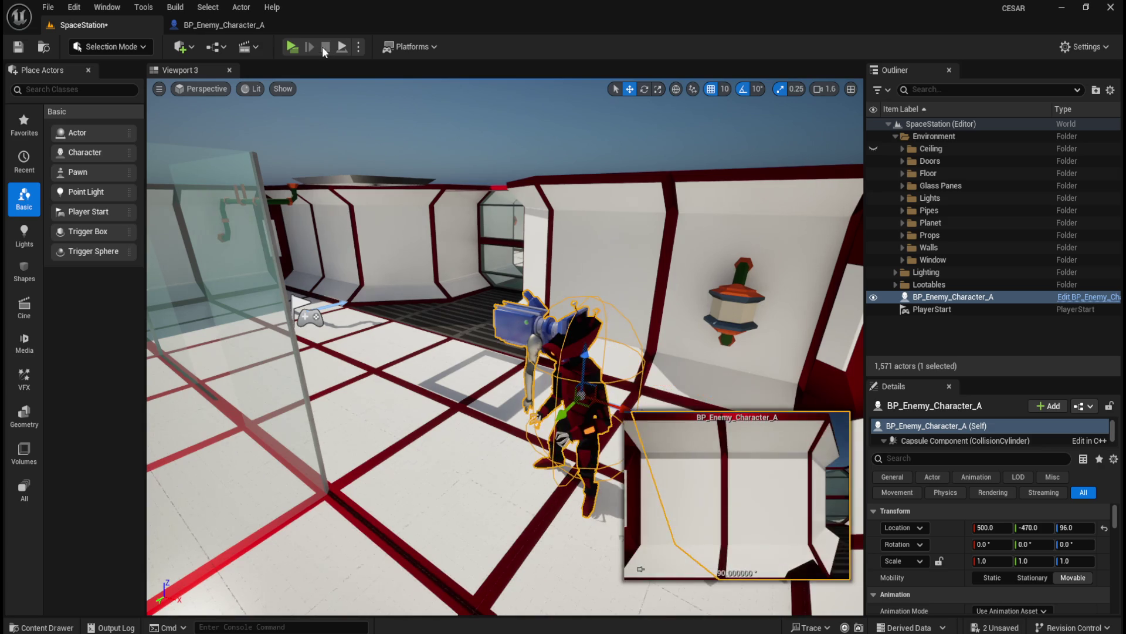
Play-test SpaceStation to watch the robot idling instead of T-posing, then stop the test.
{"action": "left_click", "coordinate": [299, 47]}
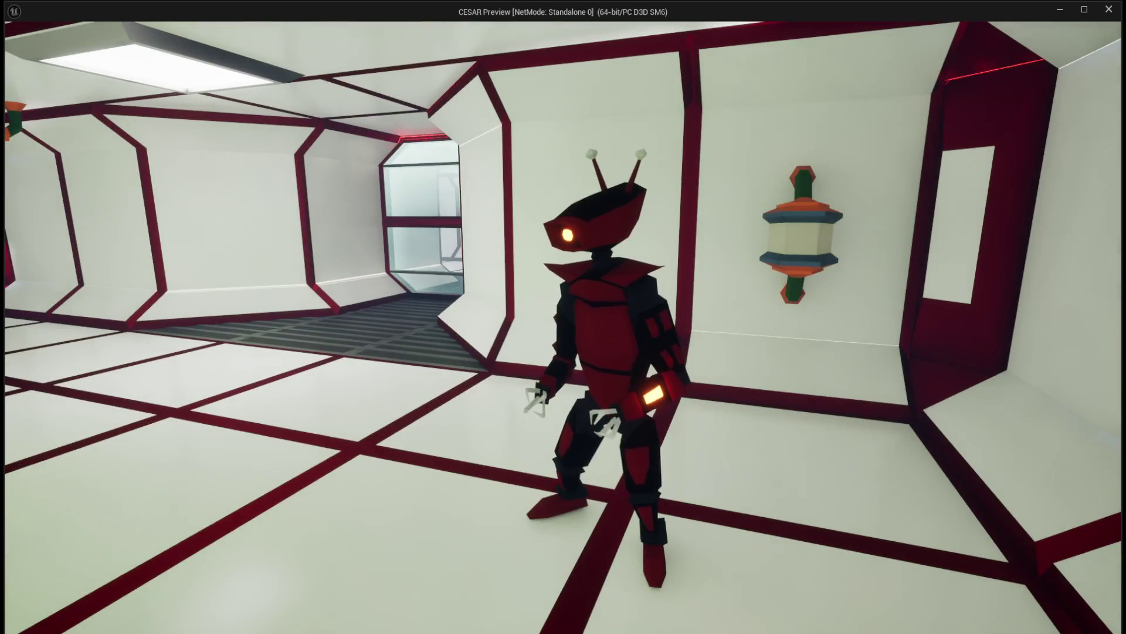
{"action": "key", "text": "Escape"}
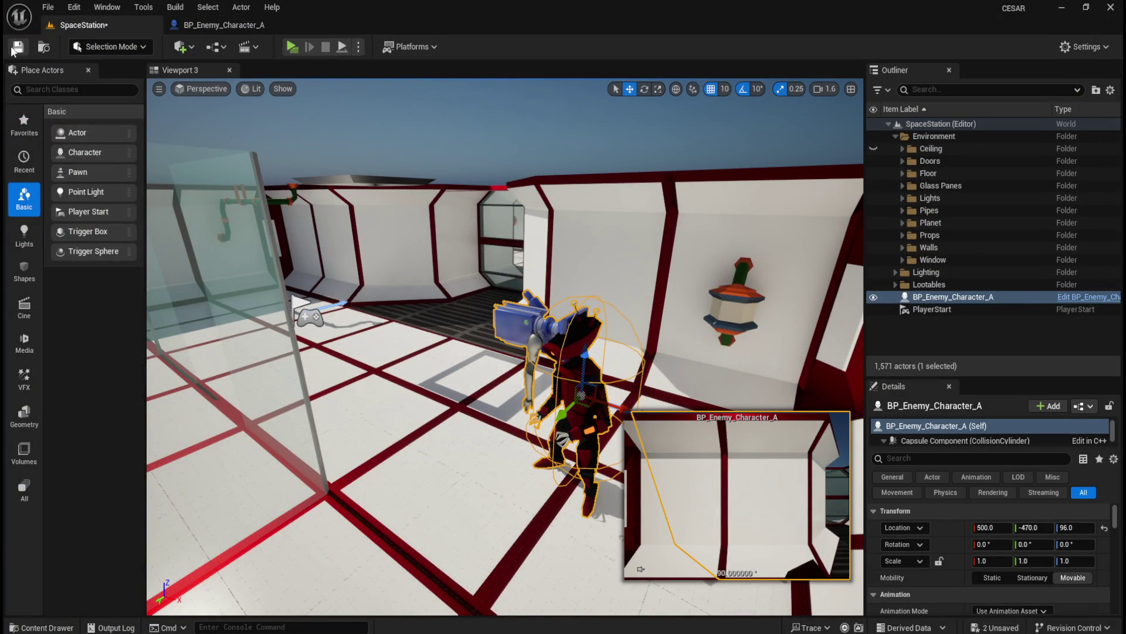
Open BP_Enemy_Character_A and click through its FirstPersonMesh, FirstPersonCamera and capsule components.
{"action": "left_click", "coordinate": [238, 26]}
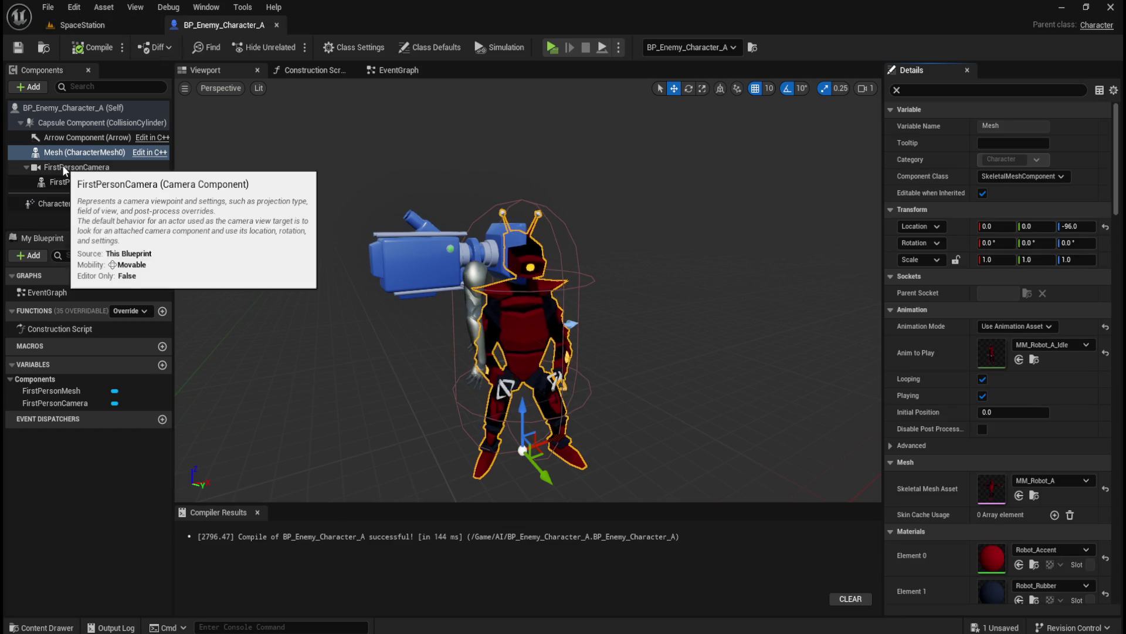
{"action": "left_click", "coordinate": [65, 181]}
{"action": "left_click", "coordinate": [89, 168]}
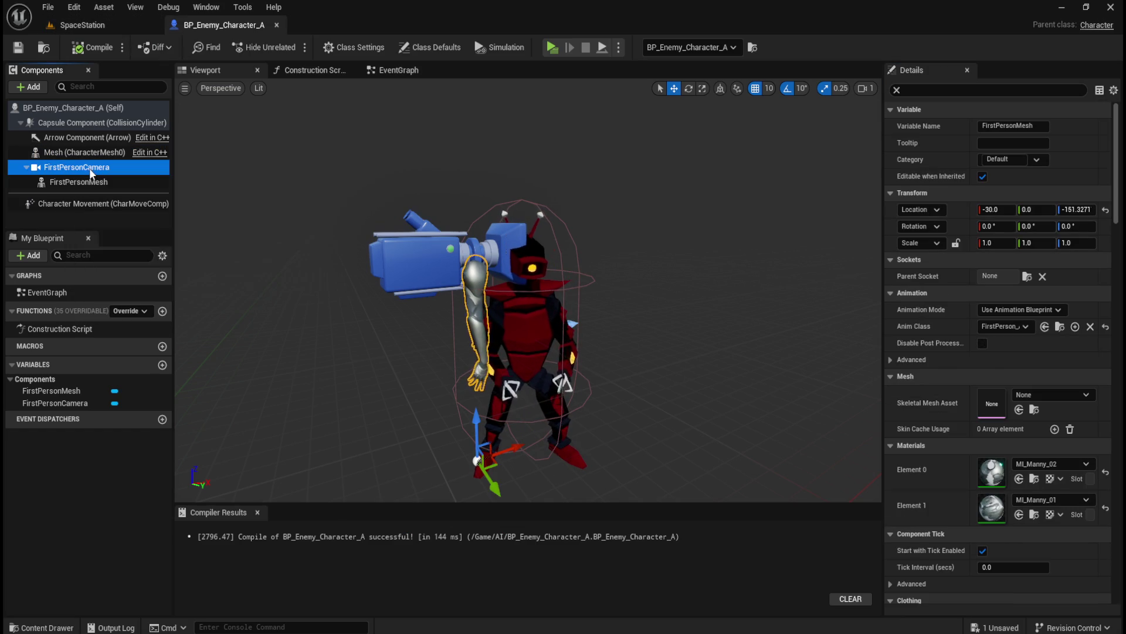
{"action": "left_click", "coordinate": [83, 182]}
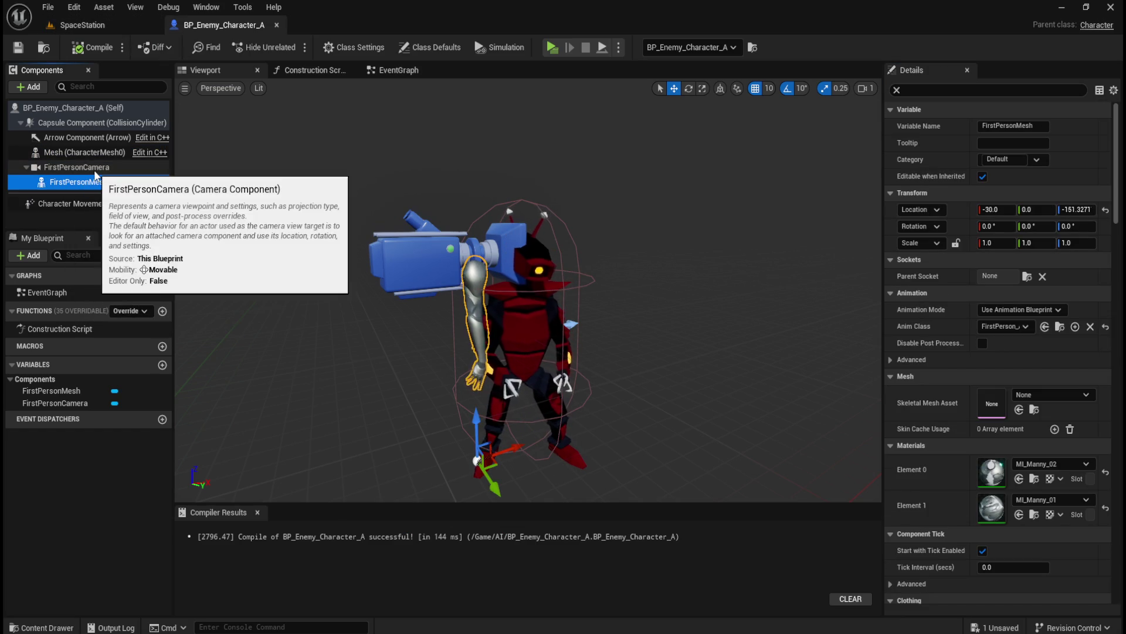
{"action": "left_click", "coordinate": [95, 172]}
{"action": "left_click", "coordinate": [91, 184]}
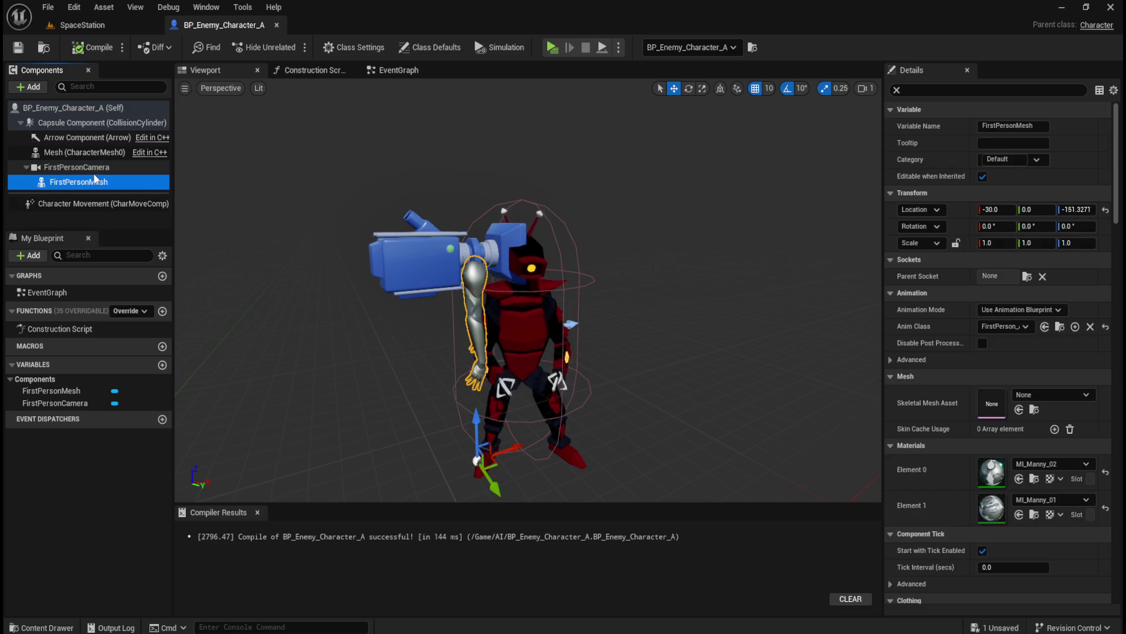
{"action": "left_click", "coordinate": [93, 109]}
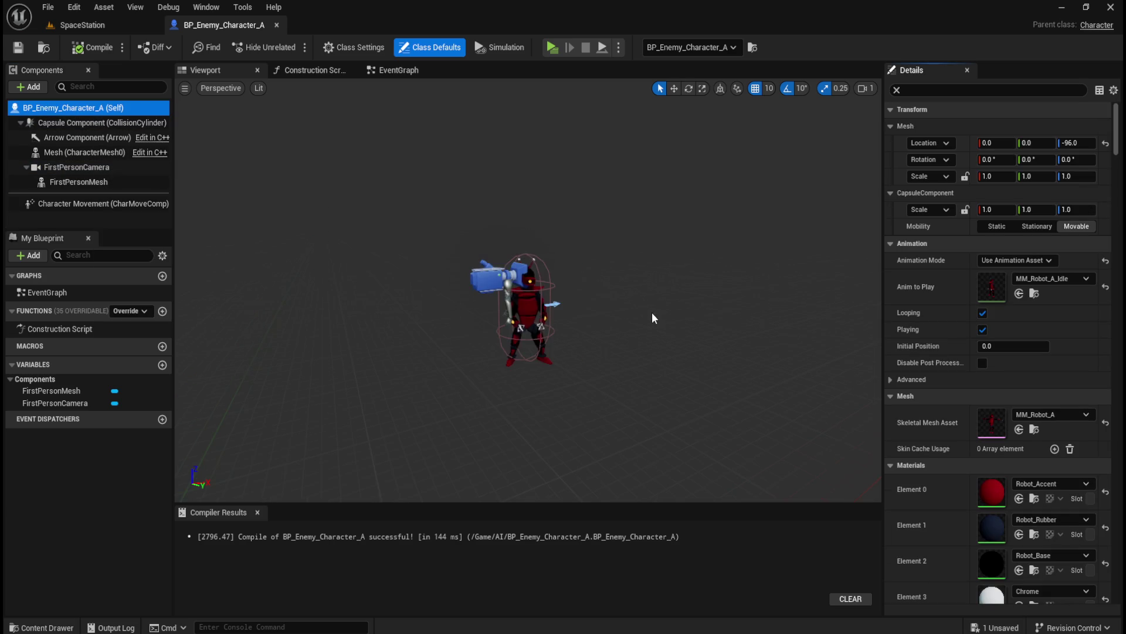
{"action": "scroll", "coordinate": [653, 353], "scroll_direction": "up", "scroll_amount": 5}
{"action": "left_click", "coordinate": [100, 123]}
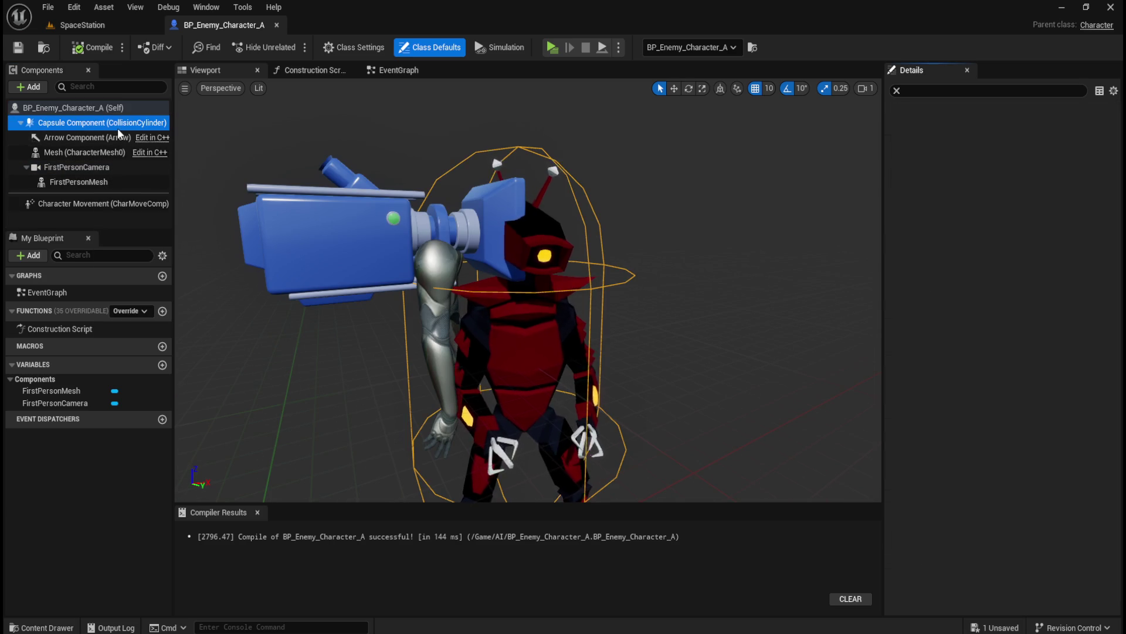
{"action": "left_click", "coordinate": [103, 179]}
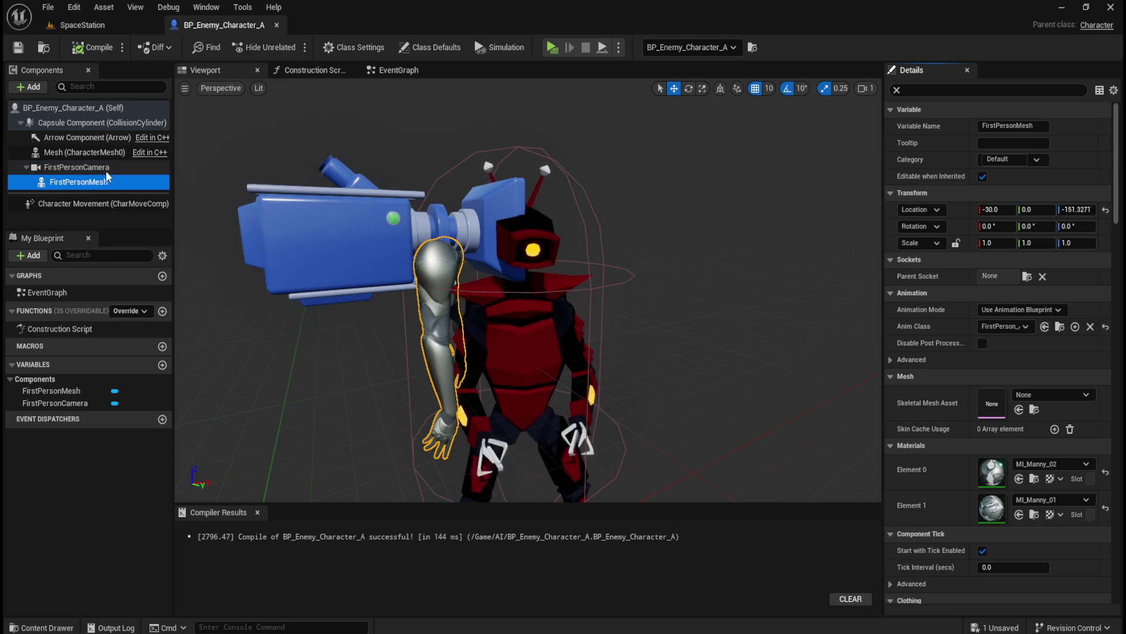
{"action": "left_click", "coordinate": [106, 170]}
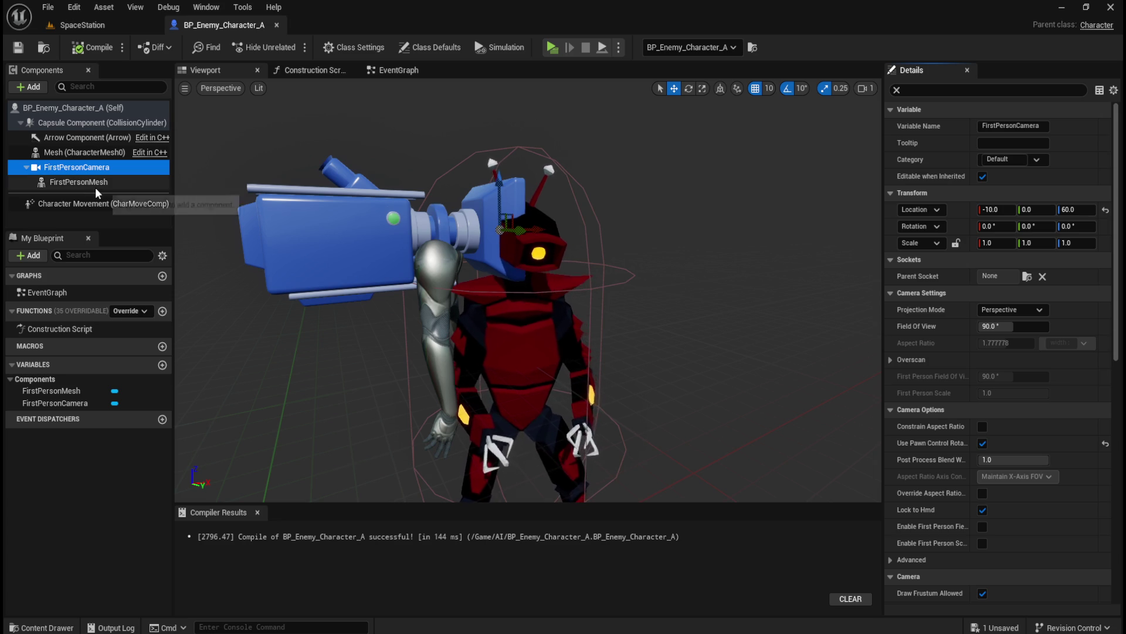
{"action": "scroll", "coordinate": [499, 304], "scroll_direction": "down", "scroll_amount": 4}
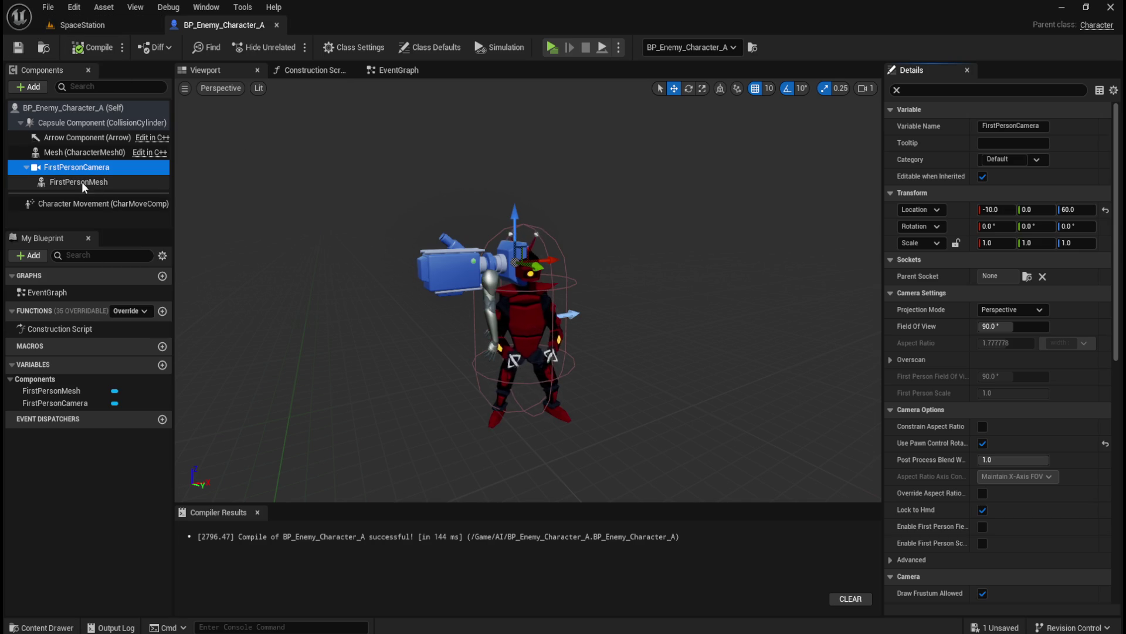
Review the robot Mesh's advanced animation options, recompile the blueprint, and return to SpaceStation.
{"action": "left_click", "coordinate": [68, 153]}
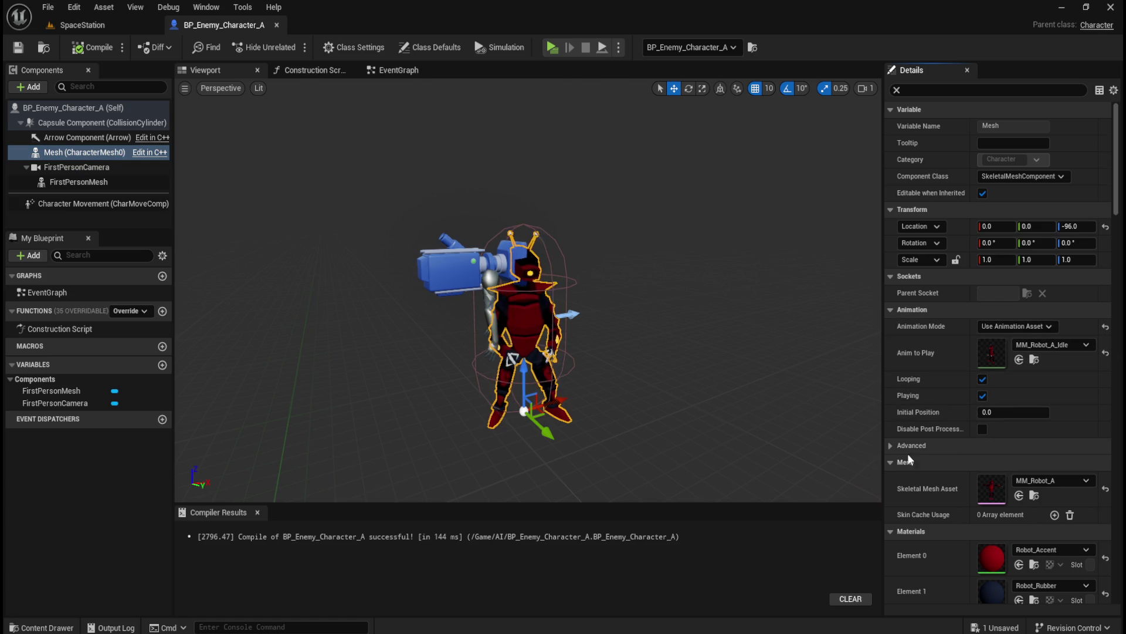
{"action": "left_click", "coordinate": [892, 447]}
{"action": "left_click", "coordinate": [892, 448]}
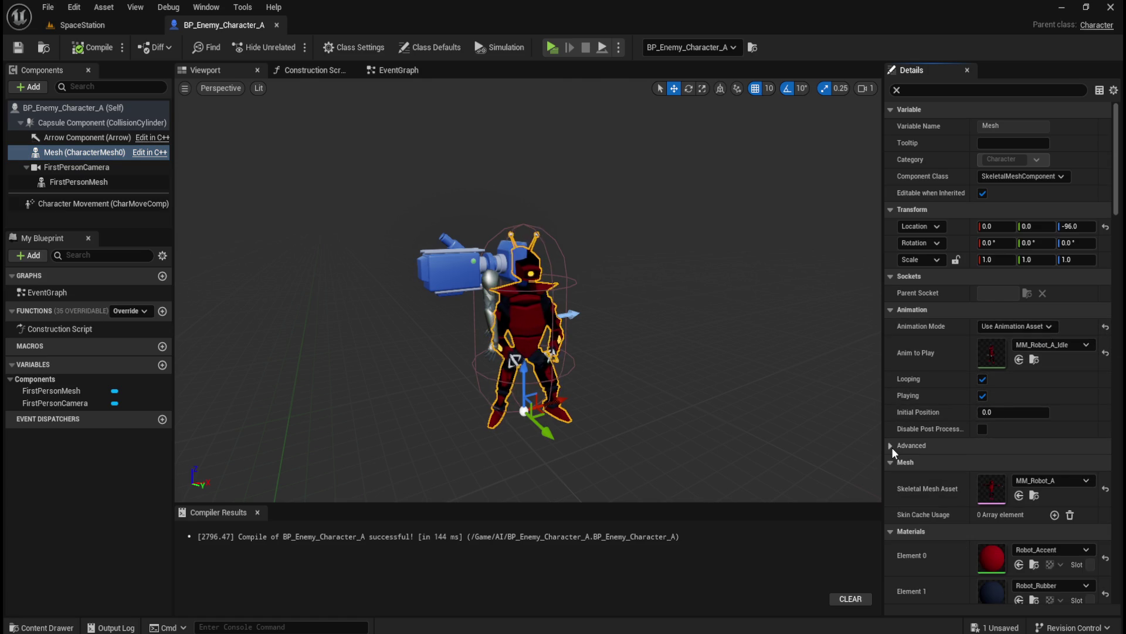
{"action": "left_click", "coordinate": [70, 49]}
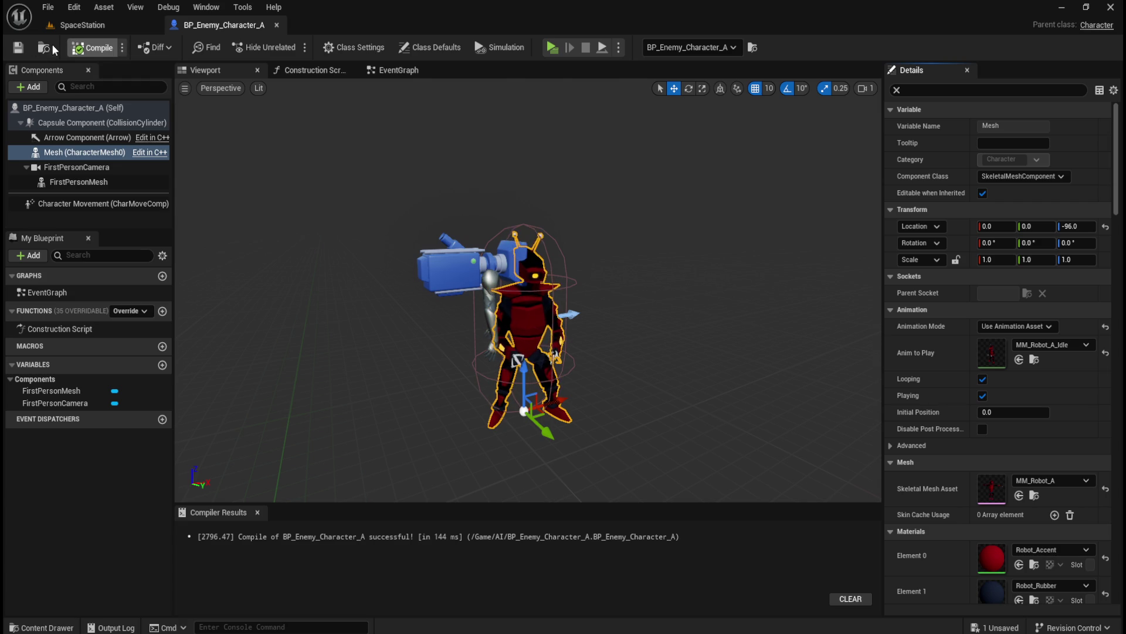
{"action": "left_click", "coordinate": [23, 48]}
{"action": "left_click", "coordinate": [100, 25]}
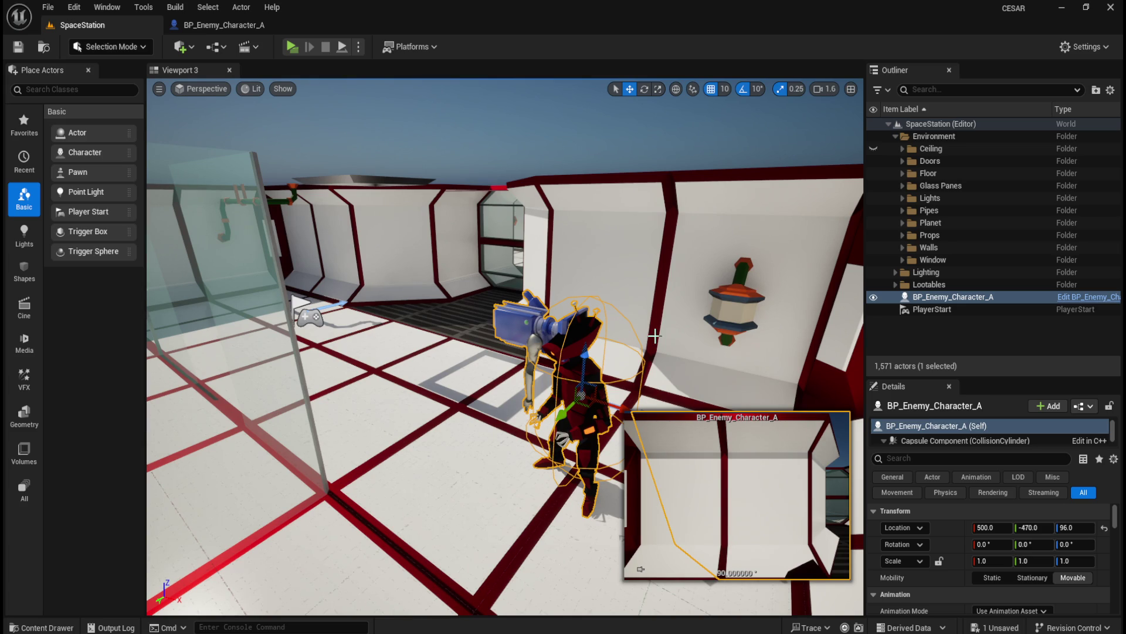
Save the SpaceStation level and deselect the enemy character.
{"action": "left_click", "coordinate": [26, 54]}
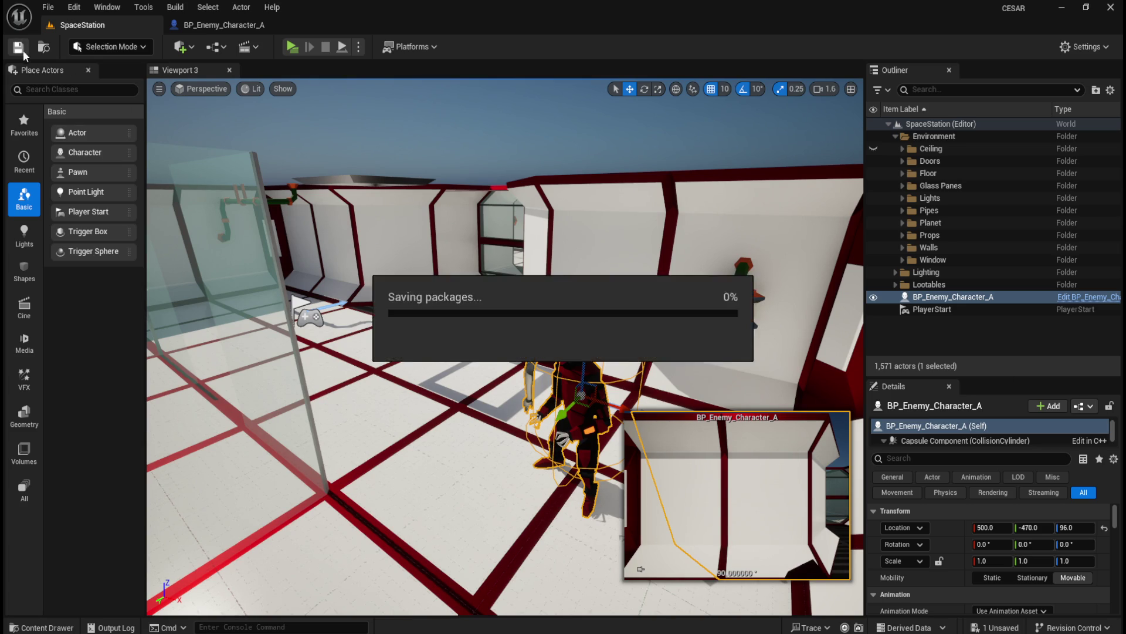
{"action": "scroll", "coordinate": [505, 243], "scroll_direction": "down", "scroll_amount": 10}
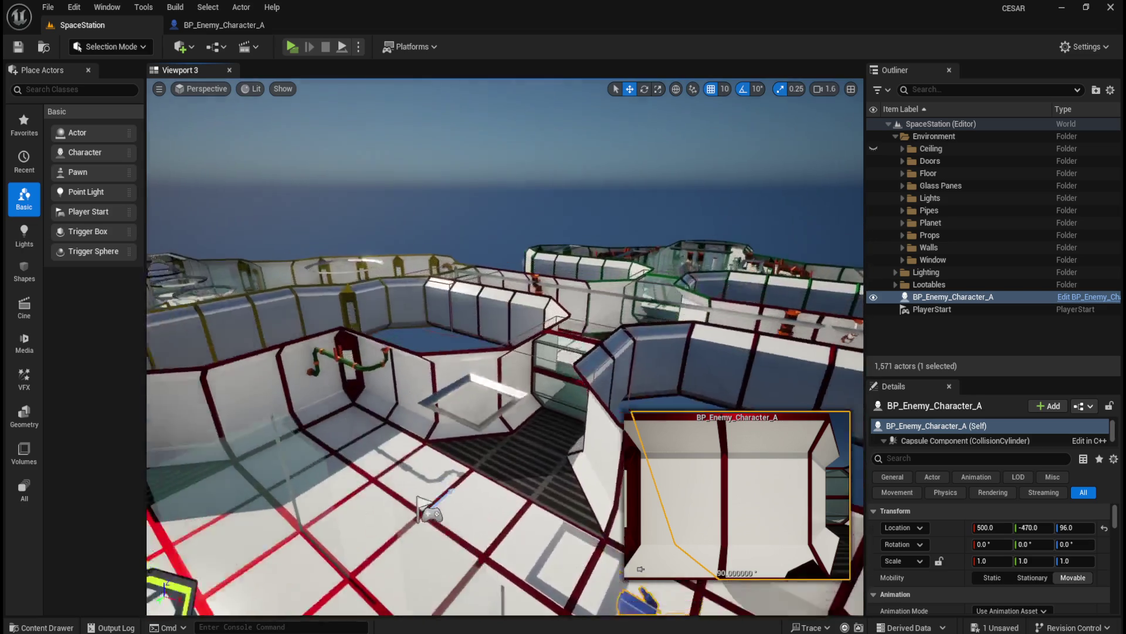
{"action": "scroll", "coordinate": [553, 474], "scroll_direction": "down", "scroll_amount": 5}
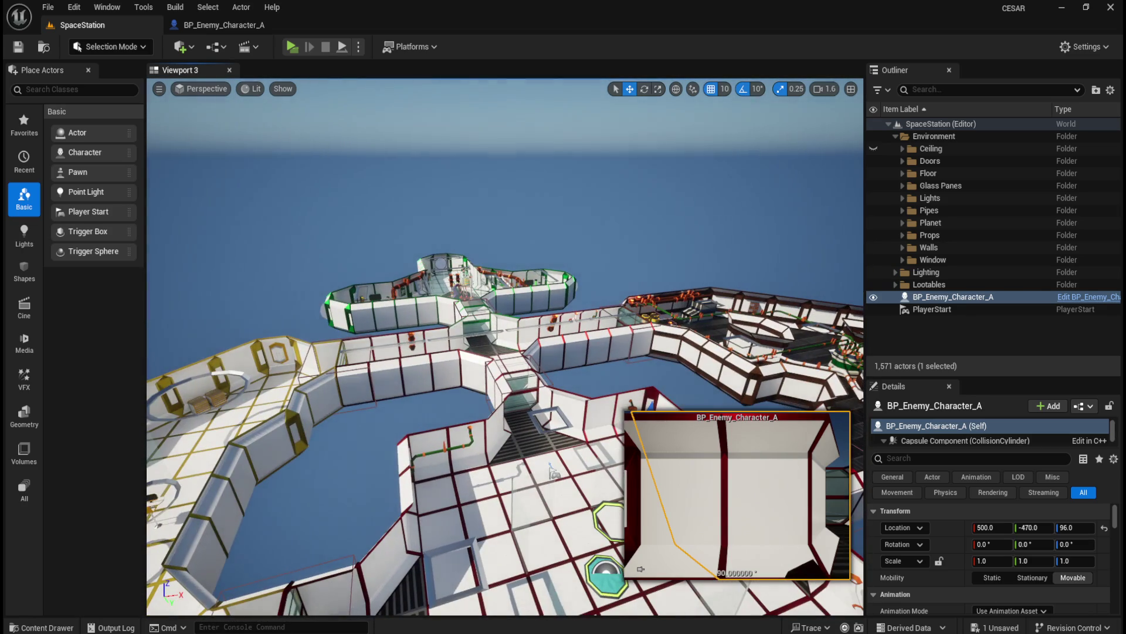
{"action": "key", "text": "Escape"}
Fly the view out to an overhead survey of the station, then bring up the zone A–D map photo.
{"action": "left_click_drag", "start_coordinate": [553, 474], "coordinate": [504, 414]}
{"action": "scroll", "coordinate": [552, 395], "scroll_direction": "down", "scroll_amount": 3}
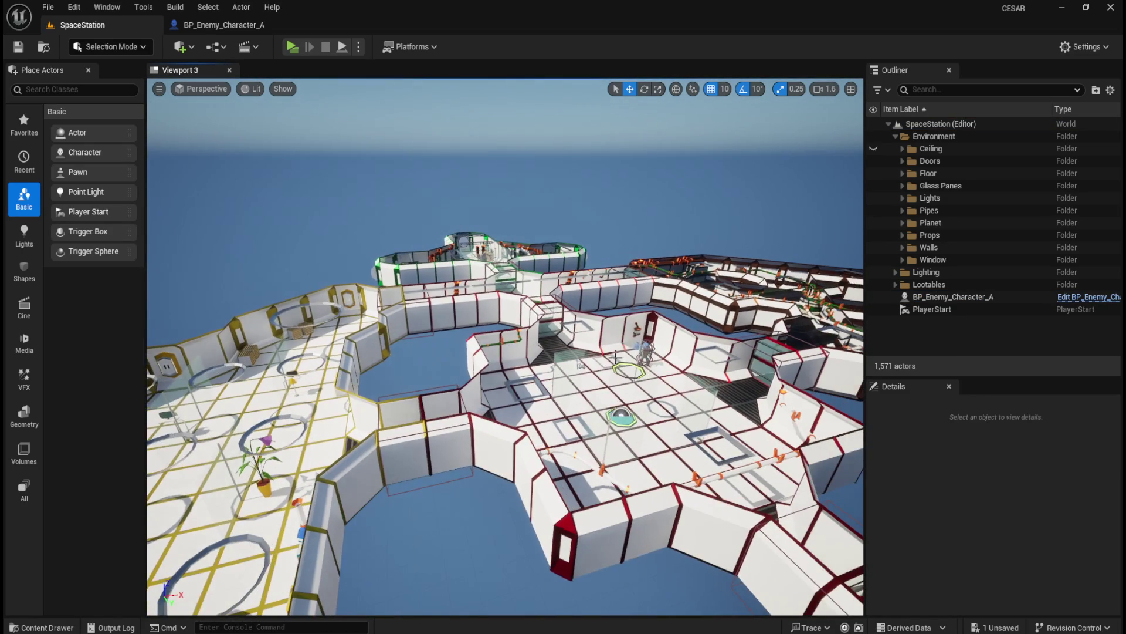
{"action": "scroll", "coordinate": [553, 394], "scroll_direction": "down", "scroll_amount": 2}
{"action": "scroll", "coordinate": [552, 394], "scroll_direction": "down", "scroll_amount": 3}
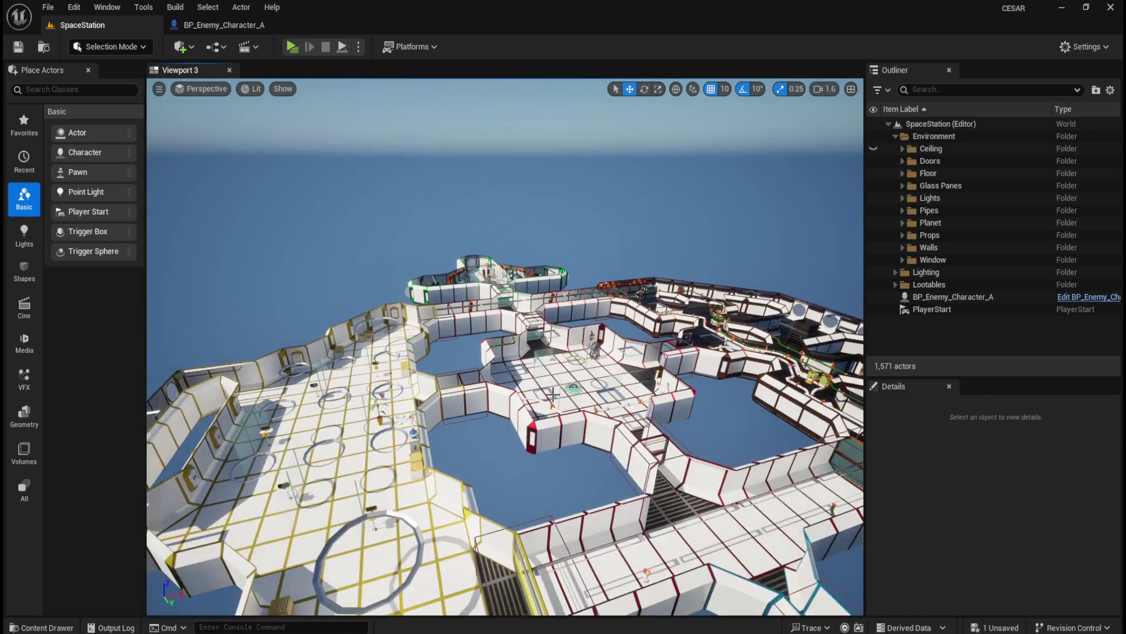
{"action": "left_click_drag", "start_coordinate": [503, 445], "coordinate": [490, 324]}
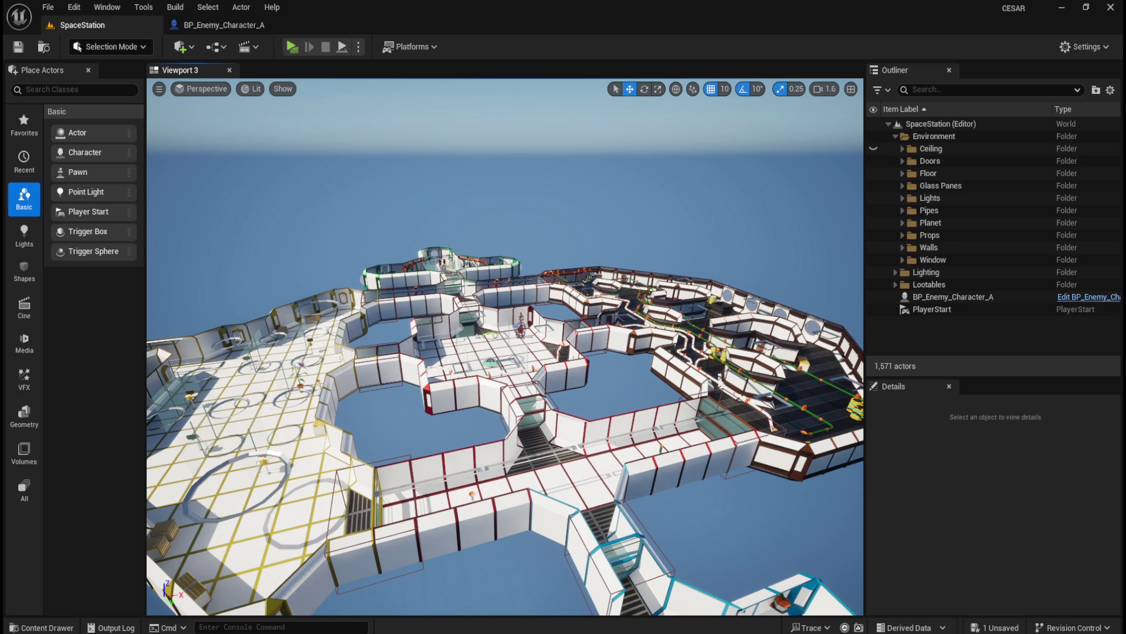
{"action": "key", "text": "alt+Tab"}
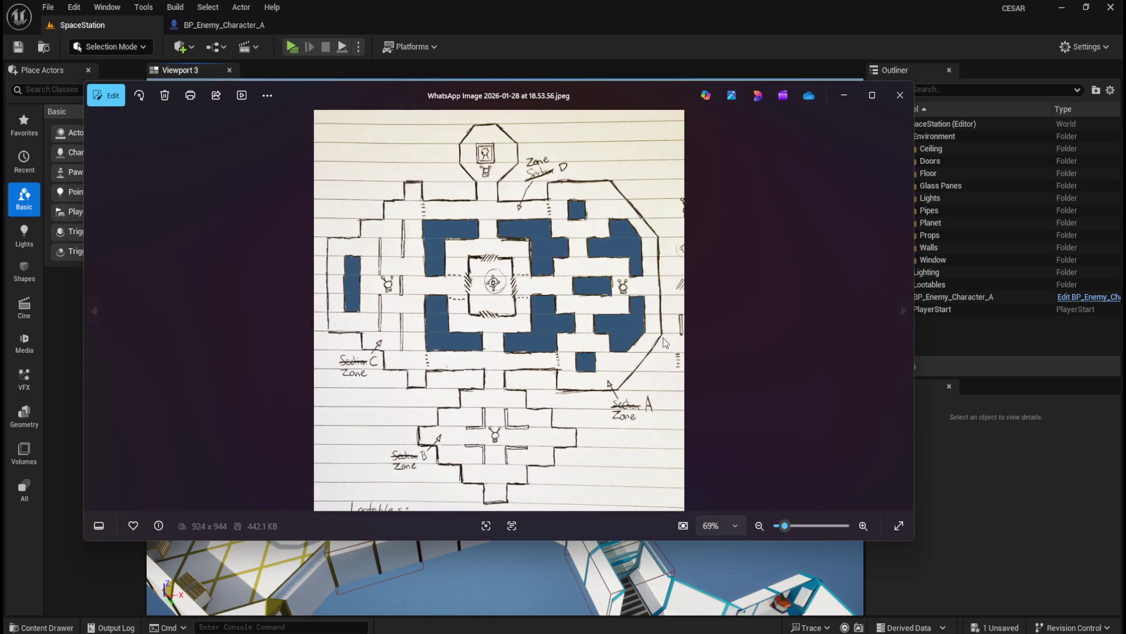
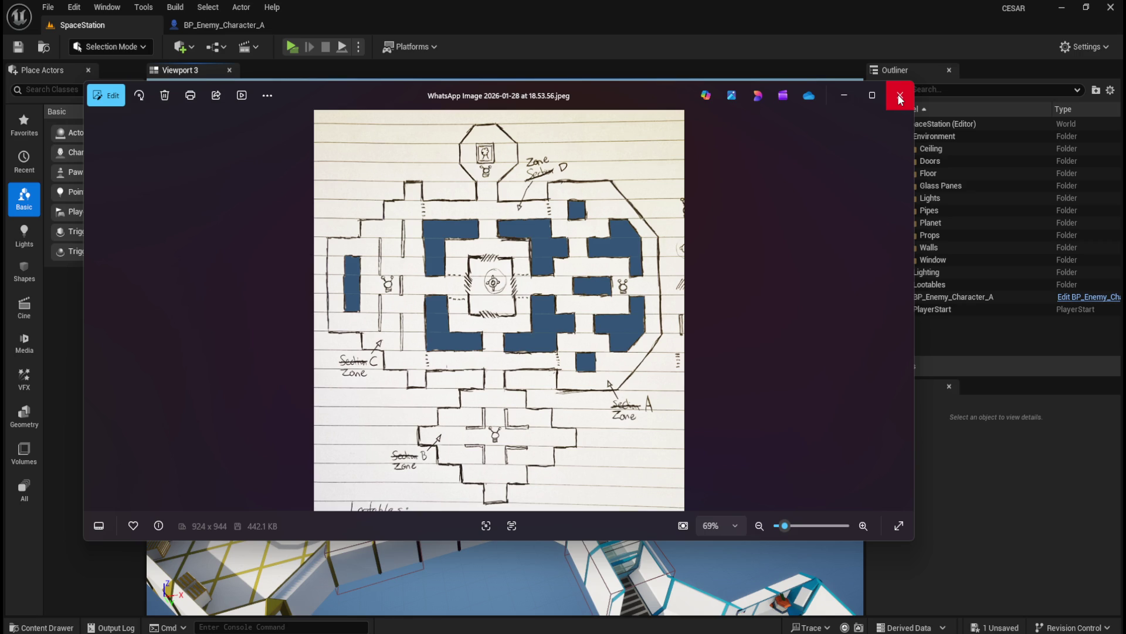
Close the floor plan sketch image and save all changes.
{"action": "left_click", "coordinate": [900, 97]}
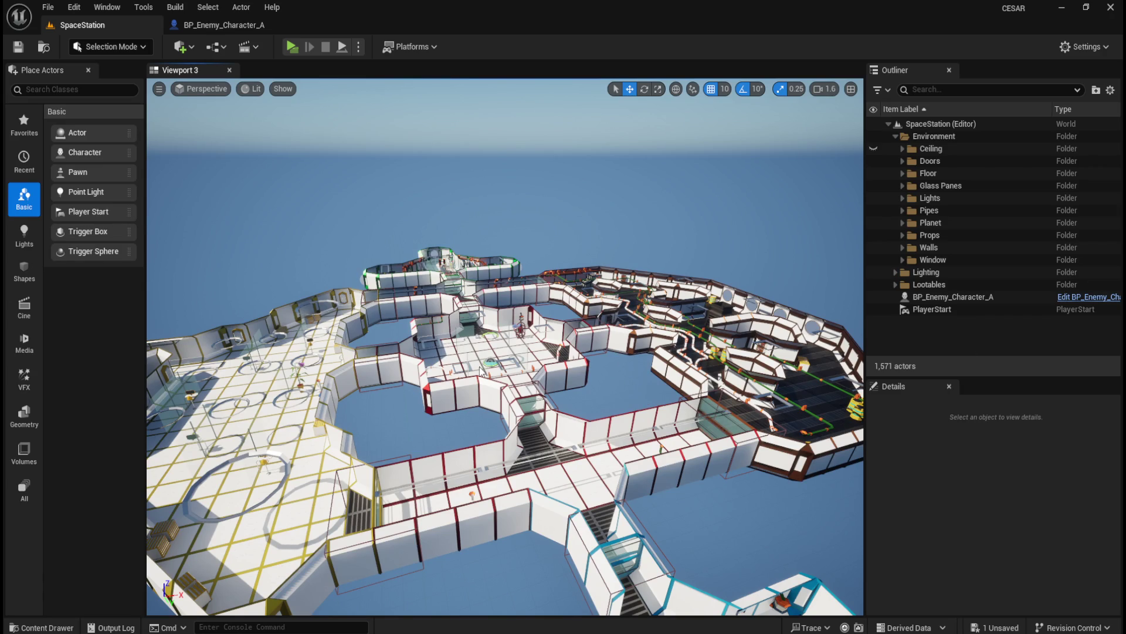
{"action": "scroll", "coordinate": [472, 366], "scroll_direction": "down", "scroll_amount": 3}
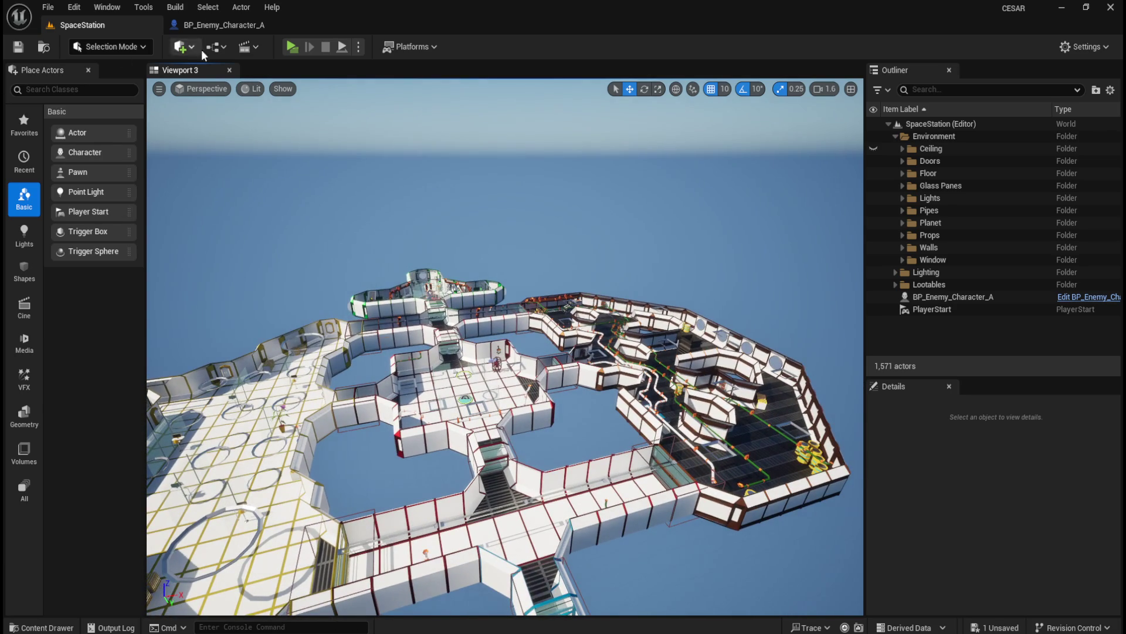
{"action": "left_click", "coordinate": [52, 12]}
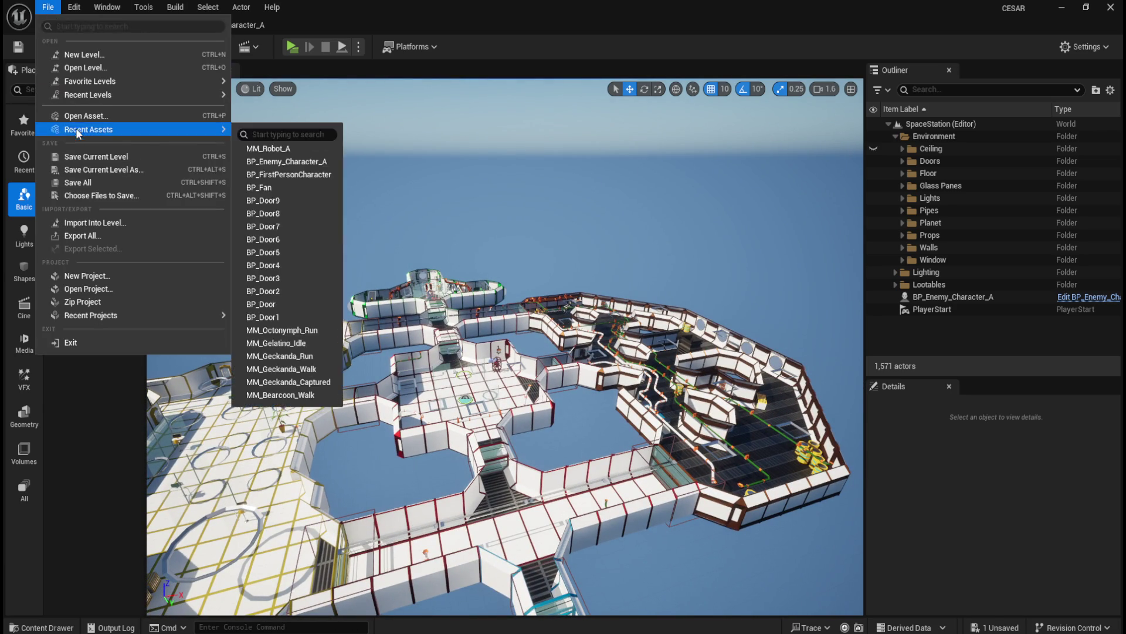
{"action": "left_click", "coordinate": [73, 184]}
Place a Nav Mesh Bounds Volume at location 0, 0, 0 and create a new Outliner folder.
{"action": "left_click", "coordinate": [69, 91]}
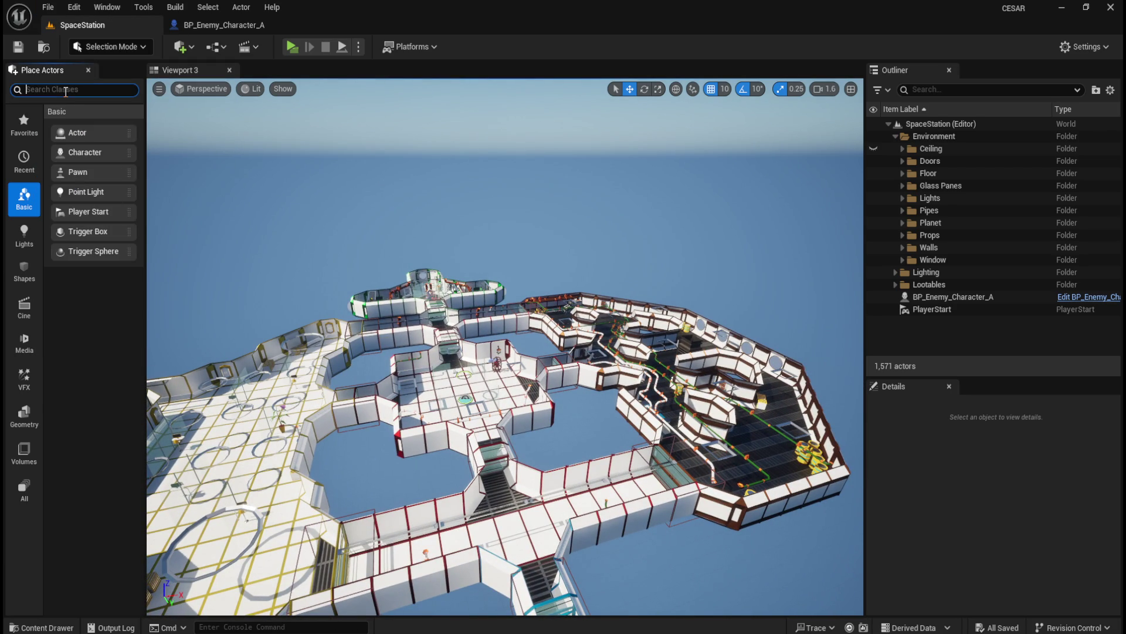
{"action": "type", "text": "navme"}
{"action": "type", "text": "s"}
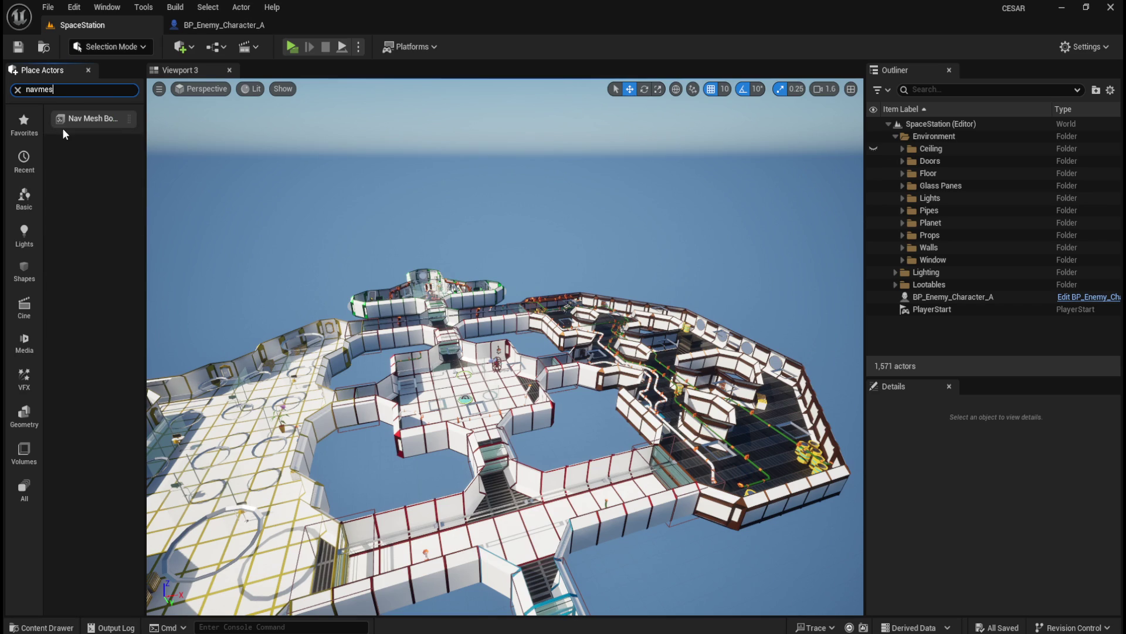
{"action": "mouse_move", "coordinate": [74, 119]}
{"action": "left_mouse_down"}
{"action": "mouse_move", "coordinate": [376, 334]}
{"action": "mouse_move", "coordinate": [497, 389]}
{"action": "left_mouse_up"}
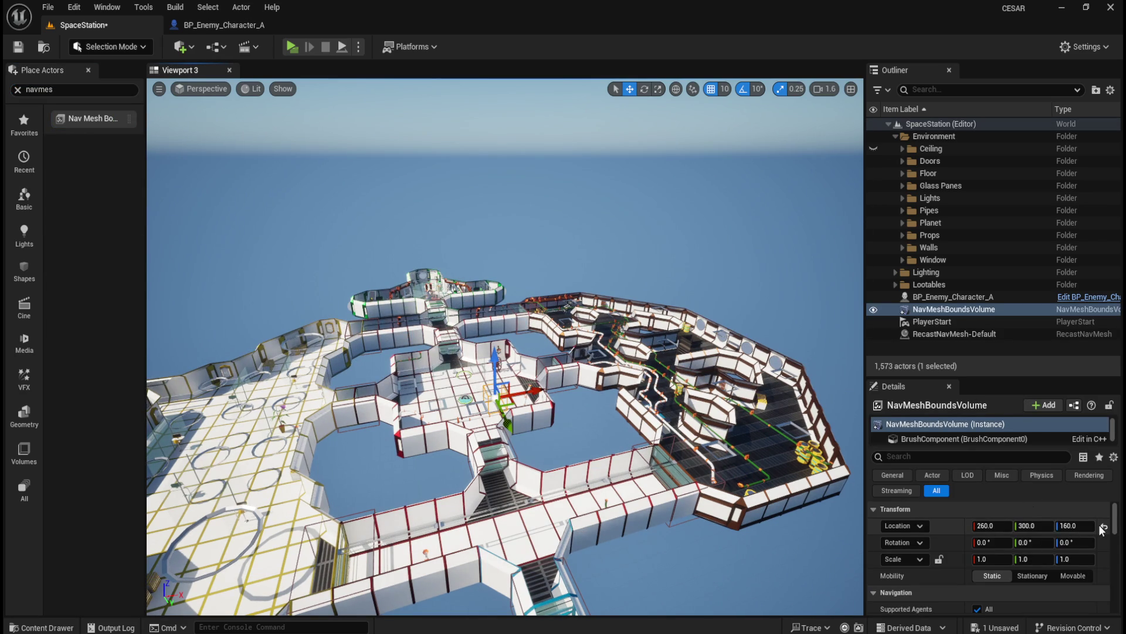
{"action": "left_click", "coordinate": [1104, 526]}
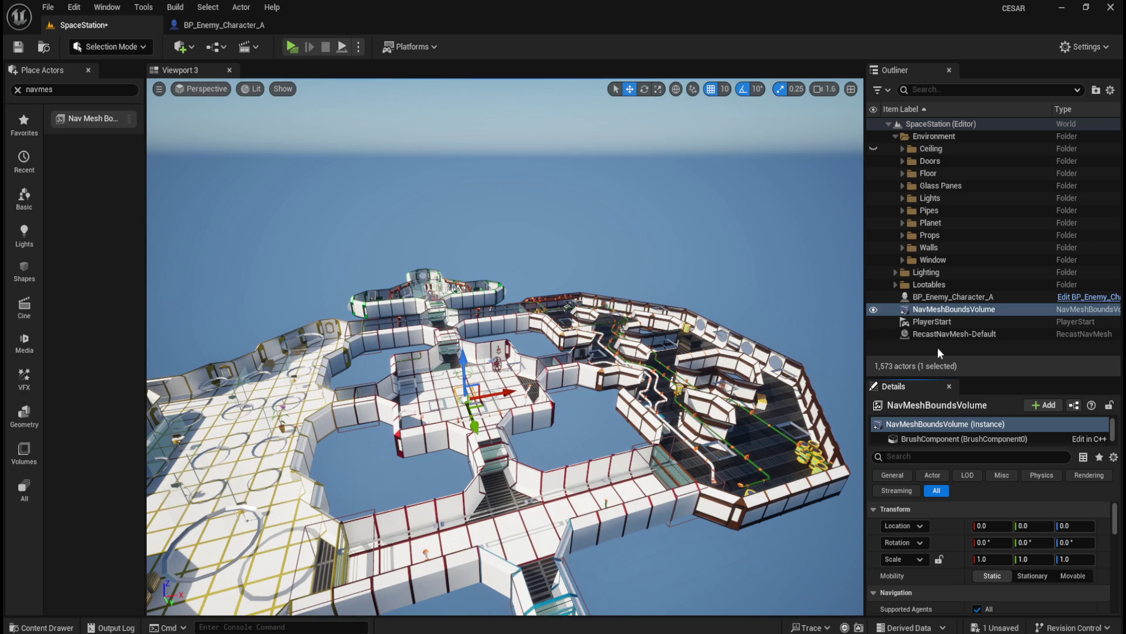
{"action": "right_click", "coordinate": [937, 347]}
{"action": "left_click", "coordinate": [992, 371]}
Name the new folder AI and move BP_Enemy_Character_A into it.
{"action": "left_click_drag", "start_coordinate": [964, 377], "coordinate": [964, 416]}
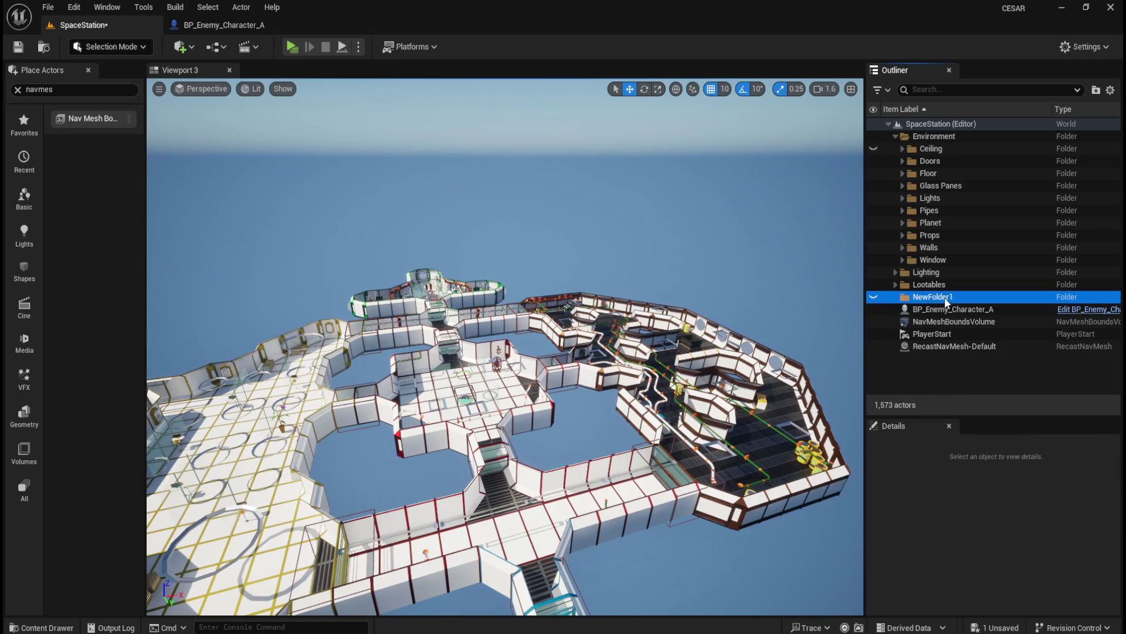
{"action": "double_click", "coordinate": [945, 296]}
{"action": "type", "text": "AI"}
{"action": "key", "text": "Return"}
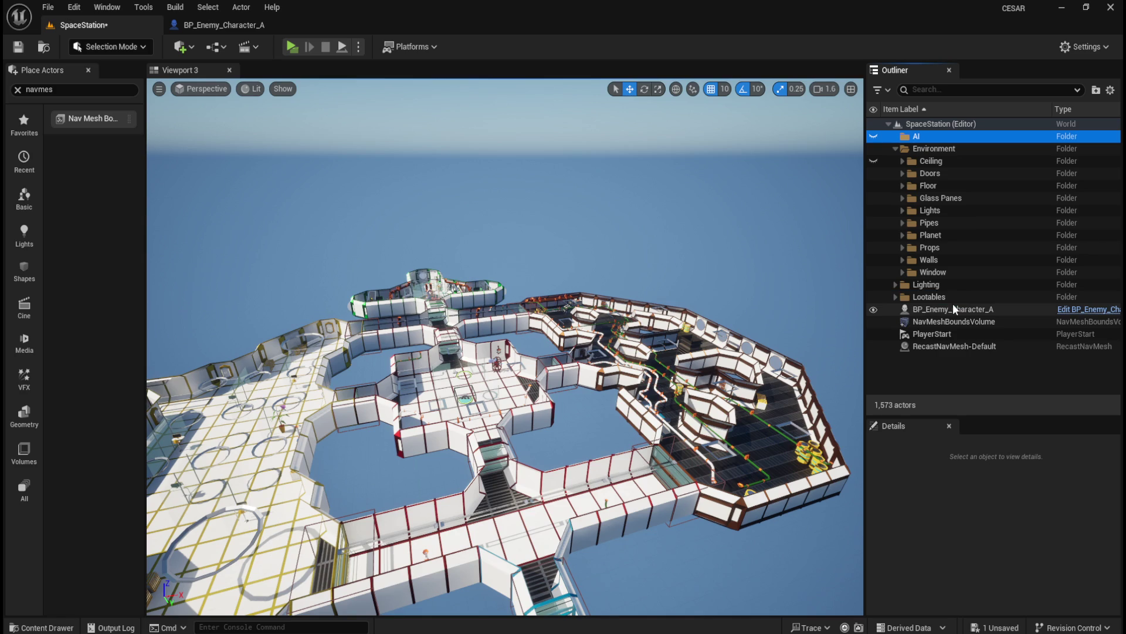
{"action": "left_click_drag", "start_coordinate": [957, 306], "coordinate": [919, 135]}
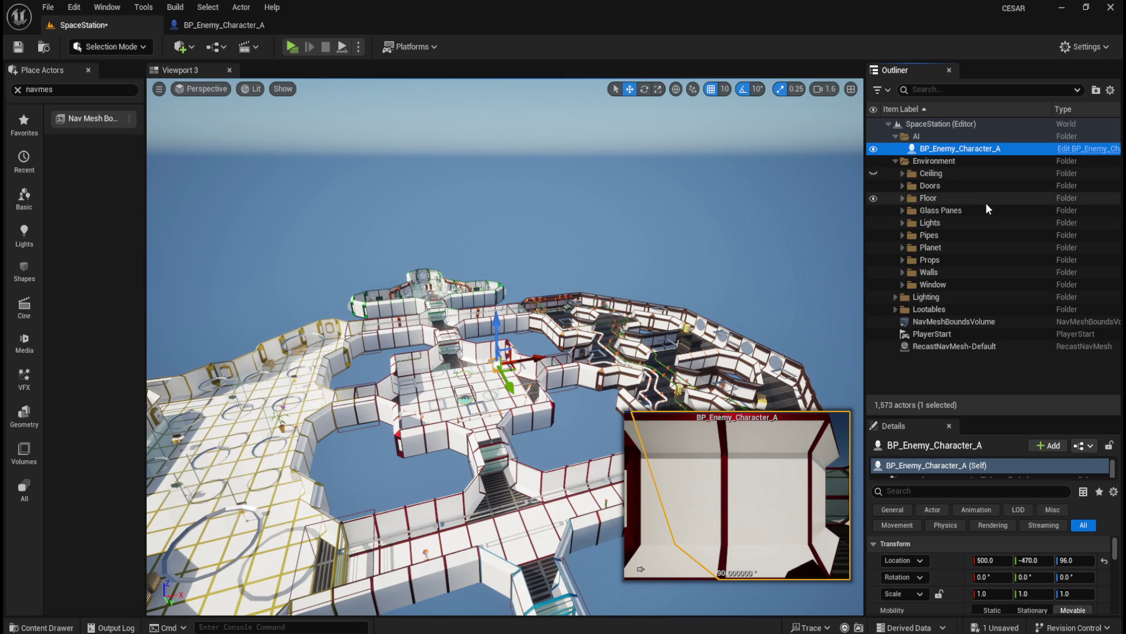
Create a Navmesh folder, move the NavMeshBoundsVolume into it, and save the level.
{"action": "left_click", "coordinate": [951, 367]}
{"action": "right_click", "coordinate": [952, 367]}
{"action": "left_click", "coordinate": [985, 396]}
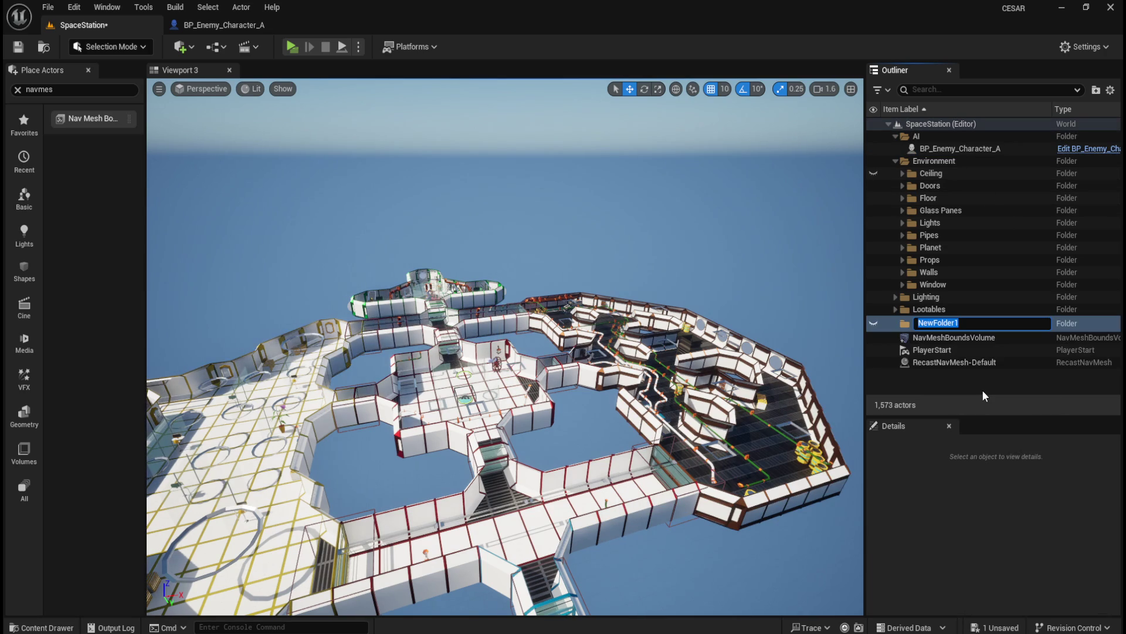
{"action": "type", "text": "Navmesh"}
{"action": "key", "text": "Return"}
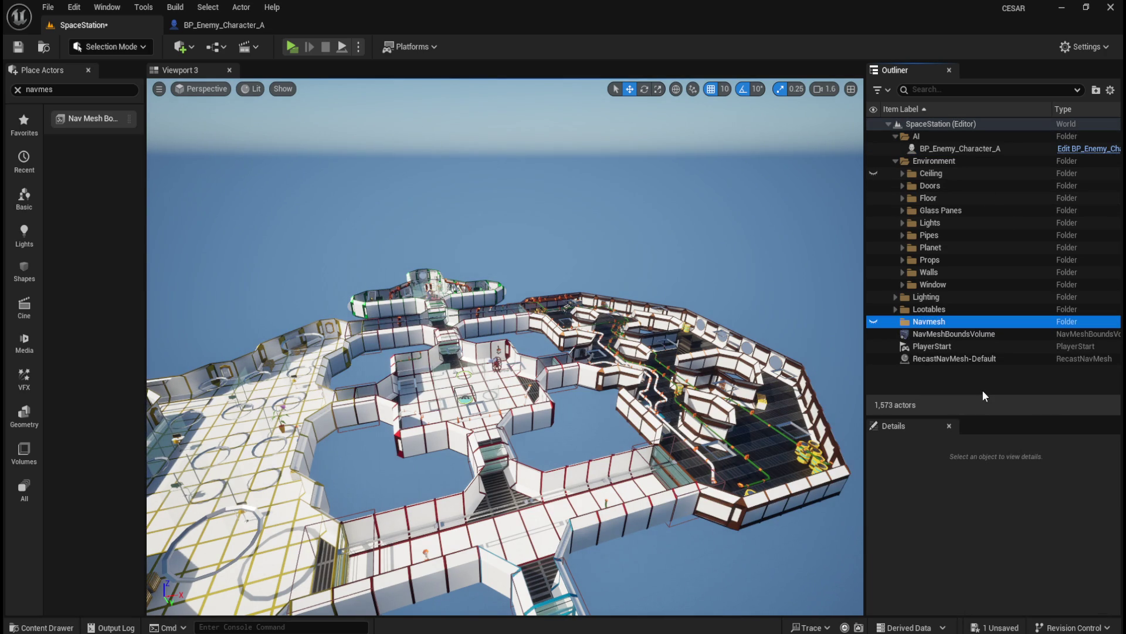
{"action": "left_click_drag", "start_coordinate": [938, 332], "coordinate": [942, 321]}
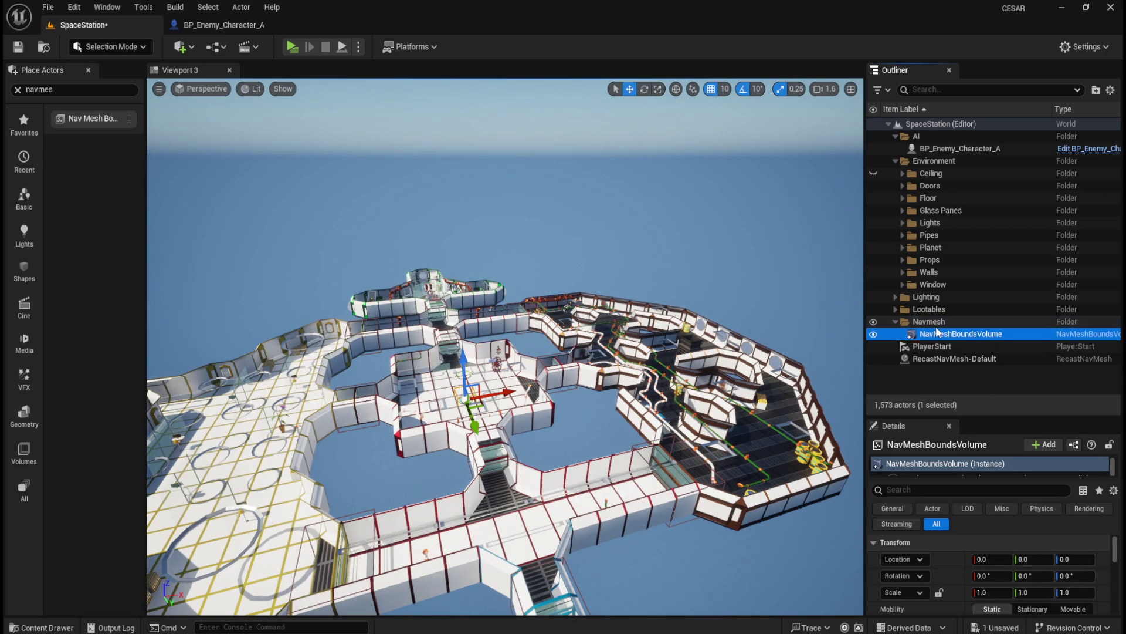
{"action": "key", "text": "ctrl+s"}
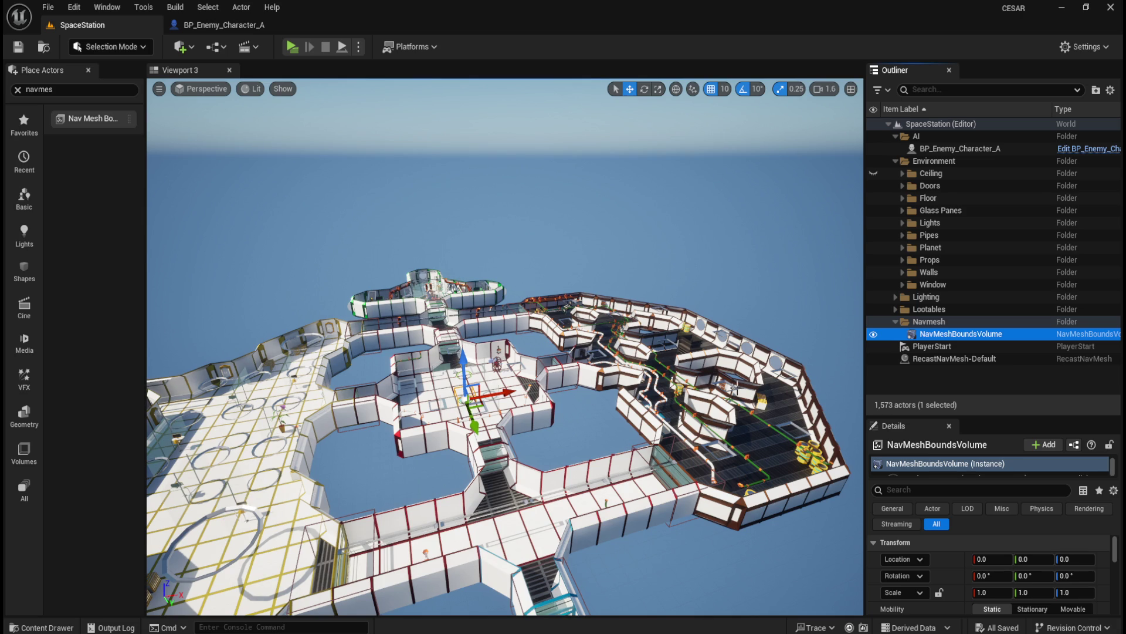
{"action": "left_click_drag", "start_coordinate": [584, 311], "coordinate": [584, 292]}
Switch the gizmo to scaling and show the navigation mesh in the viewport.
{"action": "key", "text": "r"}
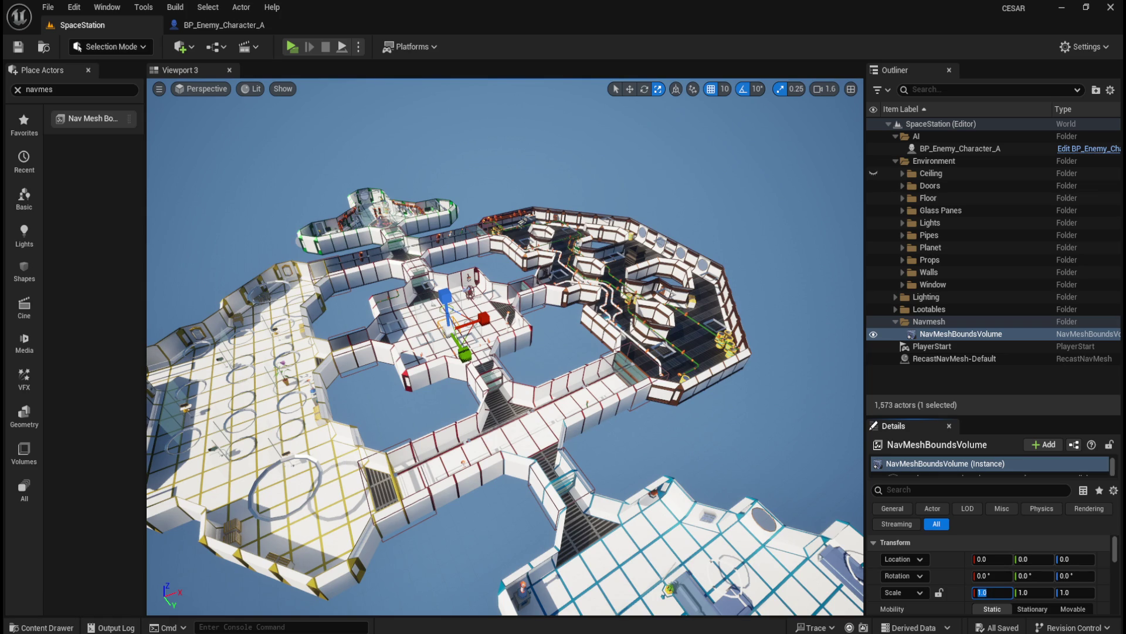
{"action": "left_click_drag", "start_coordinate": [601, 292], "coordinate": [601, 291]}
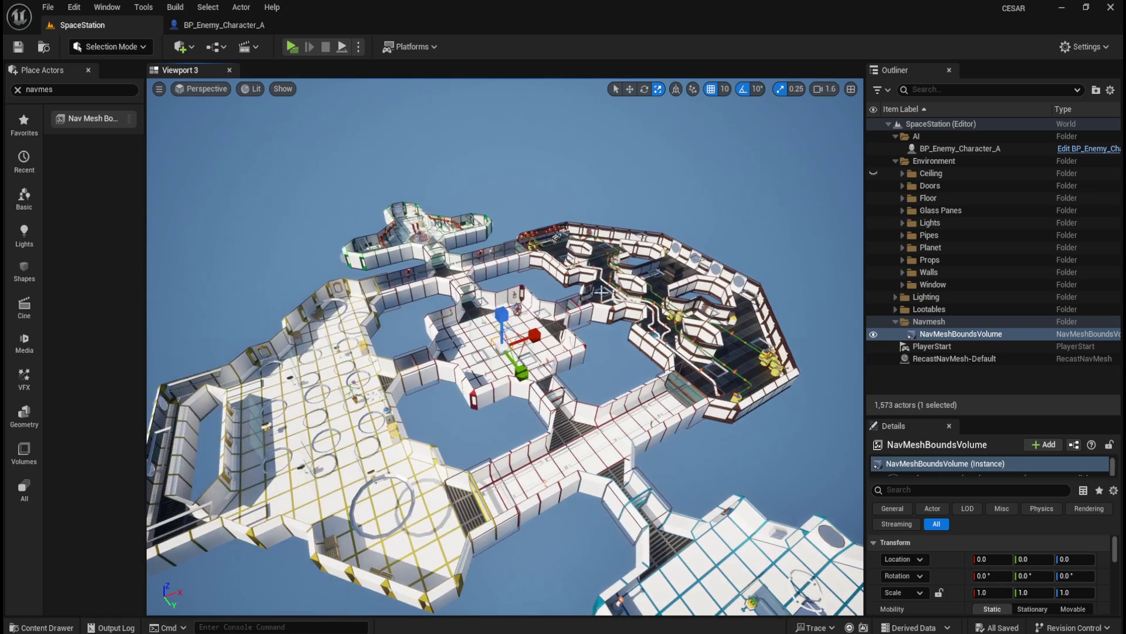
{"action": "key", "text": "p"}
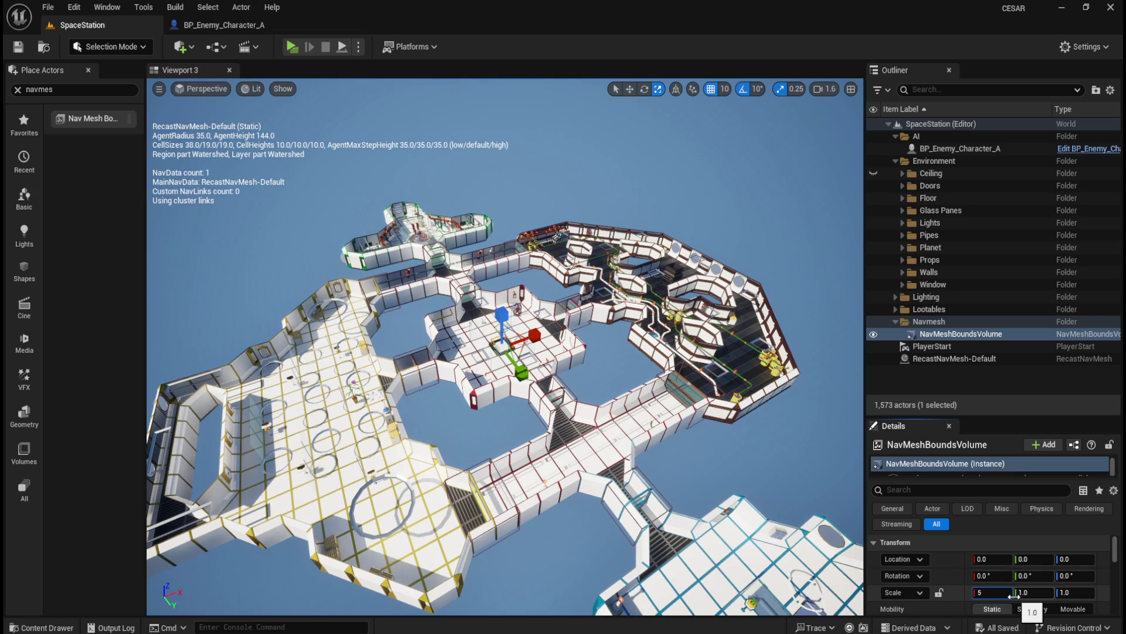
Scale the NavMeshBoundsVolume's X and Y to 50, then widen them to 52.
{"action": "key", "text": "Tab"}
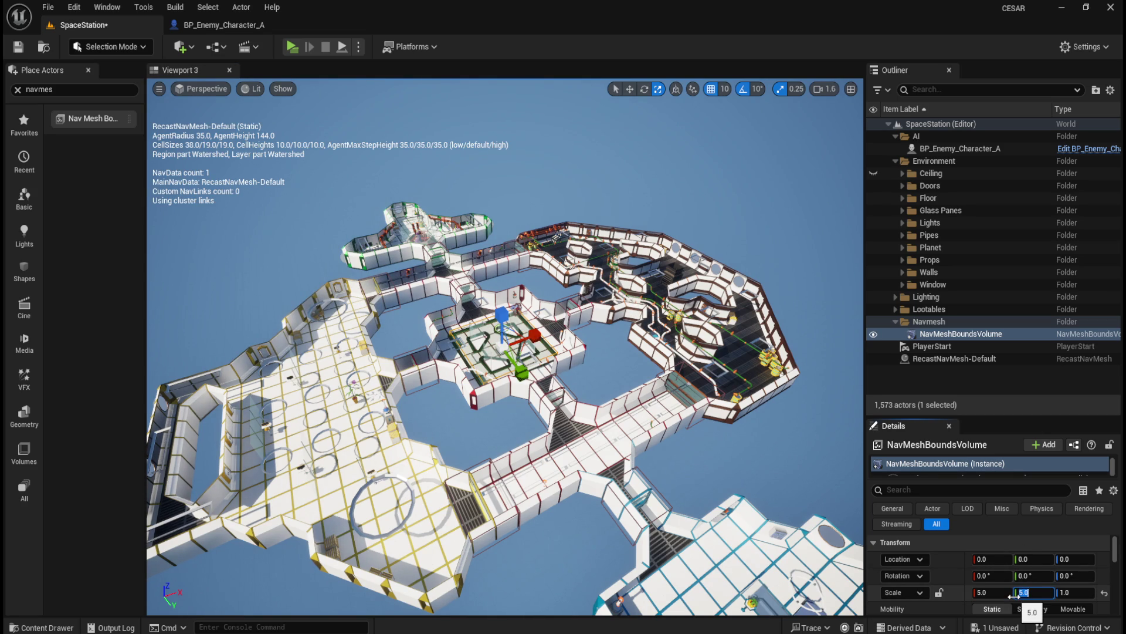
{"action": "key", "text": "Tab"}
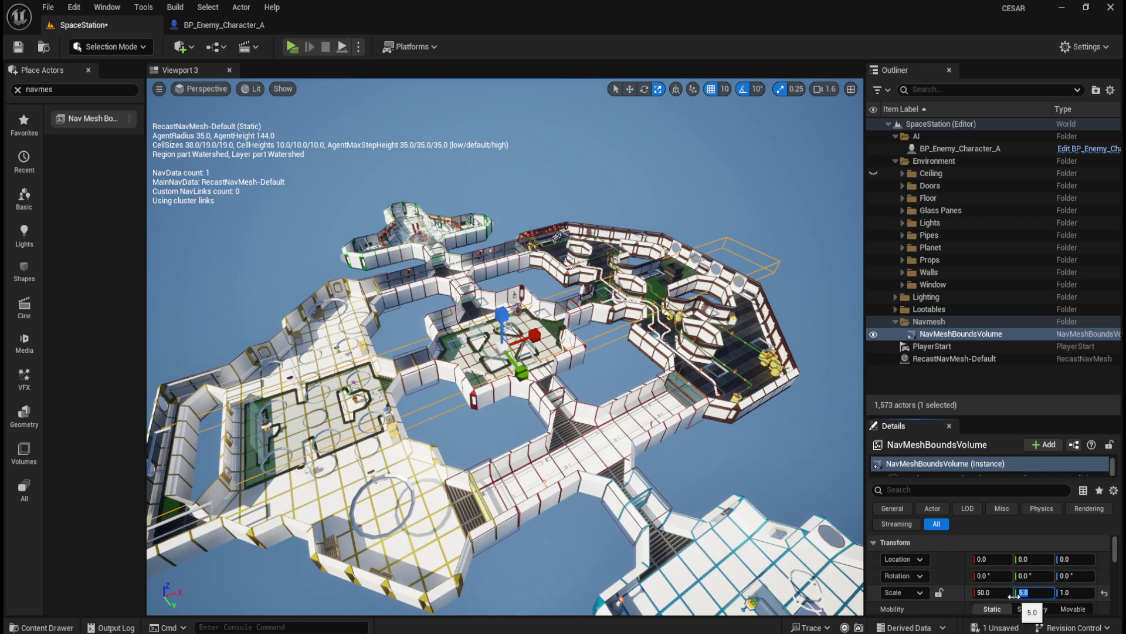
{"action": "type", "text": "50"}
{"action": "key", "text": "Return"}
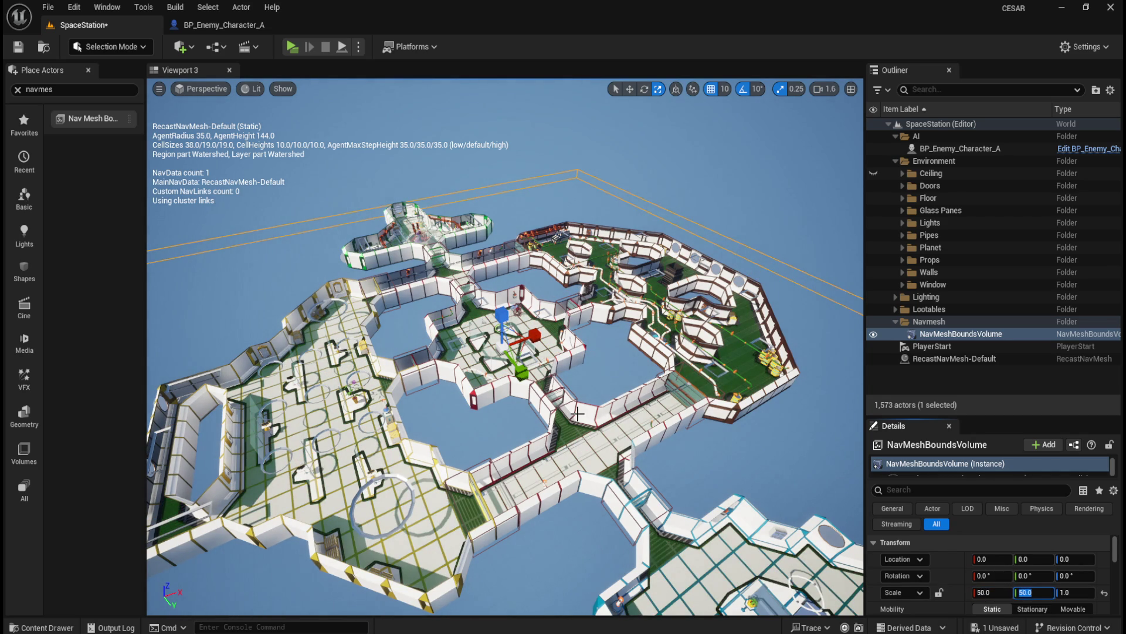
{"action": "left_click_drag", "start_coordinate": [553, 356], "coordinate": [553, 356]}
{"action": "left_click_drag", "start_coordinate": [418, 289], "coordinate": [419, 290]}
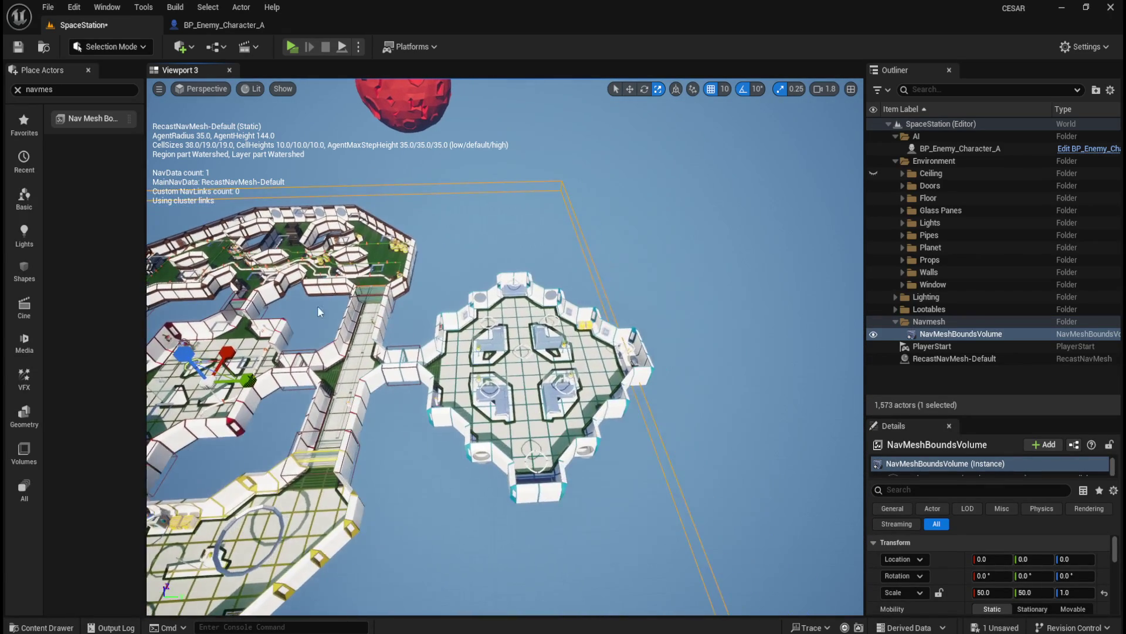
{"action": "left_click", "coordinate": [983, 591]}
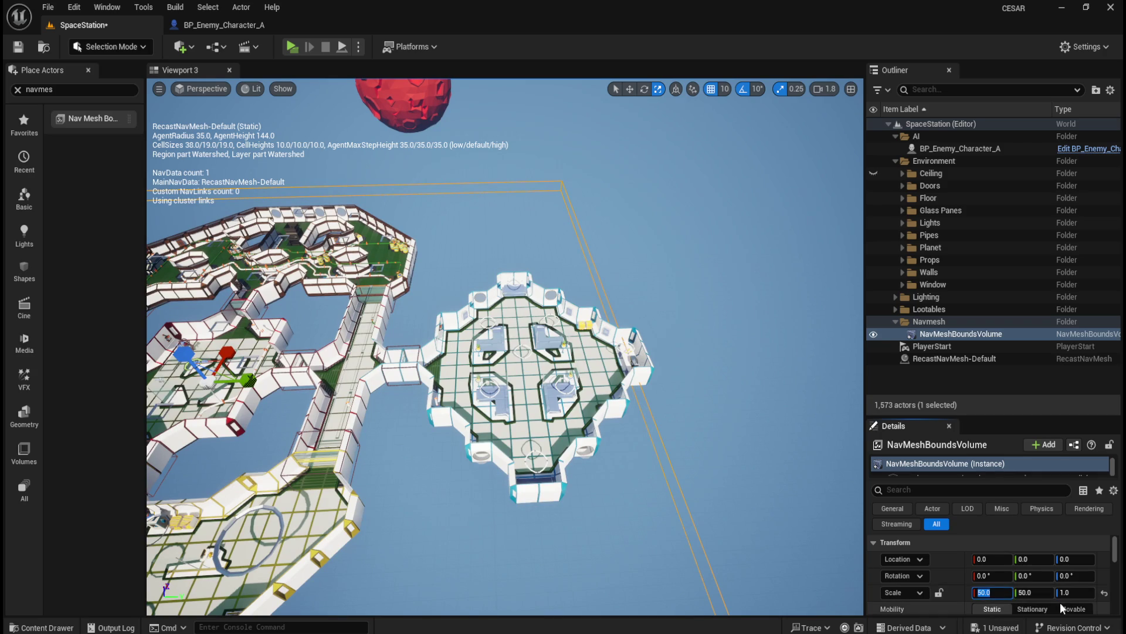
{"action": "type", "text": "52"}
{"action": "key", "text": "Tab"}
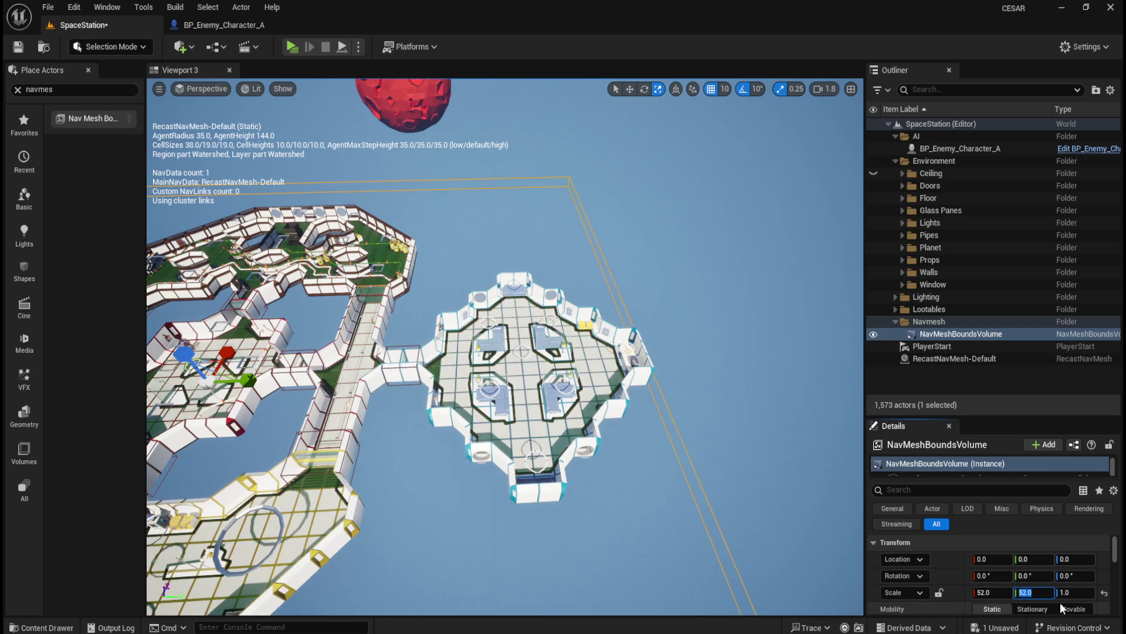
{"action": "mouse_move", "coordinate": [658, 443]}
{"action": "left_mouse_down"}
{"action": "mouse_move", "coordinate": [640, 393]}
{"action": "mouse_move", "coordinate": [557, 389]}
{"action": "mouse_move", "coordinate": [775, 396]}
{"action": "mouse_move", "coordinate": [745, 387]}
{"action": "mouse_move", "coordinate": [710, 399]}
{"action": "mouse_move", "coordinate": [780, 404]}
{"action": "left_mouse_up"}
{"action": "left_click_drag", "start_coordinate": [637, 492], "coordinate": [661, 460]}
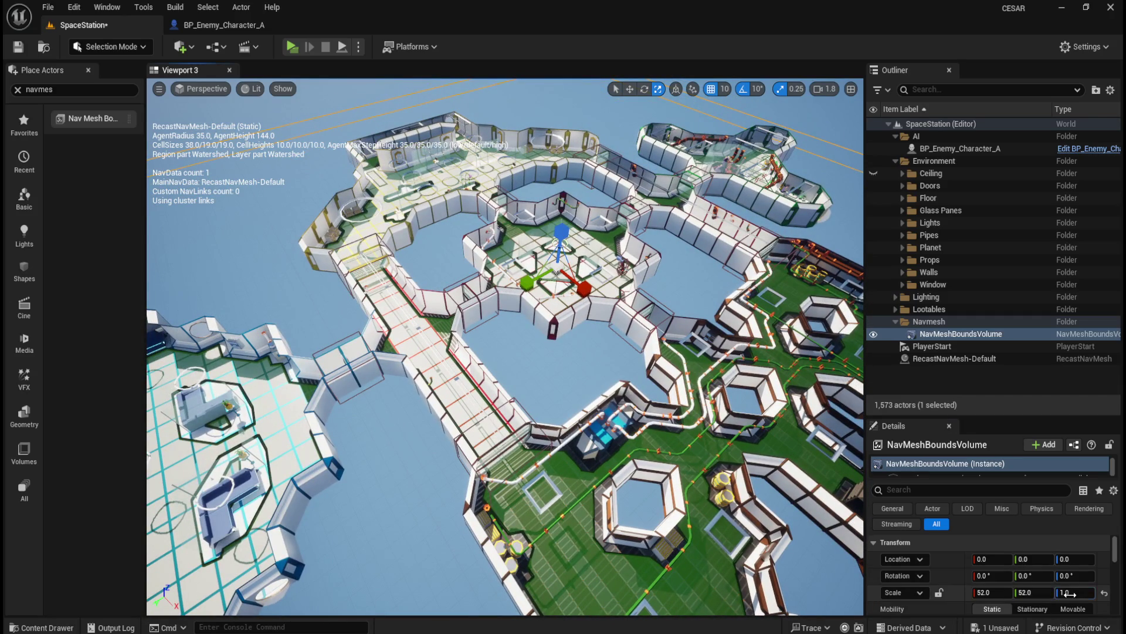
Set the nav bounds Z scale to 5, then return it to 1.
{"action": "type", "text": "5"}
{"action": "key", "text": "Return"}
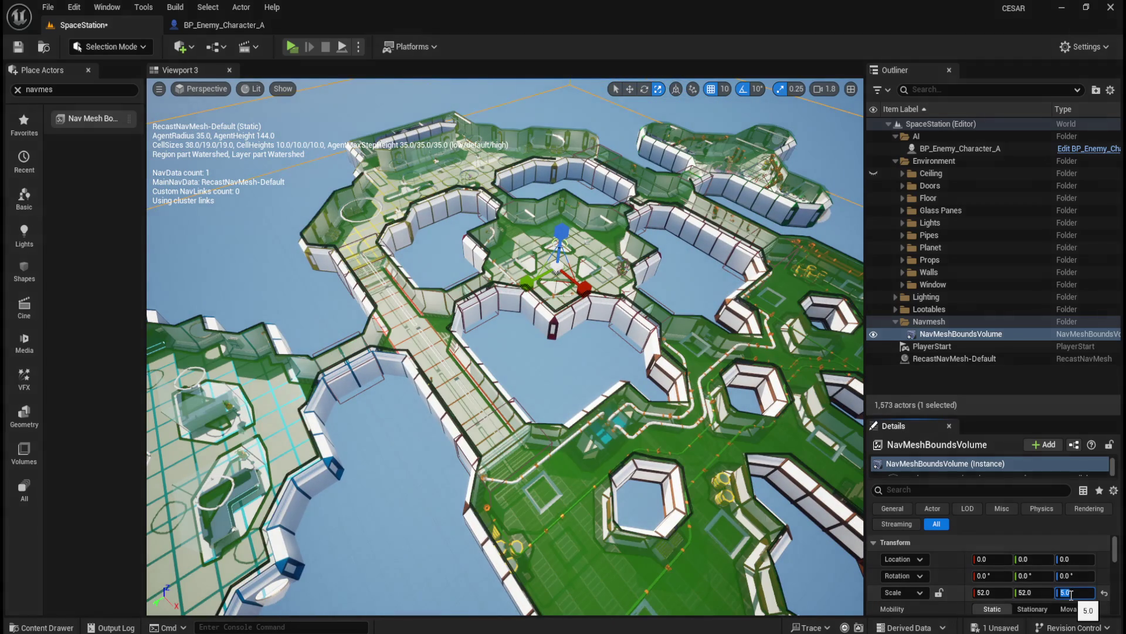
{"action": "mouse_move", "coordinate": [614, 472]}
{"action": "left_mouse_down"}
{"action": "mouse_move", "coordinate": [622, 437]}
{"action": "mouse_move", "coordinate": [527, 349]}
{"action": "left_mouse_up"}
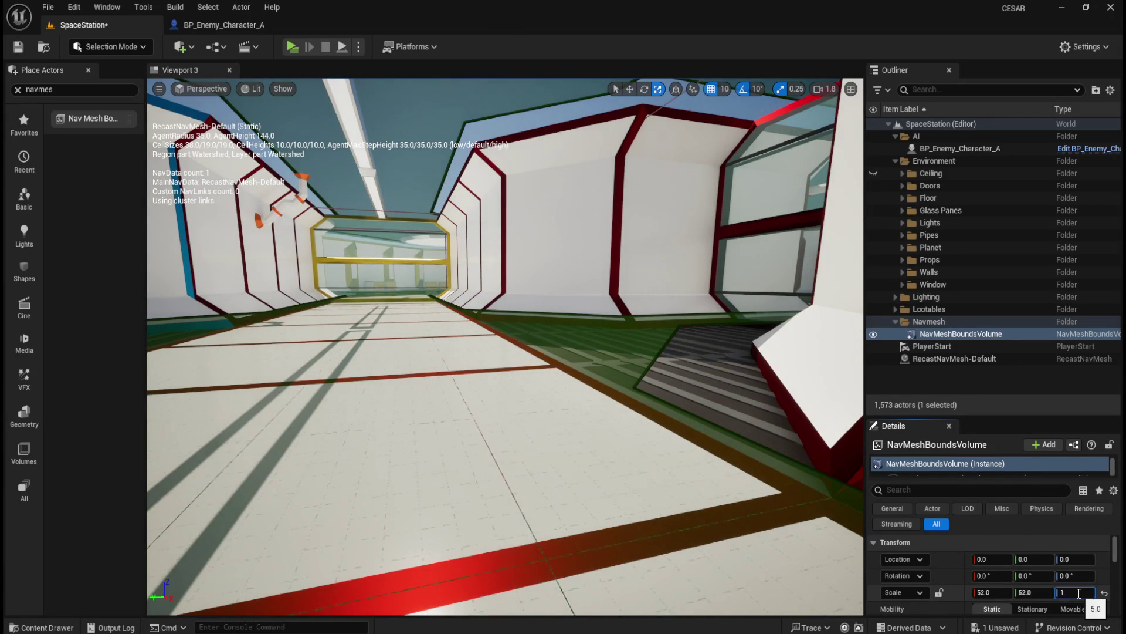
{"action": "key", "text": "Return"}
Fly along the corridor and select the glass pane beside the uncovered navmesh.
{"action": "left_click_drag", "start_coordinate": [704, 413], "coordinate": [705, 413]}
{"action": "mouse_move", "coordinate": [580, 359]}
{"action": "left_mouse_down"}
{"action": "mouse_move", "coordinate": [574, 401]}
{"action": "mouse_move", "coordinate": [534, 407]}
{"action": "mouse_move", "coordinate": [552, 374]}
{"action": "mouse_move", "coordinate": [593, 436]}
{"action": "left_mouse_up"}
{"action": "scroll", "coordinate": [541, 397], "scroll_direction": "up", "scroll_amount": 5}
{"action": "scroll", "coordinate": [590, 429], "scroll_direction": "up", "scroll_amount": 2}
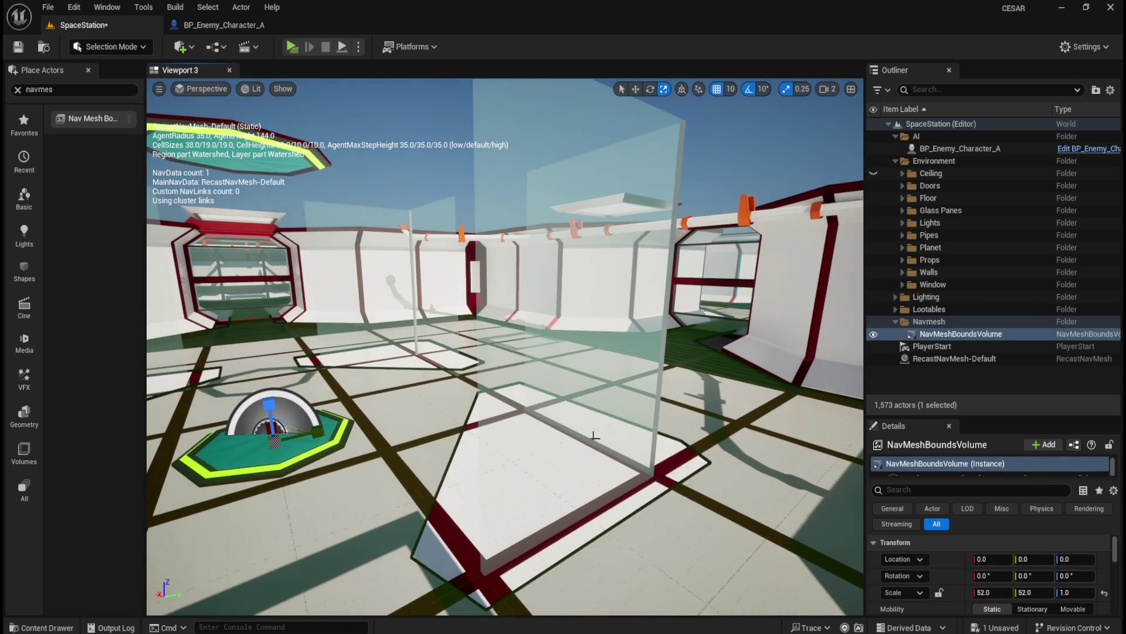
{"action": "left_click", "coordinate": [565, 373]}
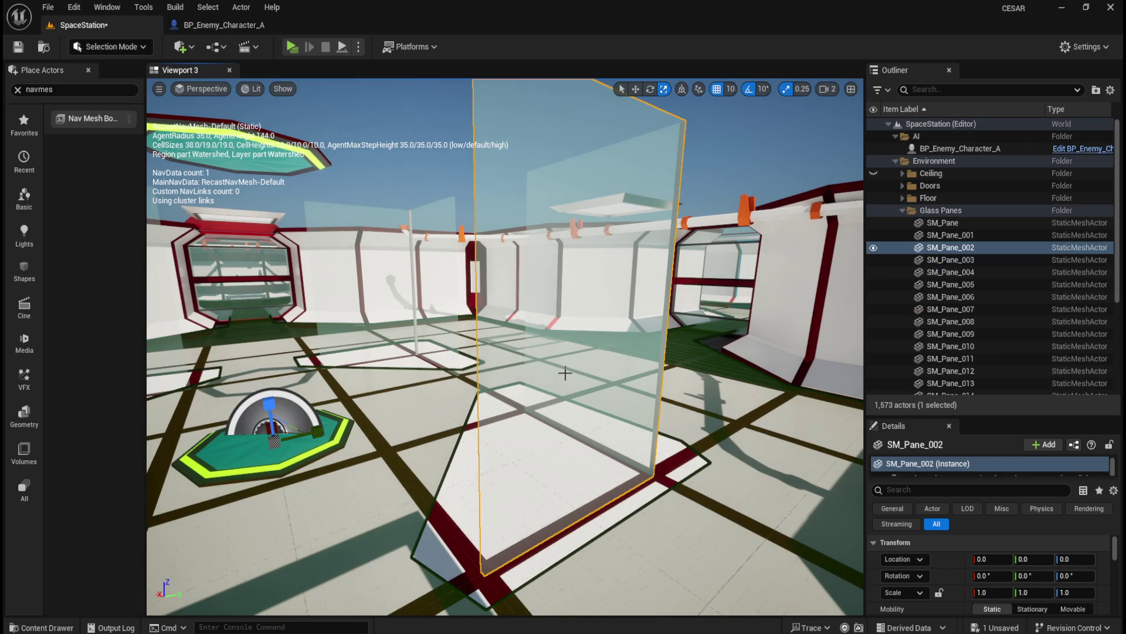
Open SM_Pane_002 in the static mesh editor and display its complex collision.
{"action": "double_click", "coordinate": [959, 248]}
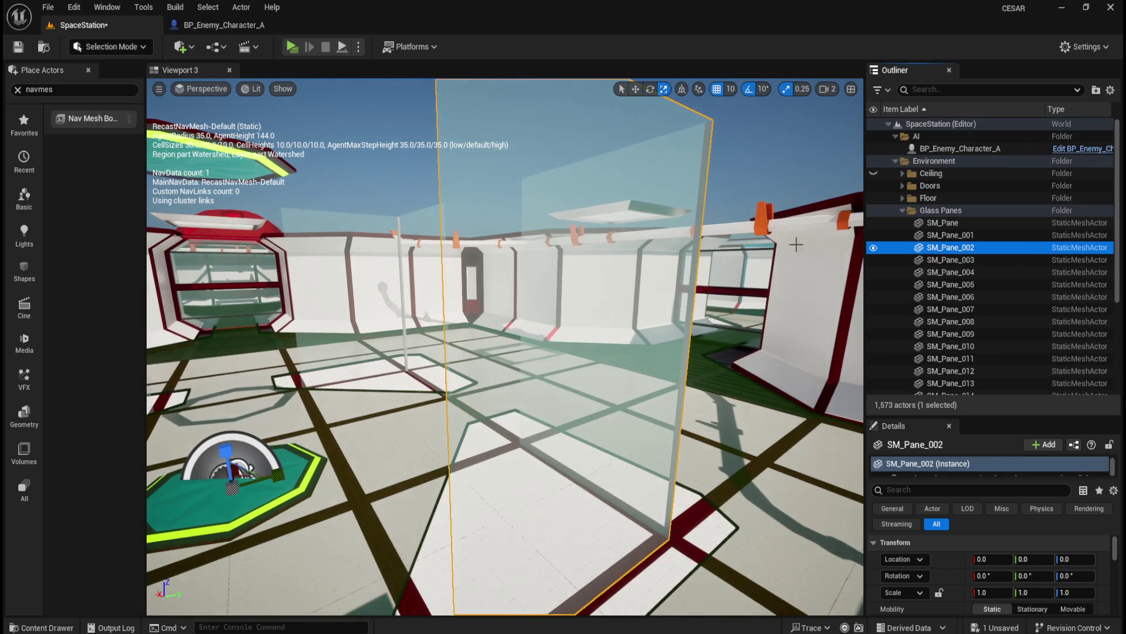
{"action": "right_click", "coordinate": [963, 248]}
{"action": "left_click", "coordinate": [921, 249]}
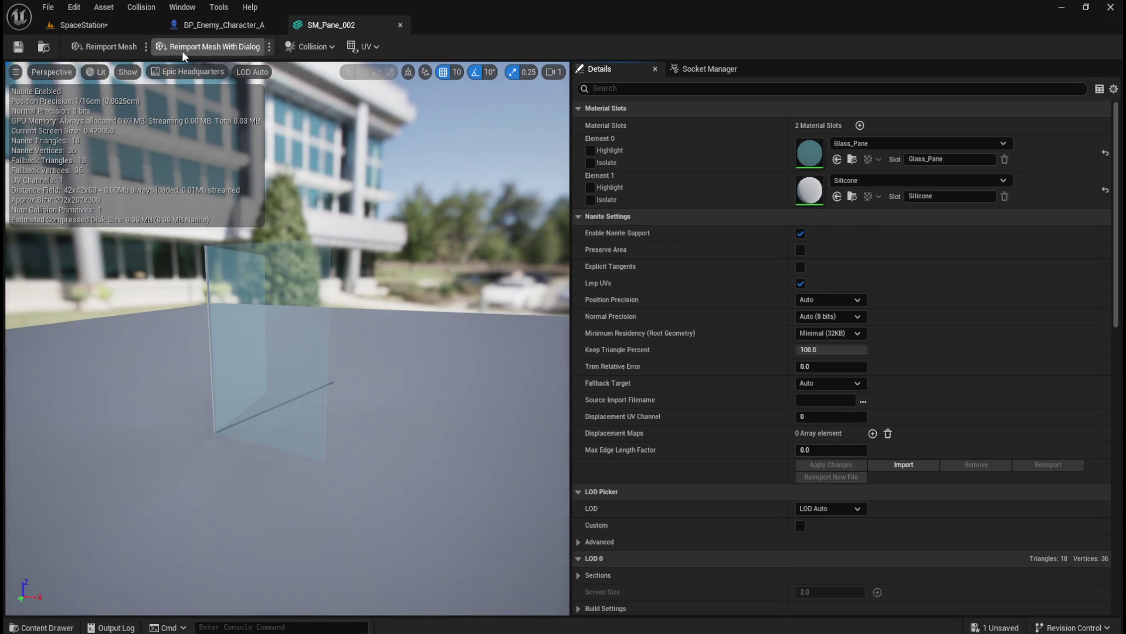
{"action": "left_click", "coordinate": [127, 72]}
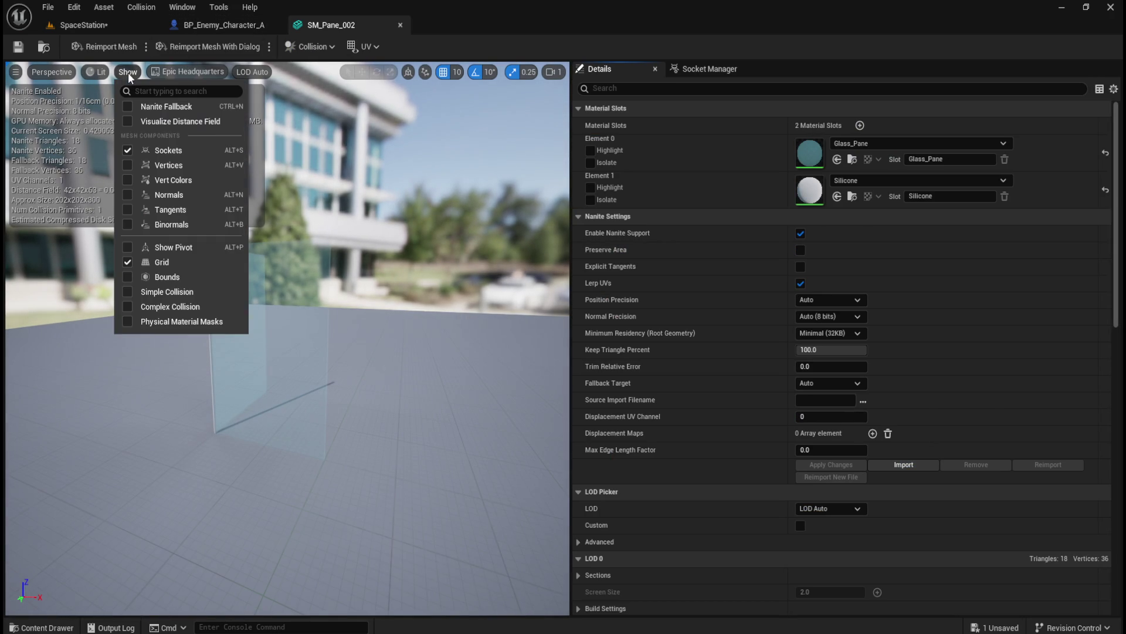
{"action": "left_click", "coordinate": [141, 307]}
{"action": "mouse_move", "coordinate": [345, 350]}
{"action": "left_mouse_down"}
{"action": "mouse_move", "coordinate": [287, 370]}
{"action": "mouse_move", "coordinate": [305, 340]}
{"action": "mouse_move", "coordinate": [276, 305]}
{"action": "left_mouse_up"}
Compare the pane's simple collision outline against its complex collision outline.
{"action": "left_click", "coordinate": [128, 71]}
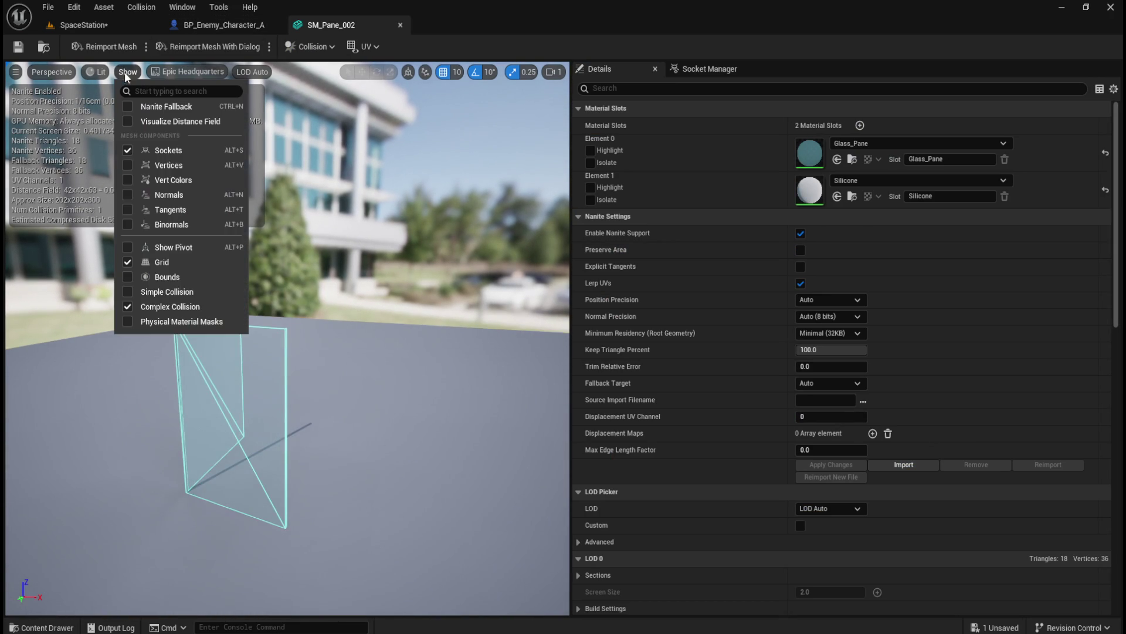
{"action": "left_click", "coordinate": [130, 307]}
{"action": "mouse_move", "coordinate": [281, 352]}
{"action": "left_mouse_down"}
{"action": "mouse_move", "coordinate": [388, 352]}
{"action": "mouse_move", "coordinate": [370, 358]}
{"action": "left_mouse_up"}
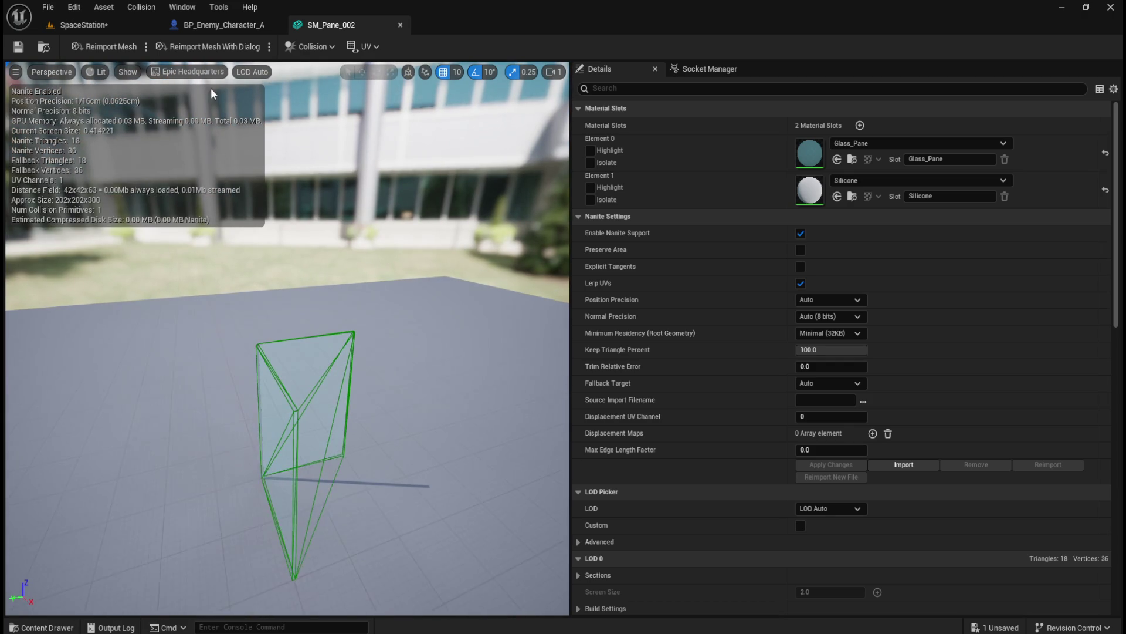
{"action": "left_click", "coordinate": [128, 73]}
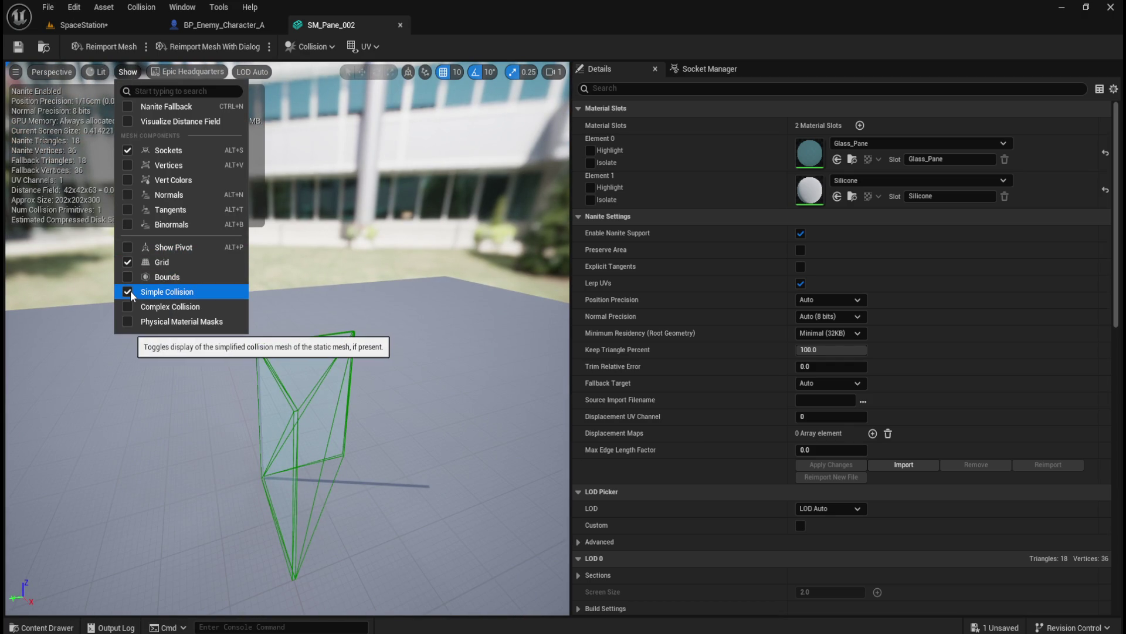
{"action": "left_click", "coordinate": [128, 307]}
{"action": "left_click", "coordinate": [127, 307]}
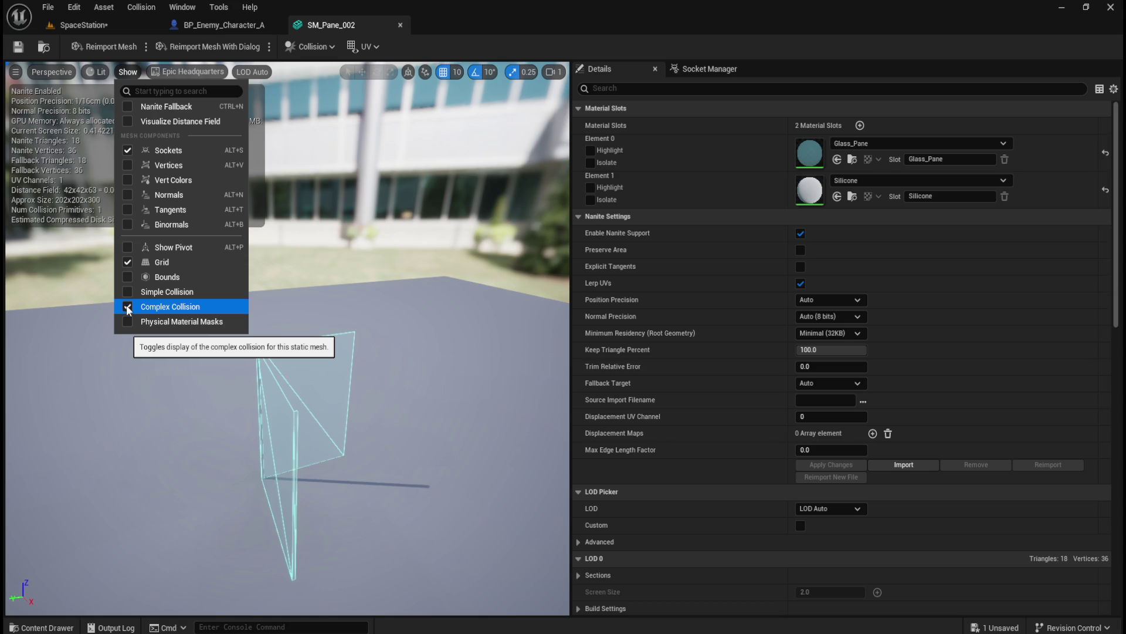
Hide the complex collision and close the SM_Pane_002 mesh editor.
{"action": "mouse_move", "coordinate": [187, 83]}
{"action": "left_mouse_down"}
{"action": "mouse_move", "coordinate": [153, 88]}
{"action": "mouse_move", "coordinate": [205, 85]}
{"action": "mouse_move", "coordinate": [187, 84]}
{"action": "left_mouse_up"}
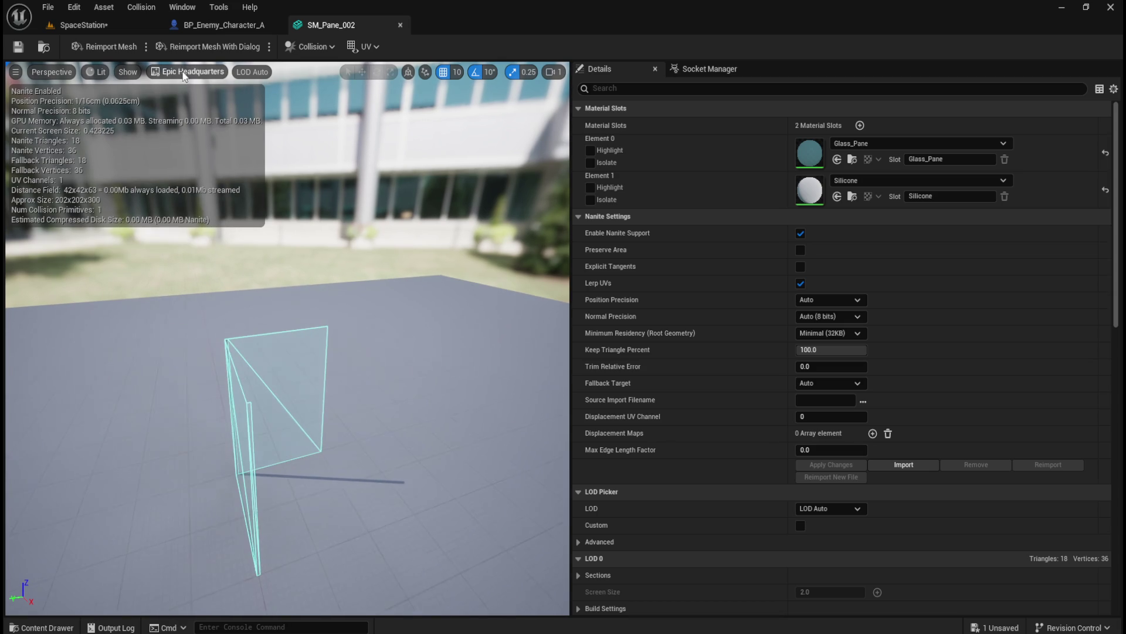
{"action": "left_click", "coordinate": [128, 72]}
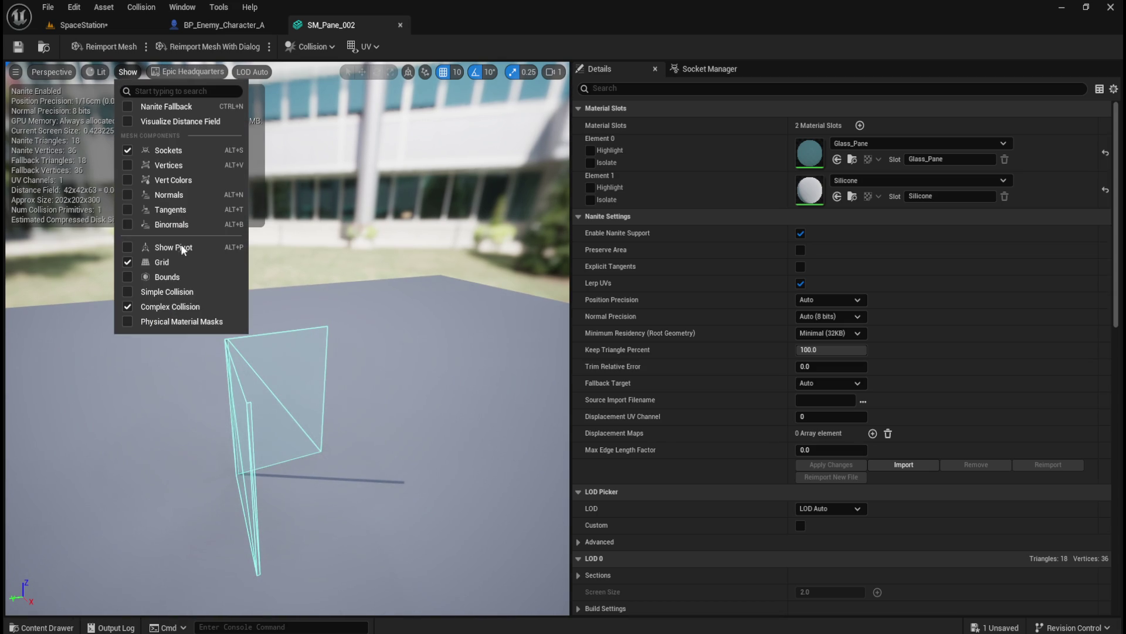
{"action": "left_click", "coordinate": [128, 307]}
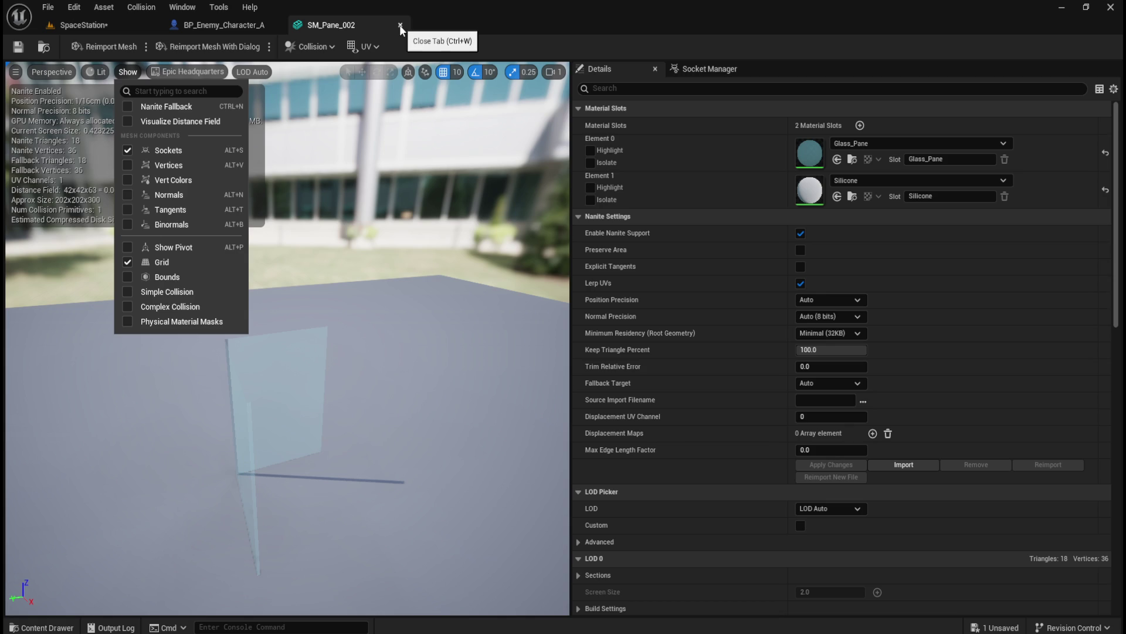
{"action": "left_click", "coordinate": [401, 26]}
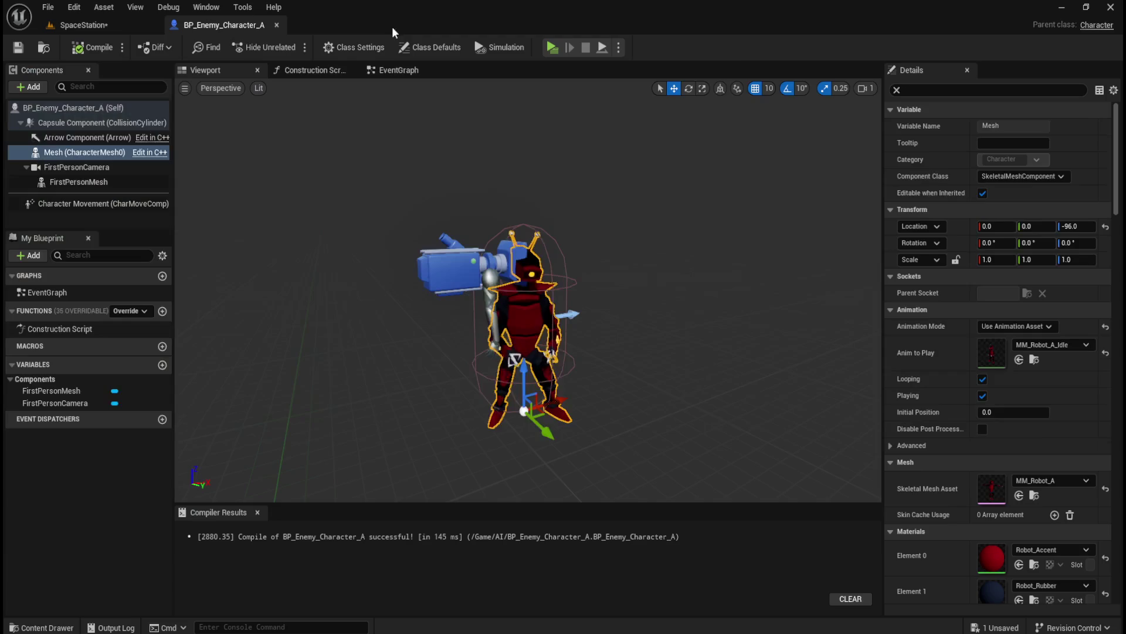
Switch back to SpaceStation and fly around the navmesh near the SM_Pane_002 pane.
{"action": "left_click", "coordinate": [102, 24]}
{"action": "left_click_drag", "start_coordinate": [498, 326], "coordinate": [408, 327]}
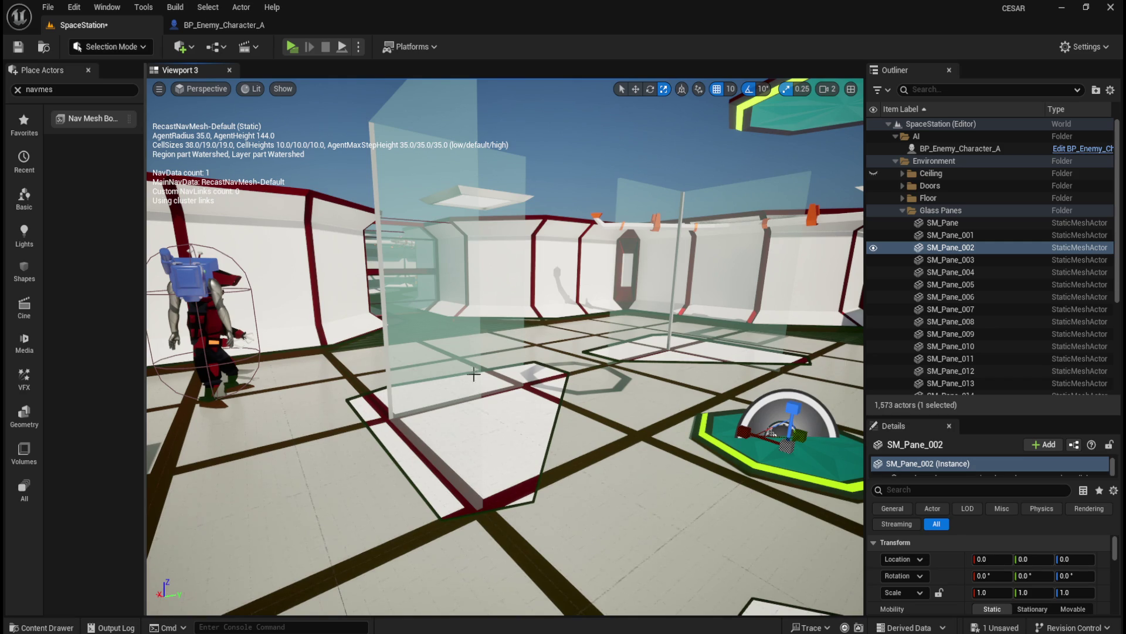
{"action": "mouse_move", "coordinate": [533, 415]}
{"action": "left_mouse_down"}
{"action": "mouse_move", "coordinate": [399, 413]}
{"action": "mouse_move", "coordinate": [621, 390]}
{"action": "mouse_move", "coordinate": [533, 467]}
{"action": "mouse_move", "coordinate": [532, 402]}
{"action": "left_mouse_up"}
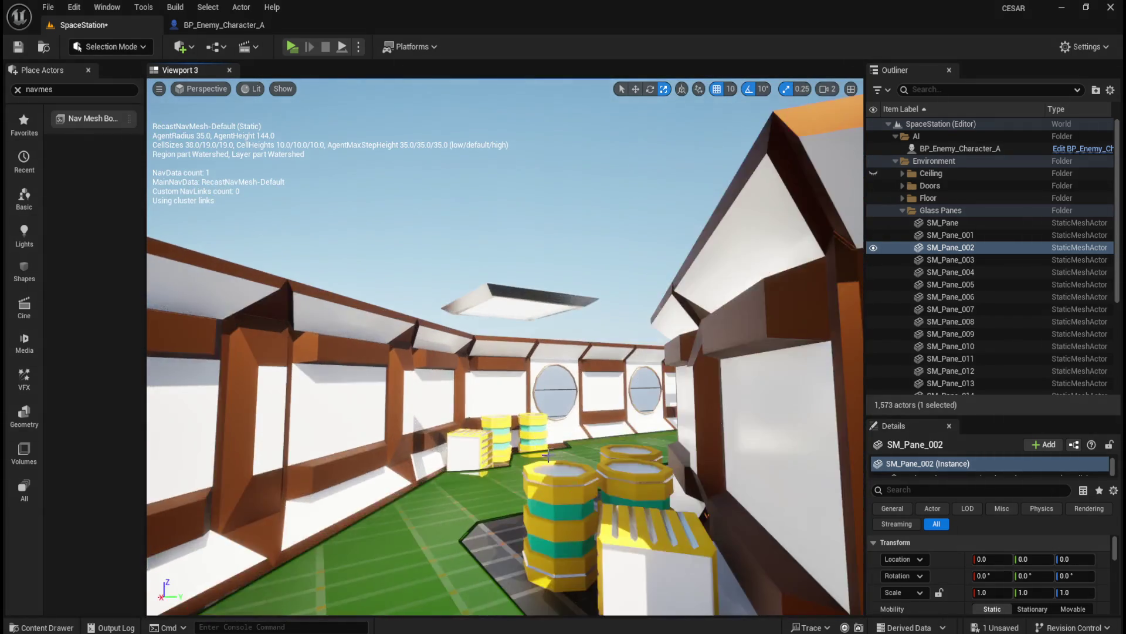
{"action": "mouse_move", "coordinate": [548, 455]}
{"action": "left_mouse_down"}
{"action": "mouse_move", "coordinate": [589, 492]}
{"action": "mouse_move", "coordinate": [550, 506]}
{"action": "mouse_move", "coordinate": [667, 495]}
{"action": "mouse_move", "coordinate": [622, 484]}
{"action": "left_mouse_up"}
{"action": "left_click_drag", "start_coordinate": [568, 531], "coordinate": [568, 531]}
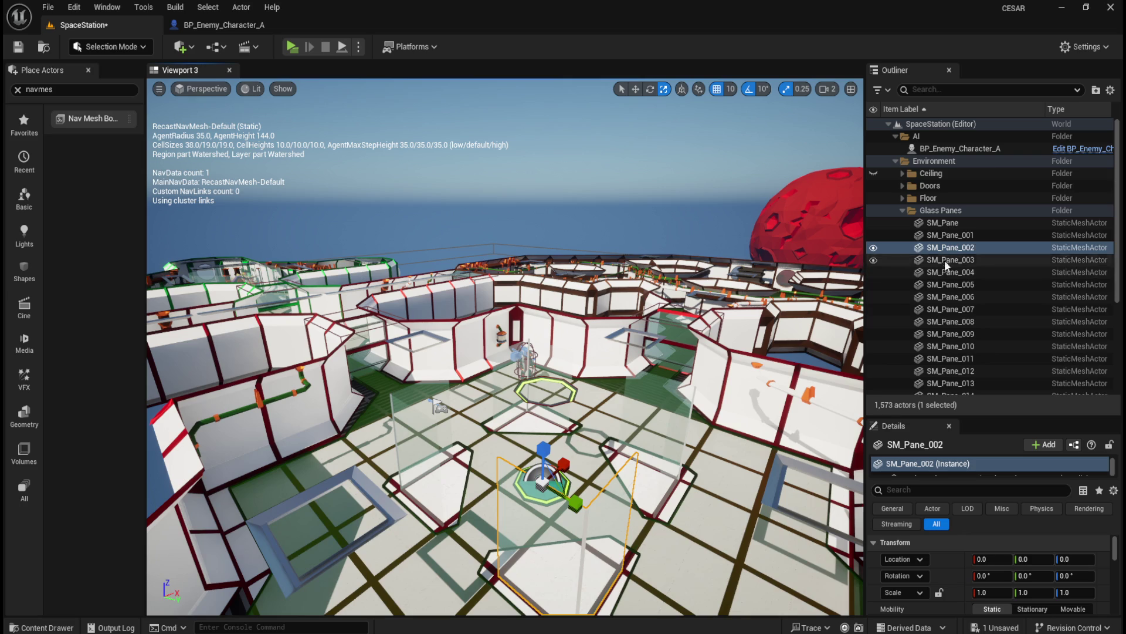
{"action": "left_click_drag", "start_coordinate": [532, 467], "coordinate": [532, 468]}
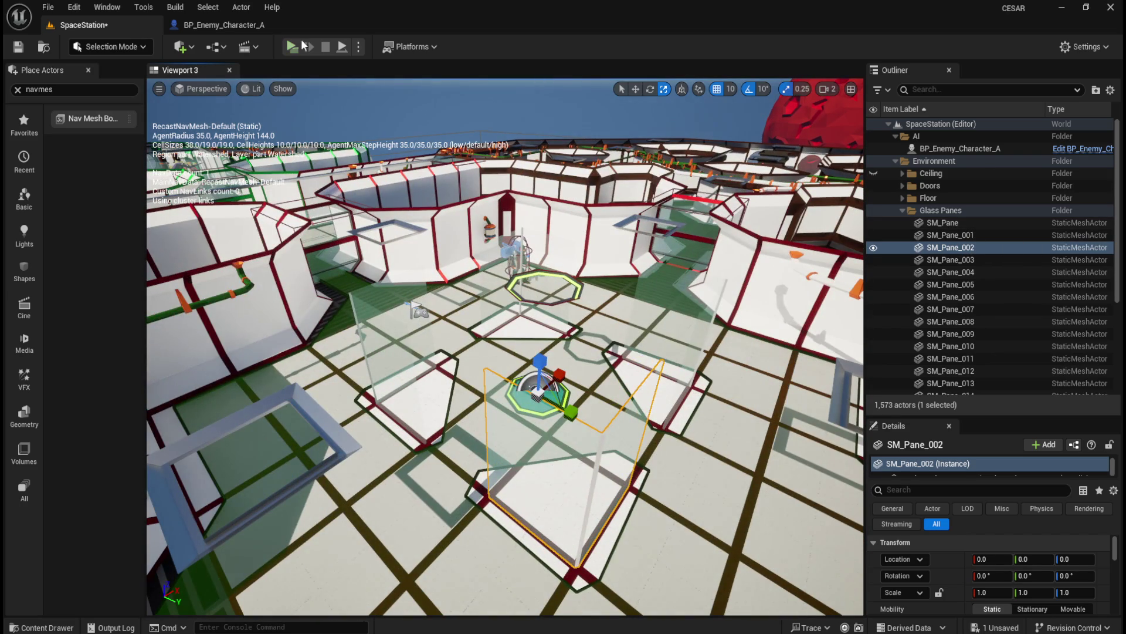
Run and close a standalone game test, save all, then select SM_Pane in the Outliner.
{"action": "left_click", "coordinate": [292, 46]}
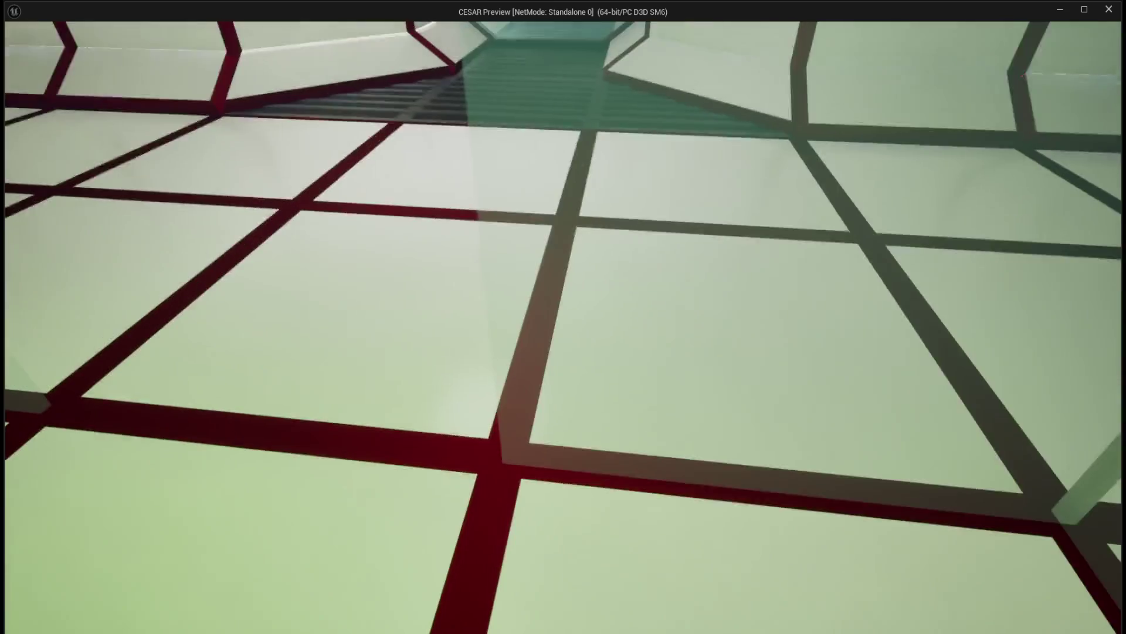
{"action": "key", "text": "Escape"}
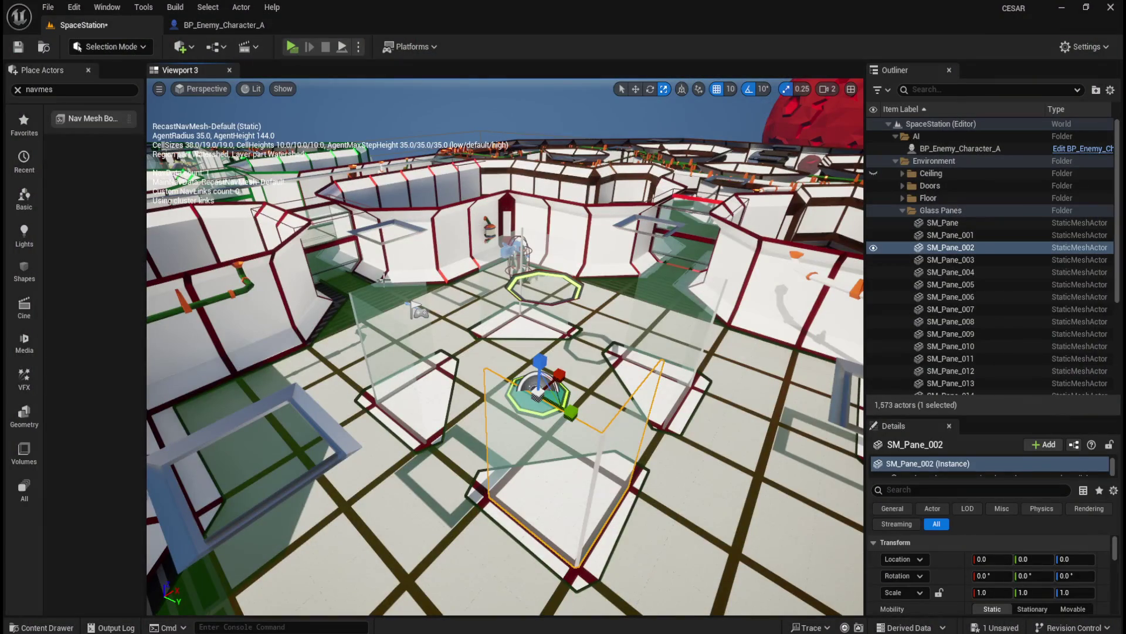
{"action": "left_click", "coordinate": [52, 8]}
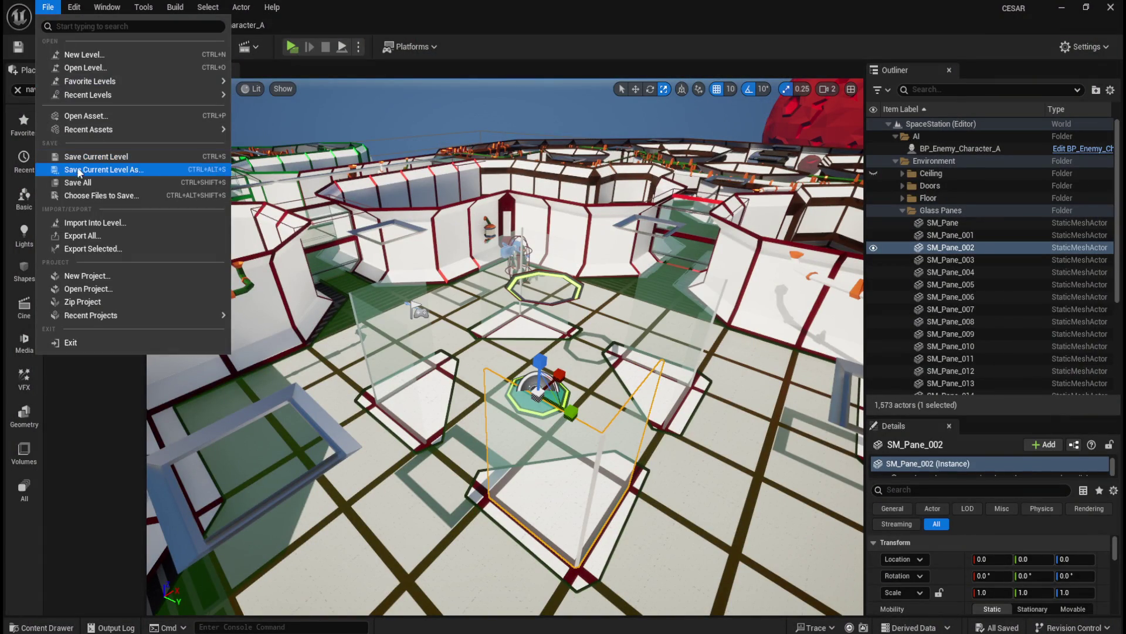
{"action": "left_click", "coordinate": [75, 184]}
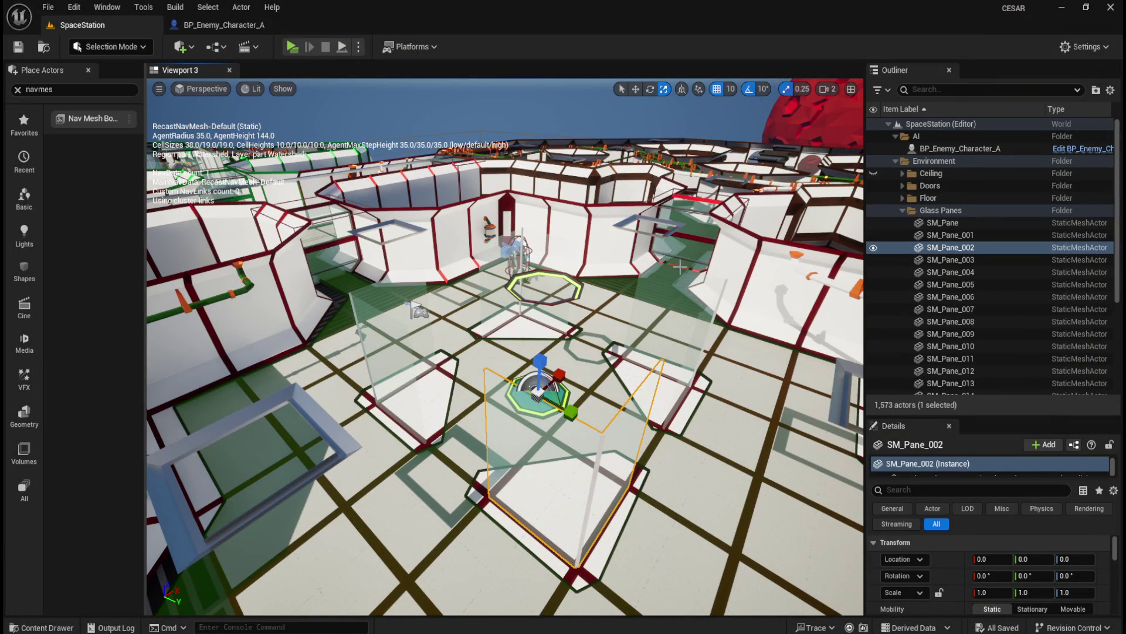
{"action": "left_click", "coordinate": [981, 234]}
{"action": "left_click", "coordinate": [973, 224]}
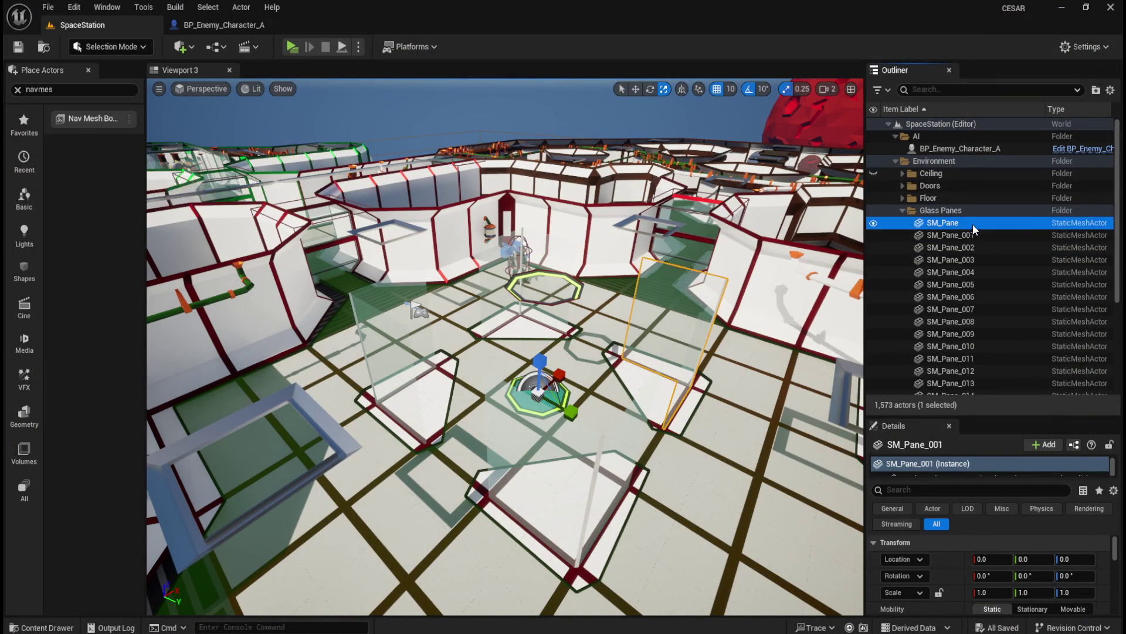
Select SM_Pane in the Outliner and open its static mesh for editing.
{"action": "mouse_move", "coordinate": [645, 344]}
{"action": "left_mouse_down"}
{"action": "mouse_move", "coordinate": [622, 337]}
{"action": "mouse_move", "coordinate": [645, 343]}
{"action": "left_mouse_up"}
{"action": "left_click", "coordinate": [947, 235]}
{"action": "left_click", "coordinate": [955, 223]}
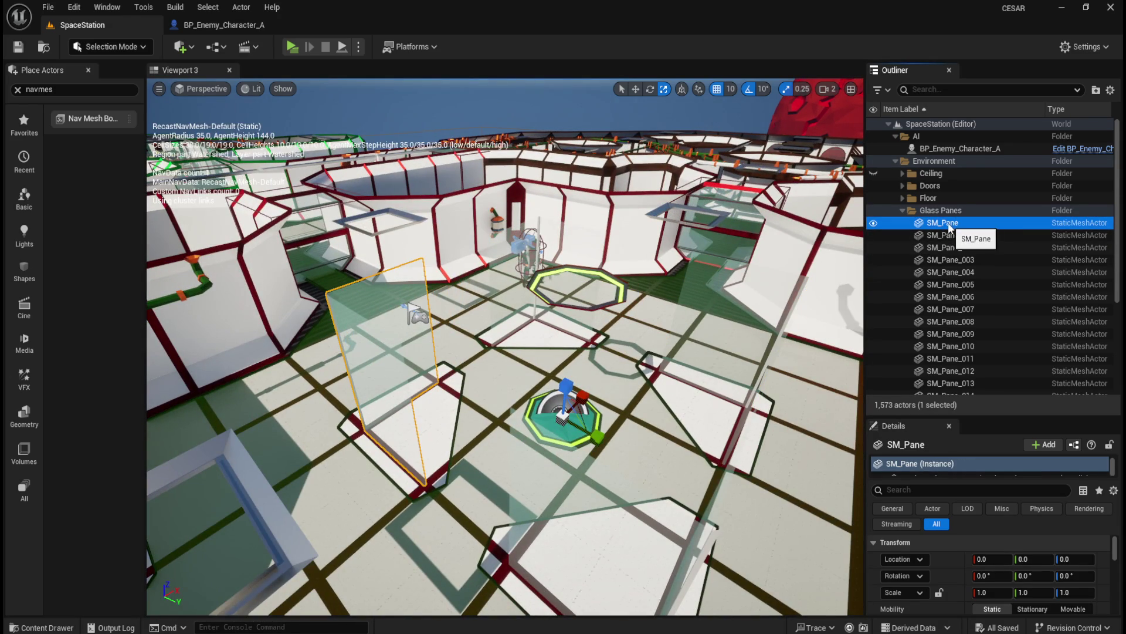
{"action": "right_click", "coordinate": [948, 223]}
{"action": "left_click", "coordinate": [1000, 249]}
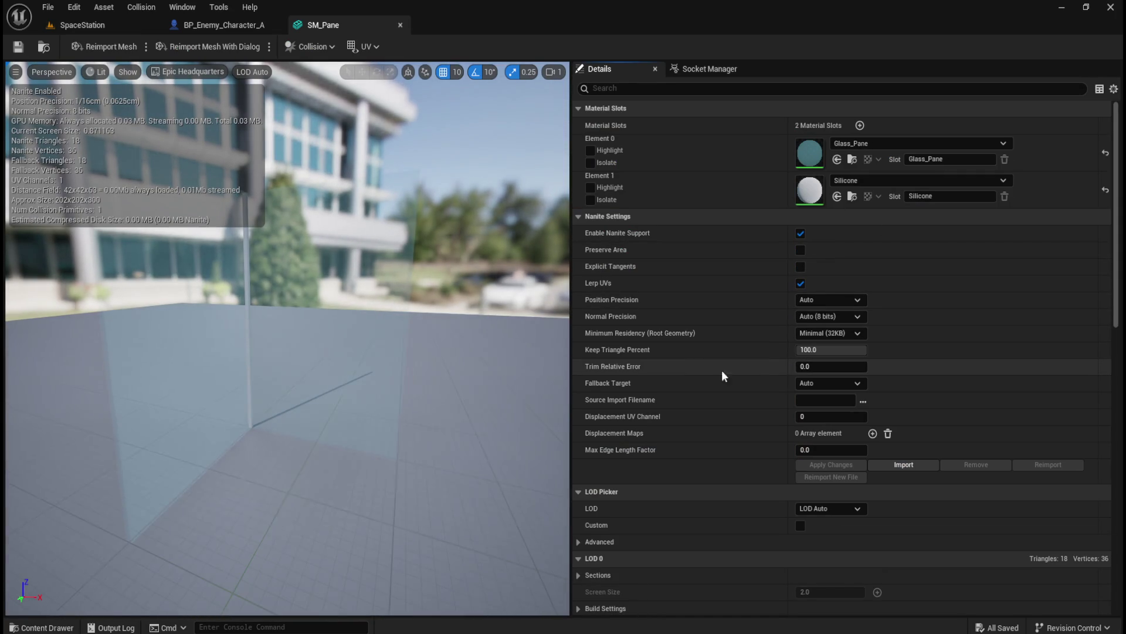
Set Collision Complexity to Use Complex Collision As Simple and save the SM_Pane asset.
{"action": "scroll", "coordinate": [723, 418], "scroll_direction": "down", "scroll_amount": 5}
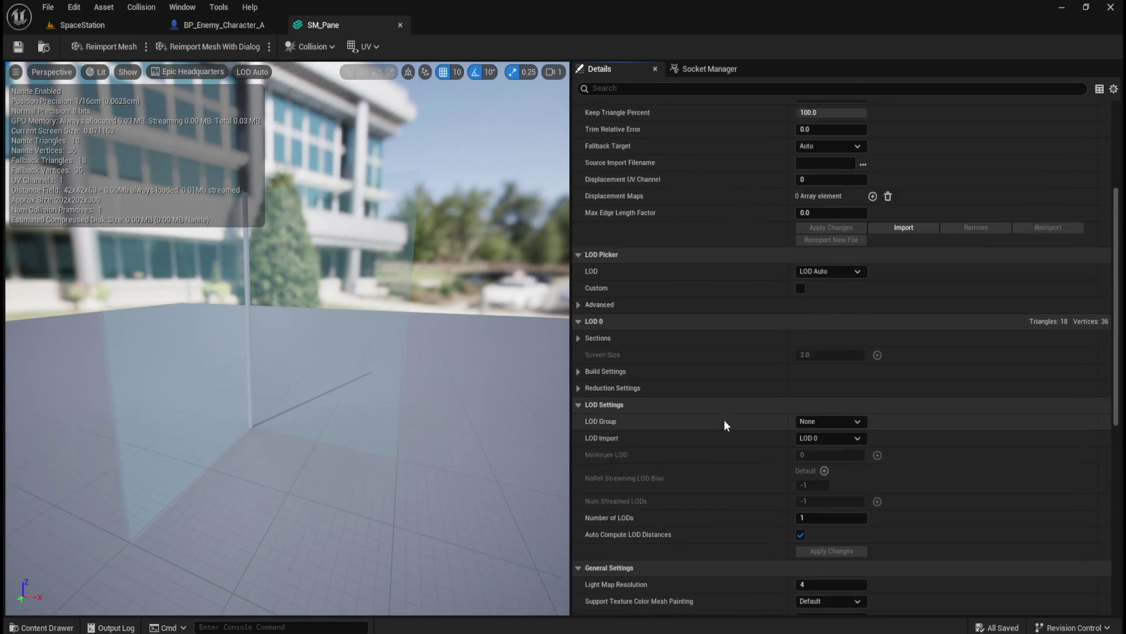
{"action": "scroll", "coordinate": [724, 420], "scroll_direction": "down", "scroll_amount": 3}
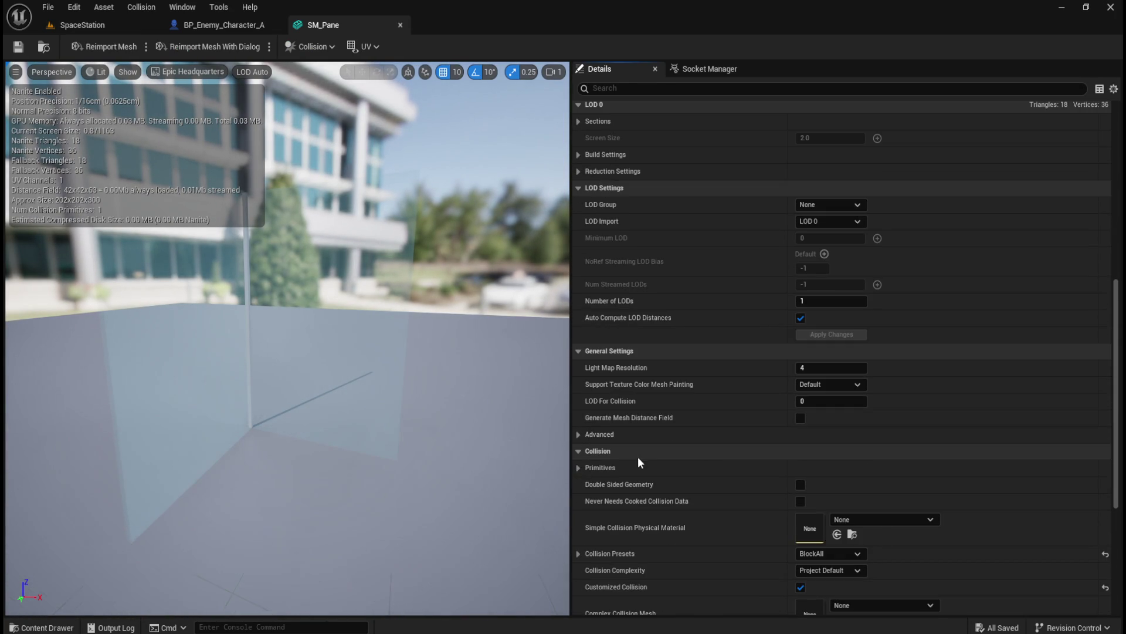
{"action": "scroll", "coordinate": [637, 457], "scroll_direction": "down", "scroll_amount": 2}
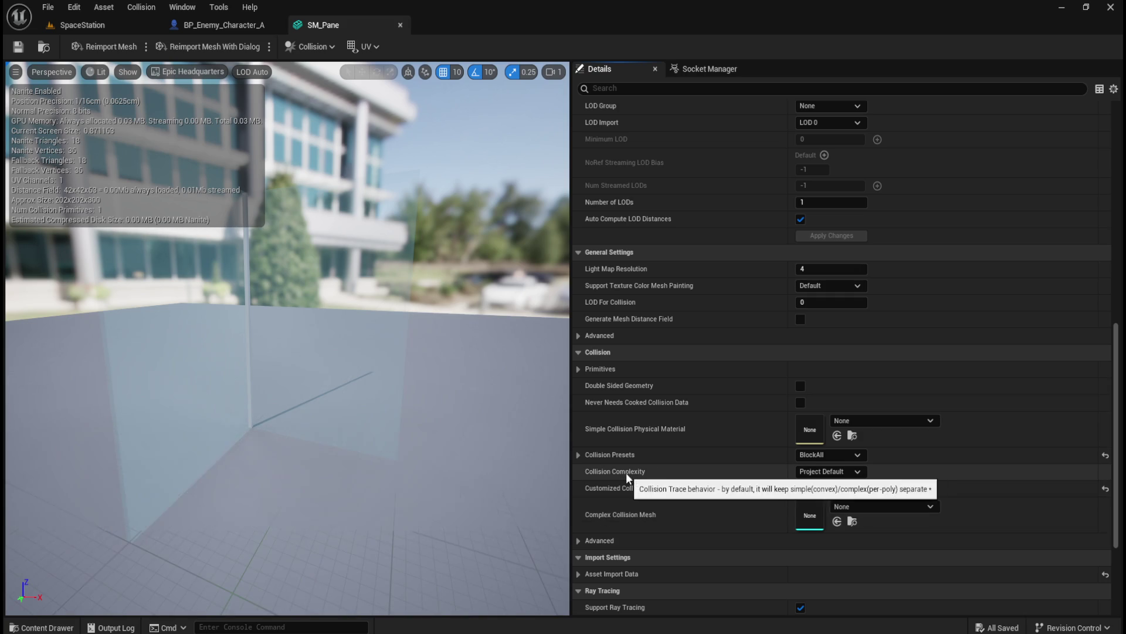
{"action": "left_click", "coordinate": [826, 470]}
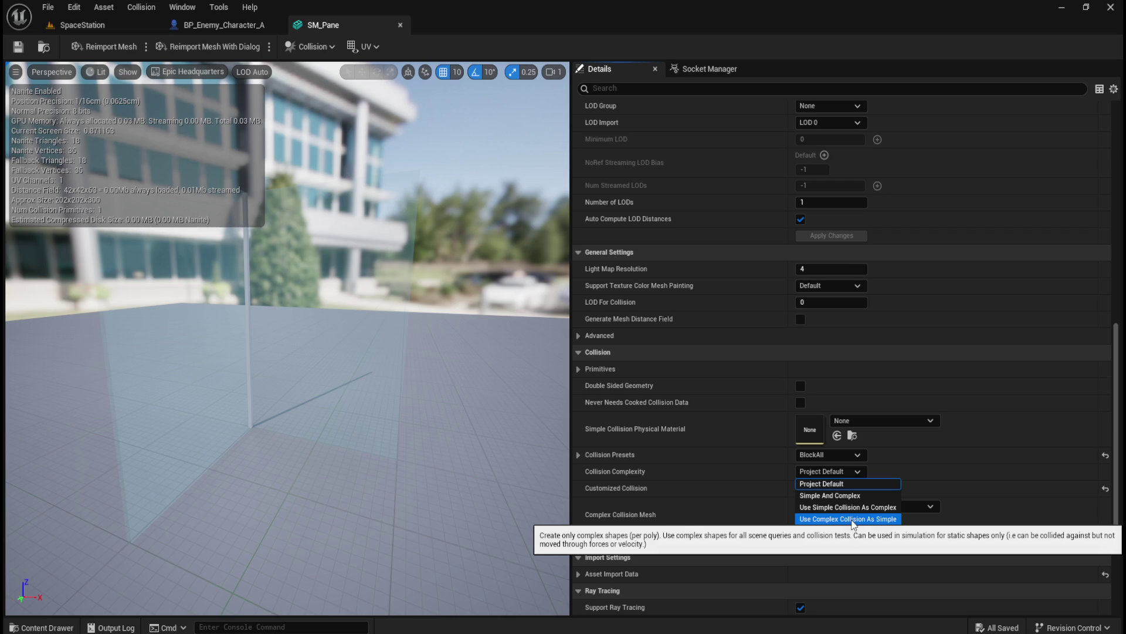
{"action": "left_click", "coordinate": [855, 518]}
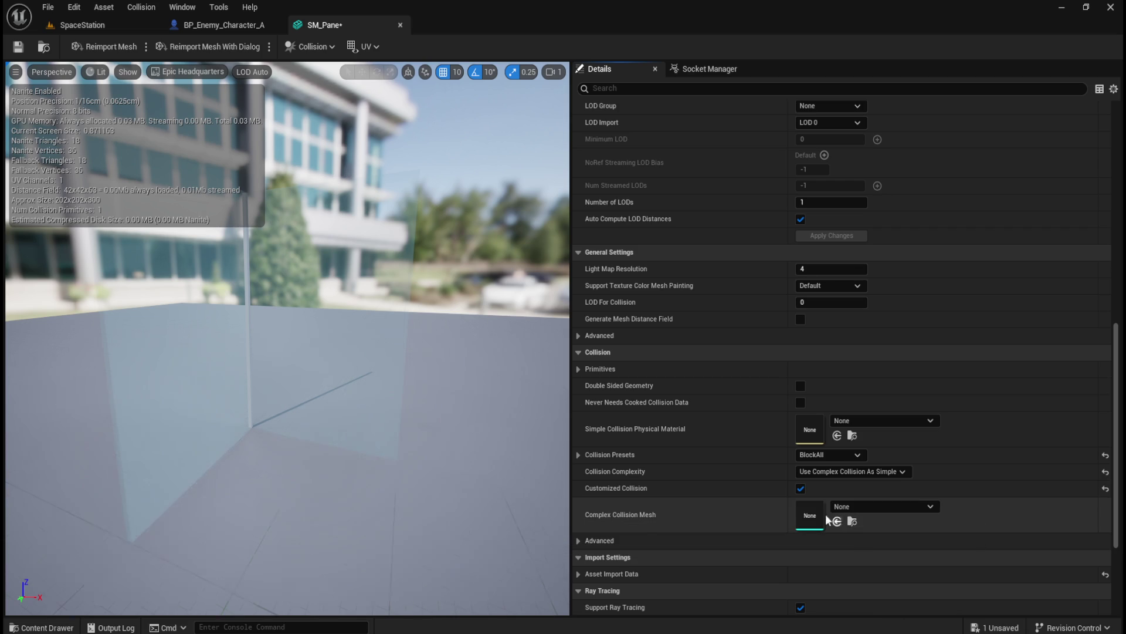
{"action": "left_click", "coordinate": [16, 47]}
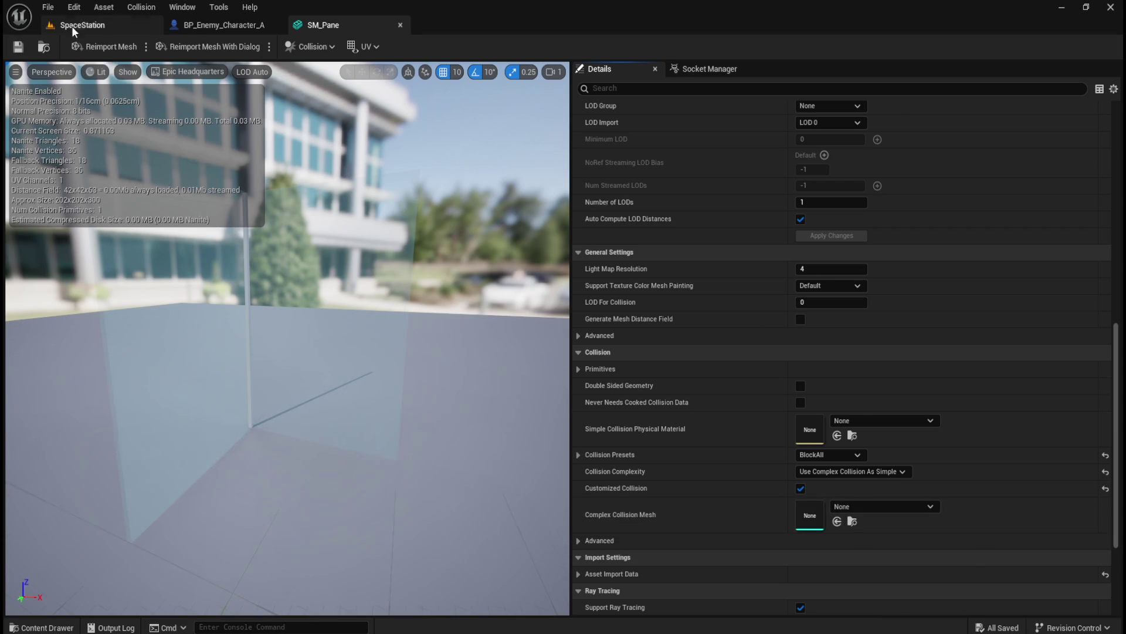
Return to SpaceStation, frame the selected glass pane, and launch a Standalone Game preview.
{"action": "left_click", "coordinate": [85, 24]}
{"action": "scroll", "coordinate": [557, 355], "scroll_direction": "up", "scroll_amount": 5}
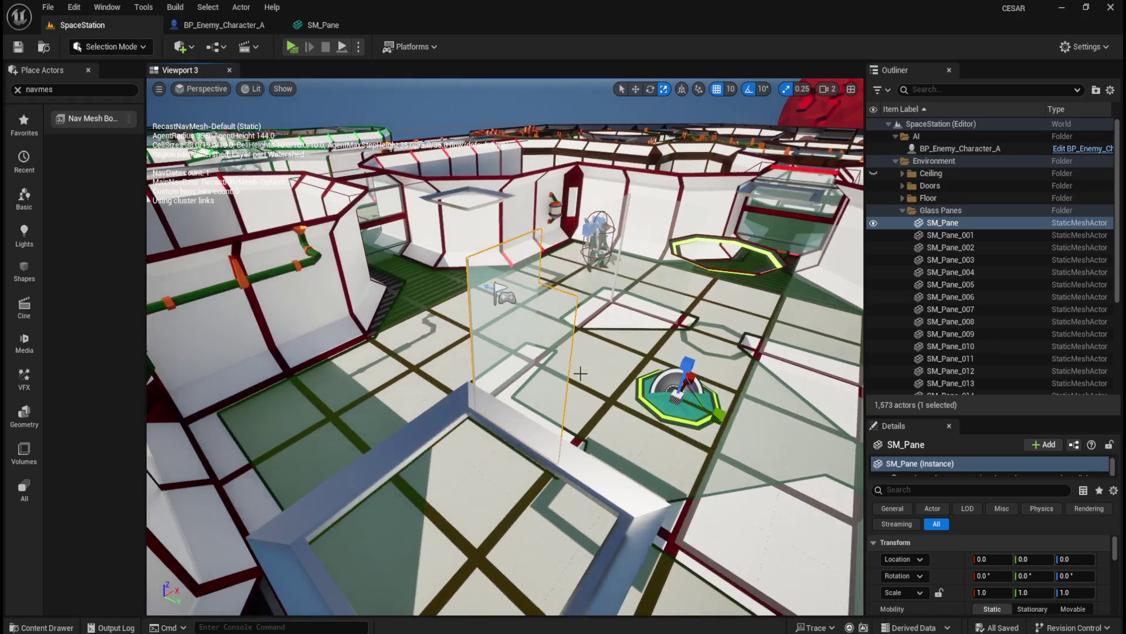
{"action": "scroll", "coordinate": [505, 347], "scroll_direction": "down", "scroll_amount": 5}
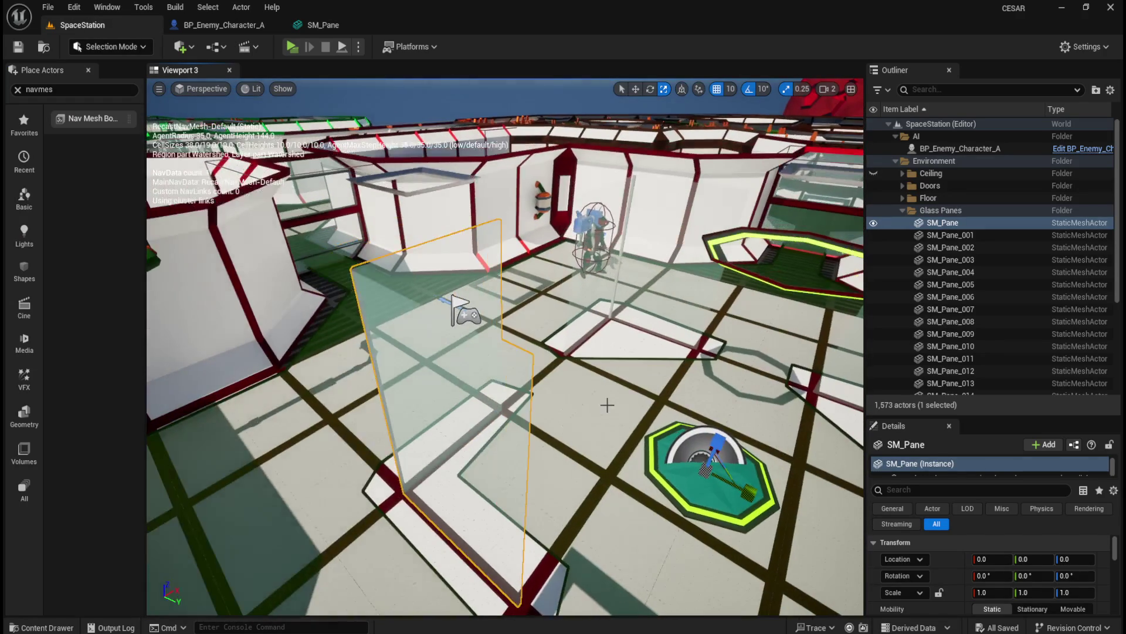
{"action": "scroll", "coordinate": [610, 503], "scroll_direction": "down", "scroll_amount": 2}
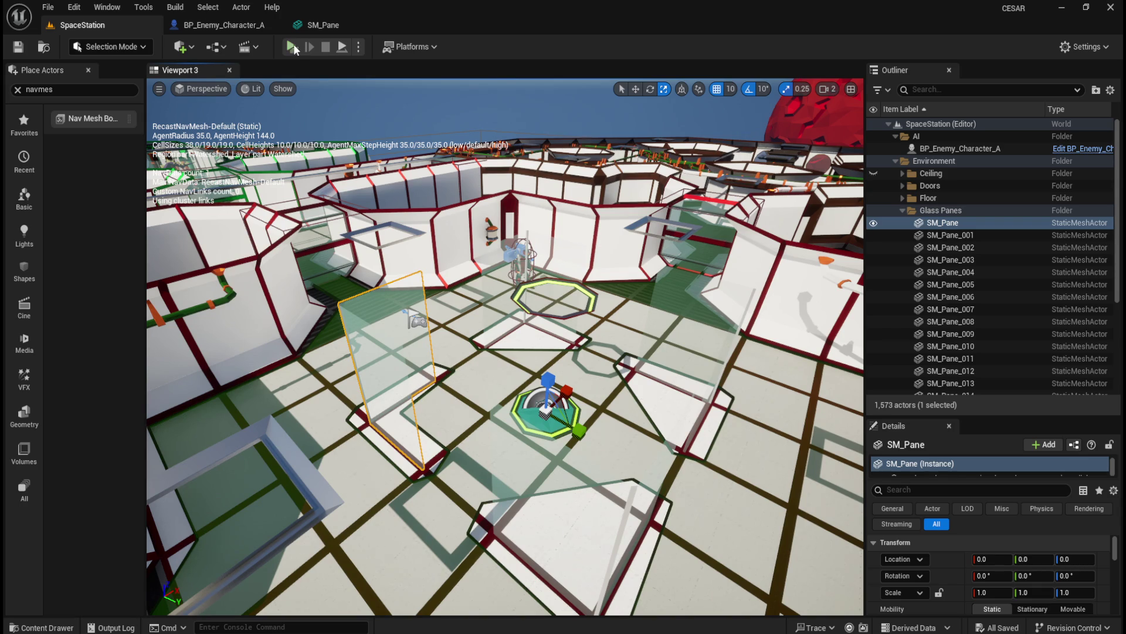
{"action": "left_click_drag", "start_coordinate": [567, 261], "coordinate": [505, 235]}
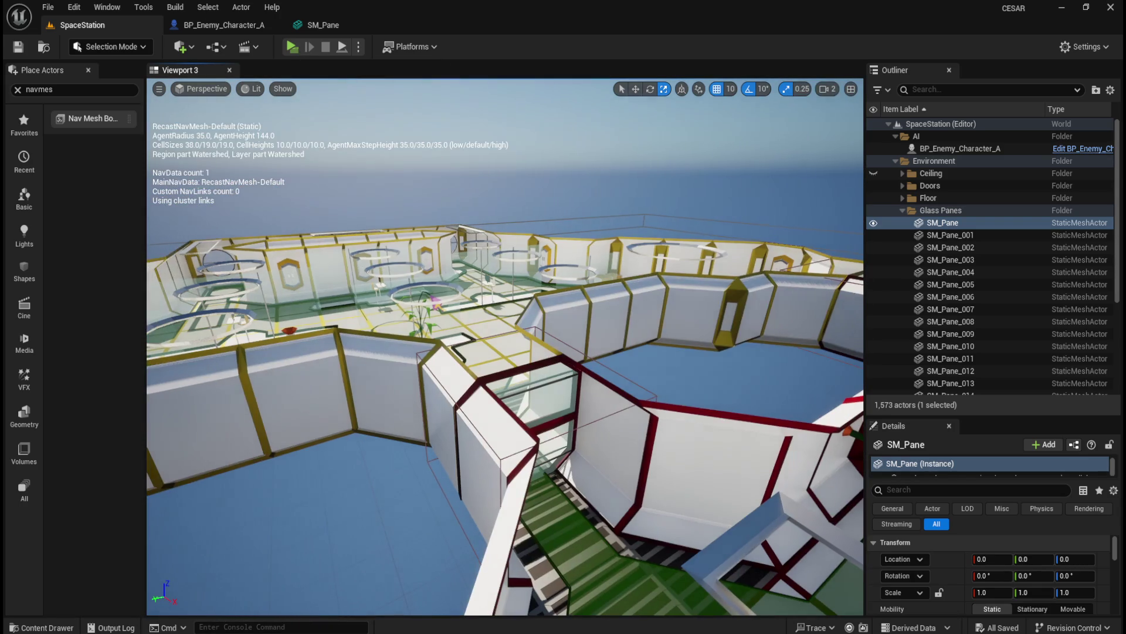
{"action": "key", "text": "f"}
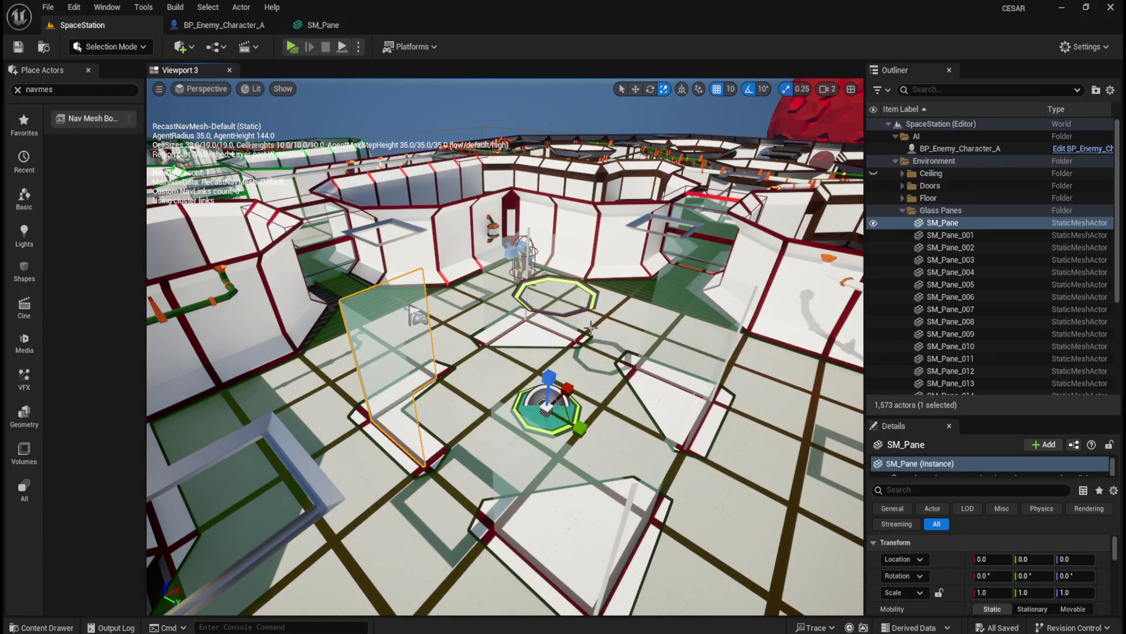
{"action": "left_click_drag", "start_coordinate": [505, 316], "coordinate": [417, 285]}
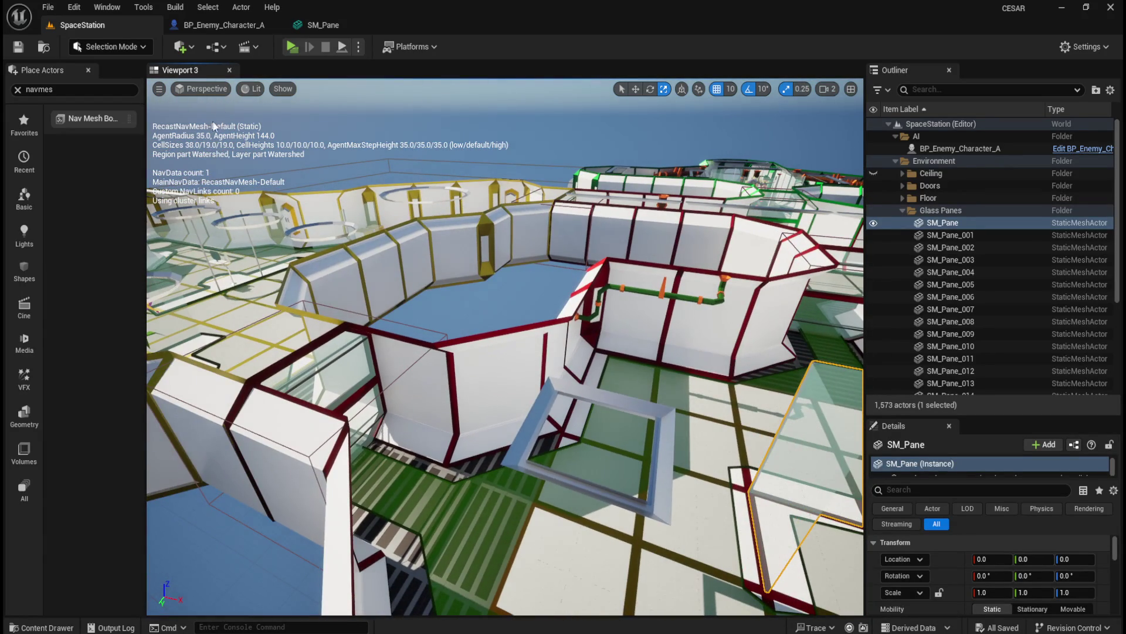
{"action": "left_click", "coordinate": [287, 47]}
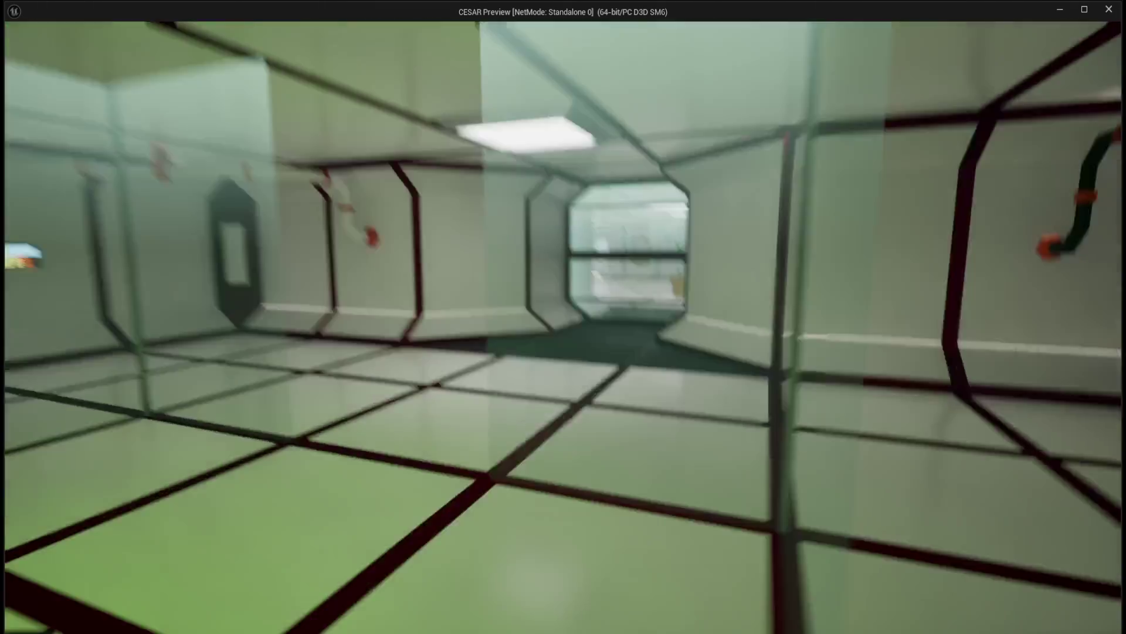
Look down at the floor tiles in the preview, then close it with Esc.
{"action": "mouse_move", "coordinate": [563, 317]}
{"action": "left_mouse_down"}
{"action": "mouse_move", "coordinate": [563, 410]}
{"action": "mouse_move", "coordinate": [551, 429]}
{"action": "mouse_move", "coordinate": [587, 311]}
{"action": "mouse_move", "coordinate": [575, 223]}
{"action": "mouse_move", "coordinate": [557, 352]}
{"action": "mouse_move", "coordinate": [575, 281]}
{"action": "mouse_move", "coordinate": [610, 305]}
{"action": "mouse_move", "coordinate": [569, 323]}
{"action": "mouse_move", "coordinate": [645, 346]}
{"action": "mouse_move", "coordinate": [528, 306]}
{"action": "mouse_move", "coordinate": [563, 311]}
{"action": "left_mouse_up"}
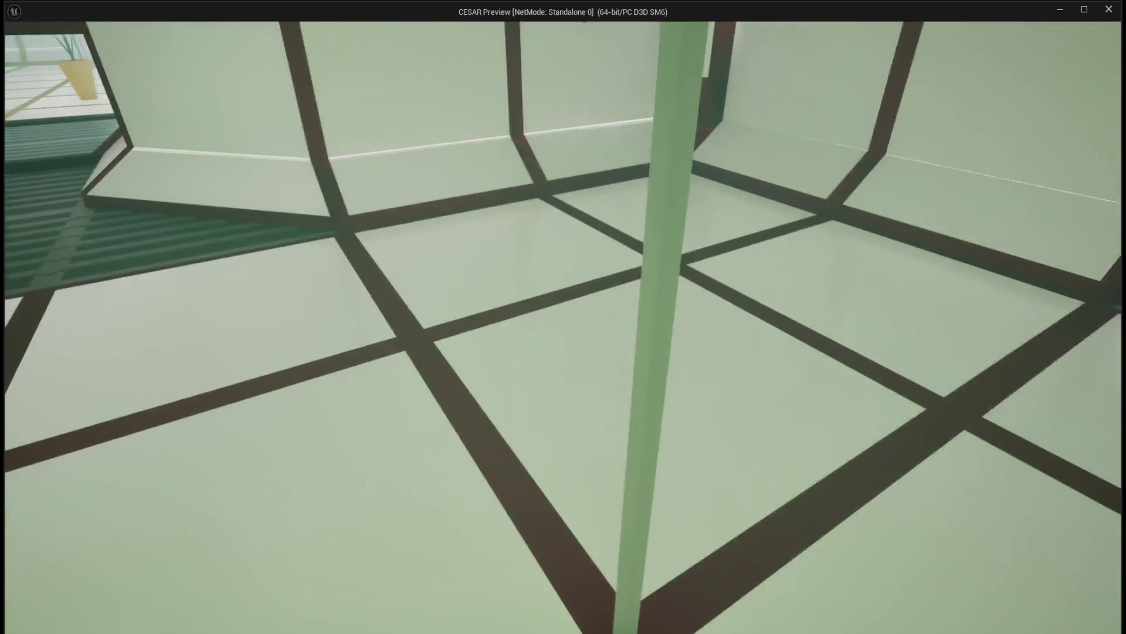
{"action": "key", "text": "Escape"}
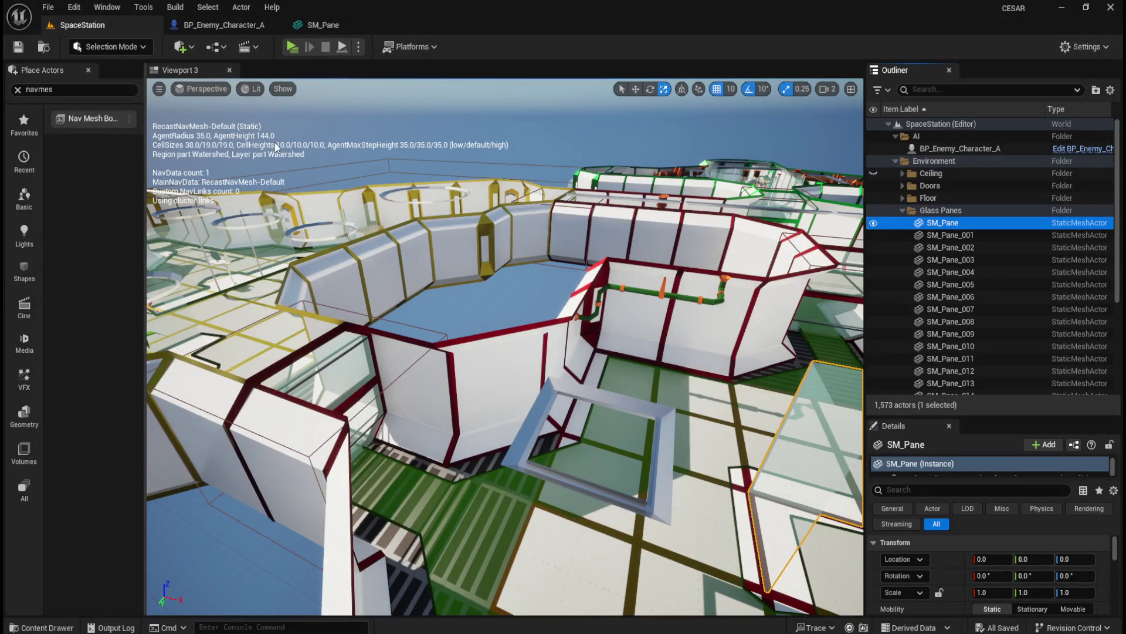
Select and frame SM_Pane_001, then open its mesh asset for editing.
{"action": "left_click", "coordinate": [965, 236]}
{"action": "left_click", "coordinate": [969, 224]}
{"action": "key", "text": "f"}
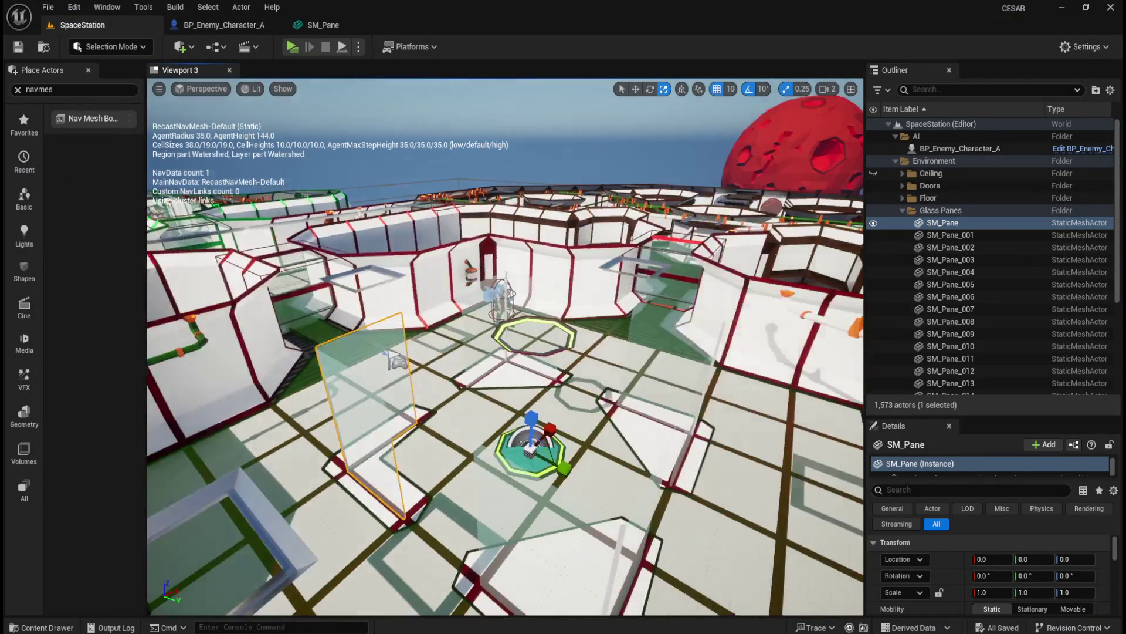
{"action": "left_click", "coordinate": [946, 236]}
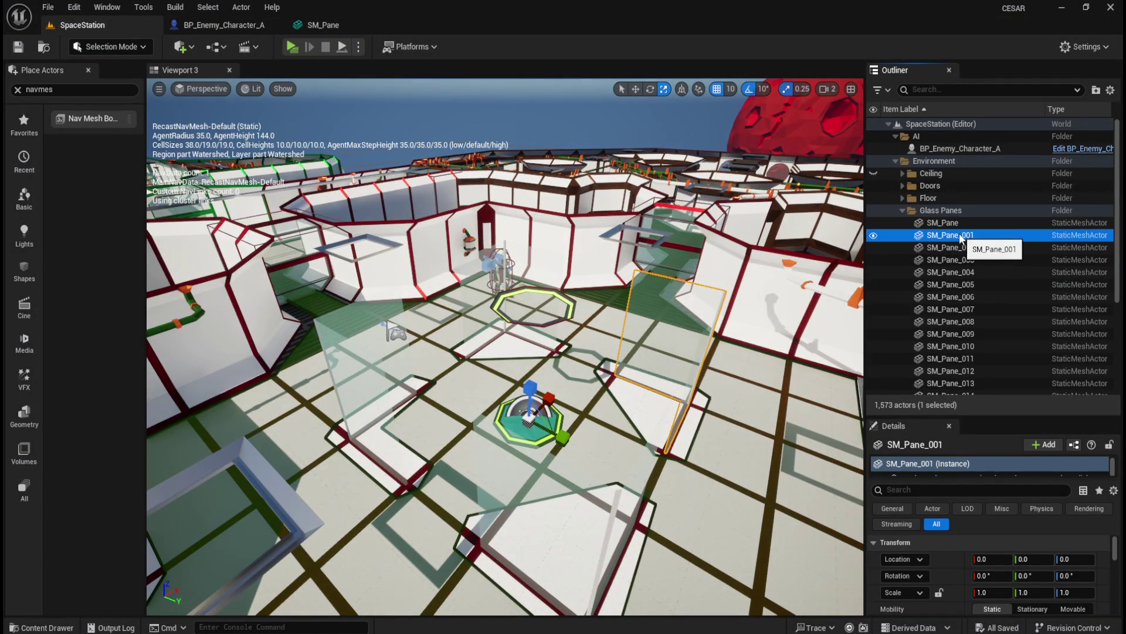
{"action": "right_click", "coordinate": [960, 239]}
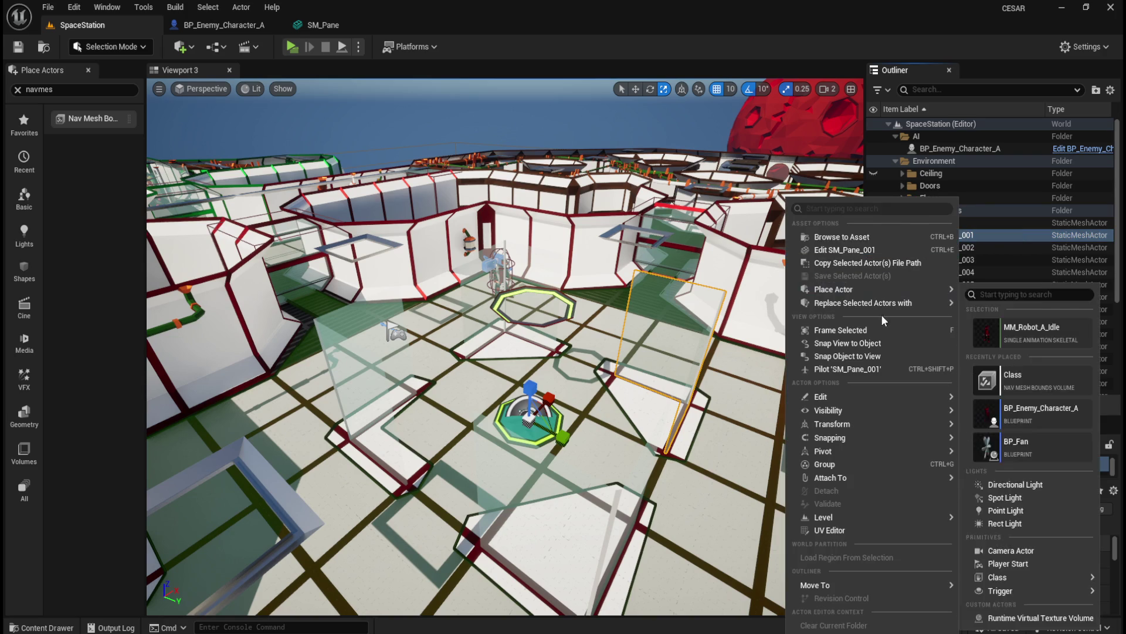
{"action": "left_click", "coordinate": [874, 237]}
Set SM_Pane_001's Collision Complexity to Use Complex Collision As Simple and save it.
{"action": "key", "text": "ctrl+e"}
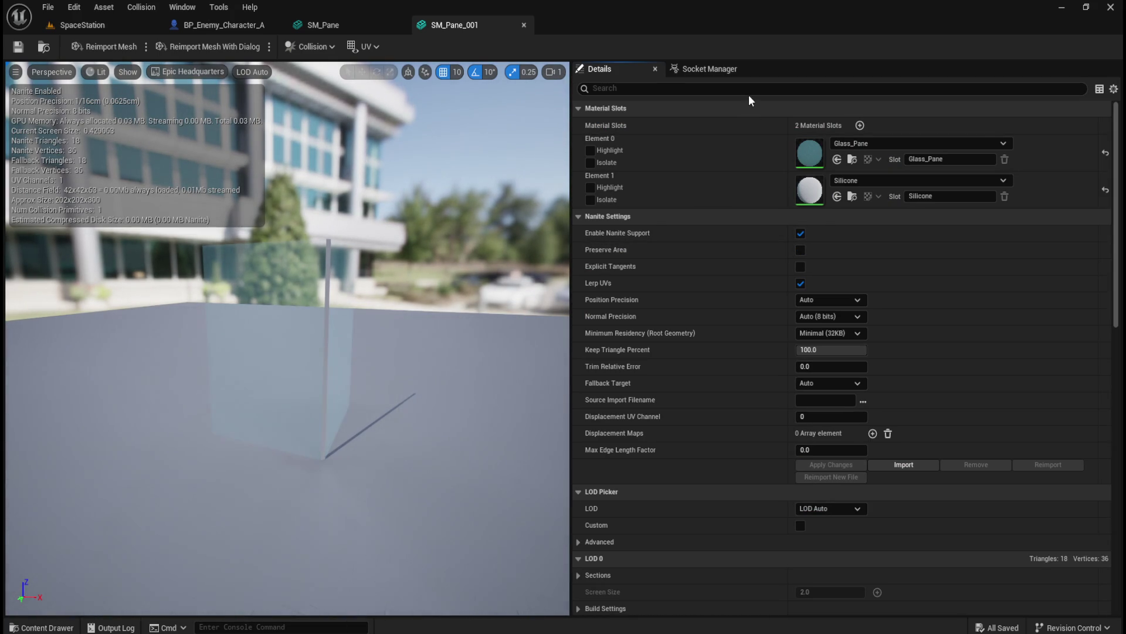
{"action": "scroll", "coordinate": [740, 441], "scroll_direction": "down", "scroll_amount": 3}
{"action": "scroll", "coordinate": [741, 442], "scroll_direction": "down", "scroll_amount": 15}
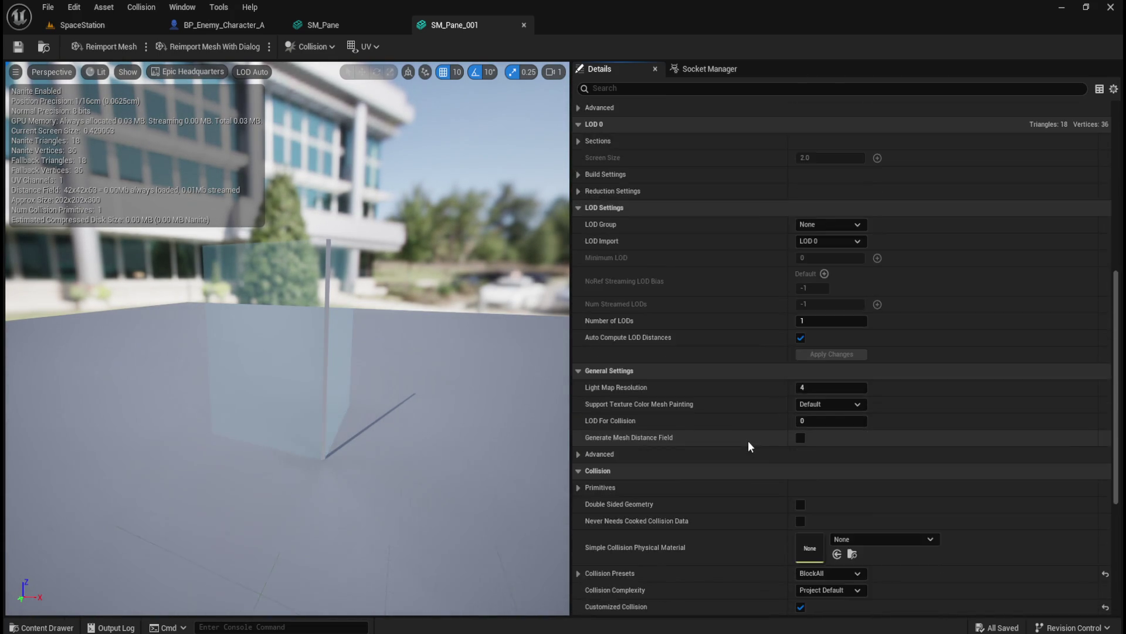
{"action": "scroll", "coordinate": [748, 446], "scroll_direction": "down", "scroll_amount": 2}
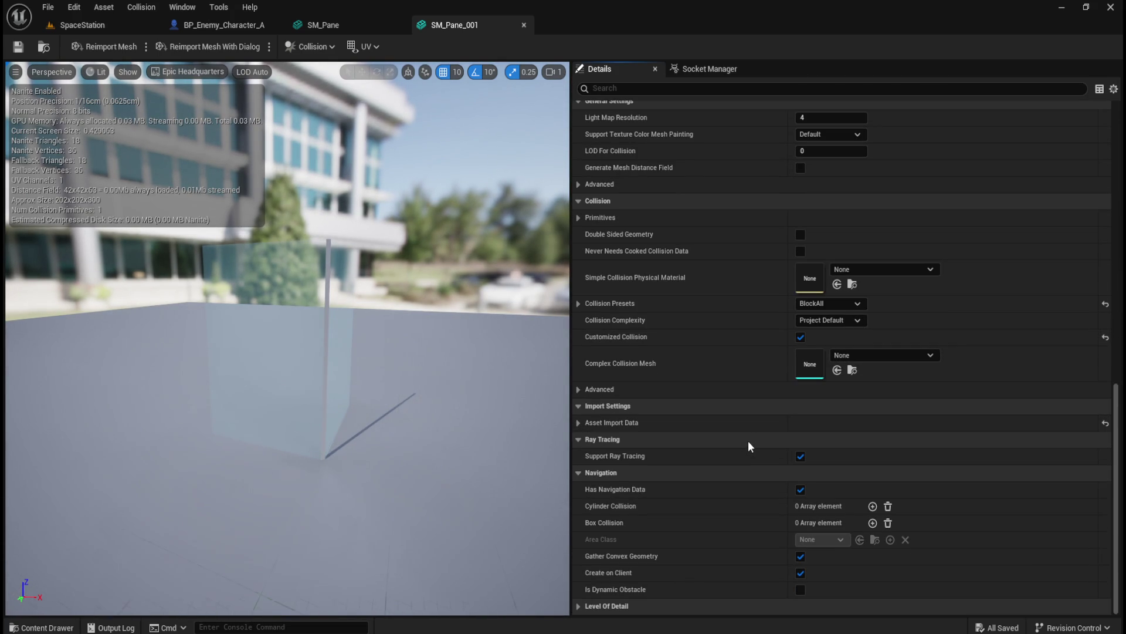
{"action": "left_click", "coordinate": [859, 329]}
{"action": "left_click", "coordinate": [849, 367]}
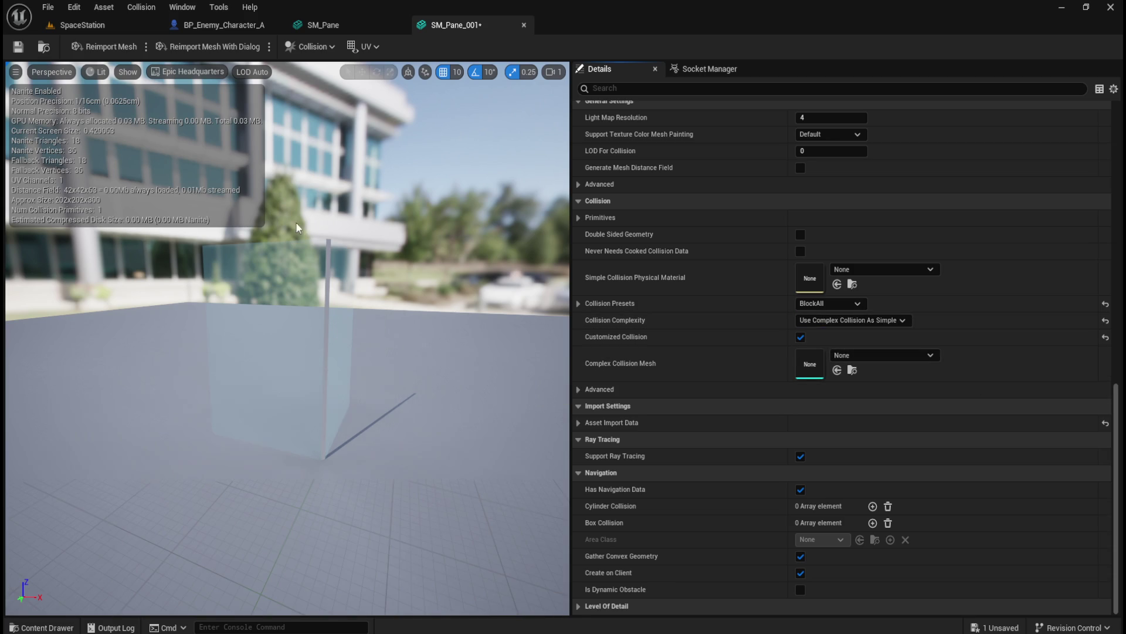
{"action": "left_click", "coordinate": [18, 47]}
{"action": "left_click", "coordinate": [82, 25]}
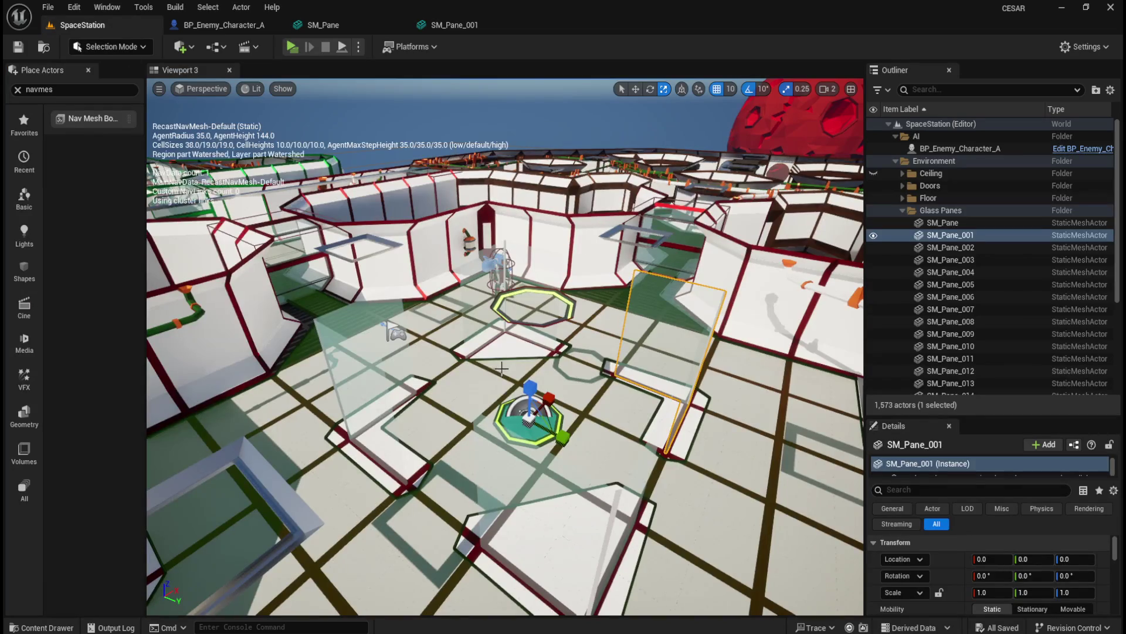
Give SM_Pane_002's mesh Use Complex Collision As Simple and save it.
{"action": "left_click", "coordinate": [969, 249]}
{"action": "right_click", "coordinate": [969, 250]}
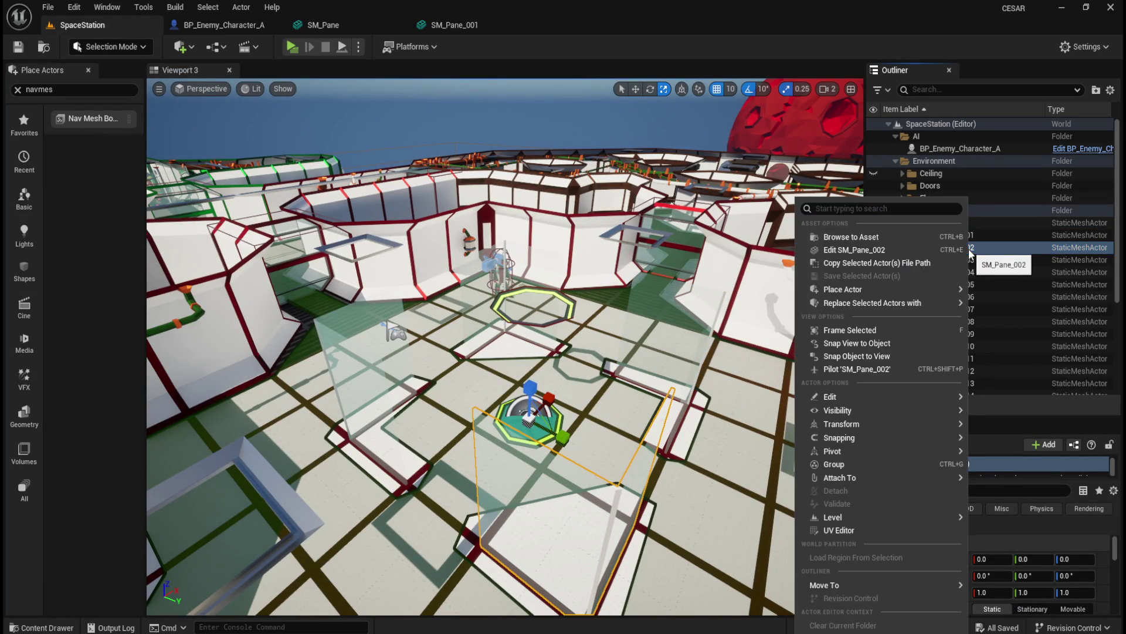
{"action": "left_click", "coordinate": [894, 250]}
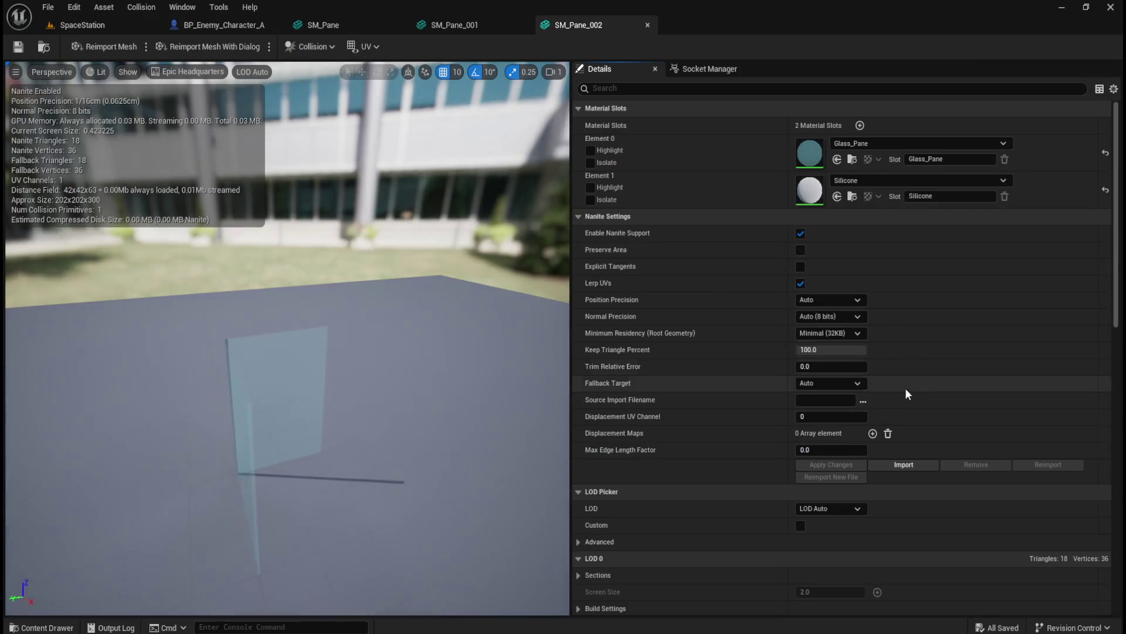
{"action": "scroll", "coordinate": [978, 410], "scroll_direction": "down", "scroll_amount": 10}
{"action": "scroll", "coordinate": [978, 414], "scroll_direction": "down", "scroll_amount": 3}
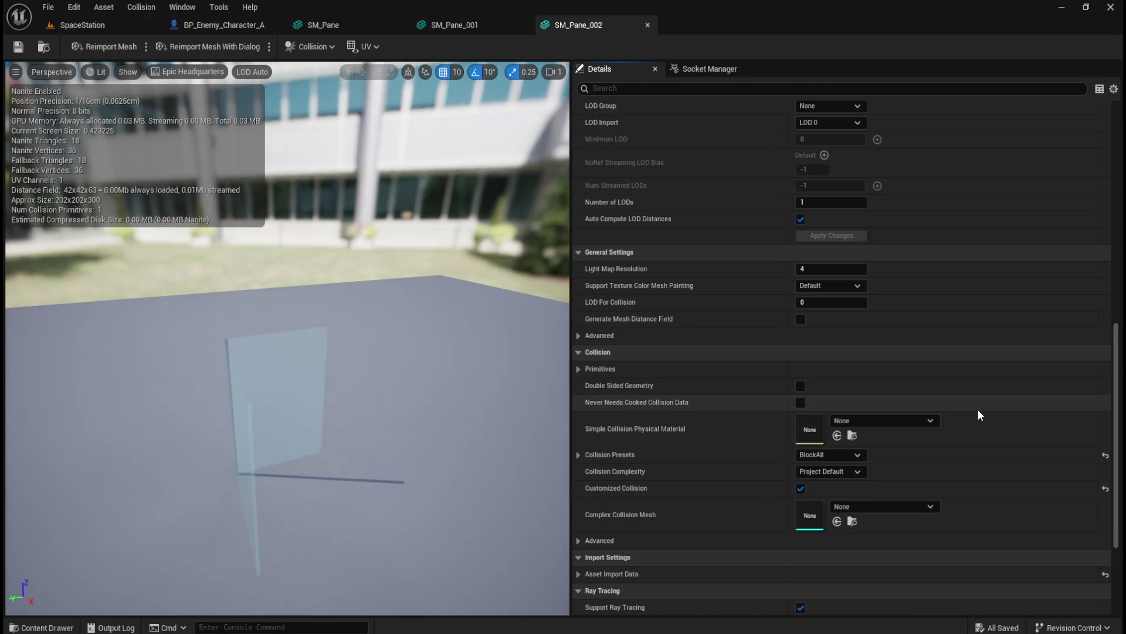
{"action": "left_click", "coordinate": [851, 473]}
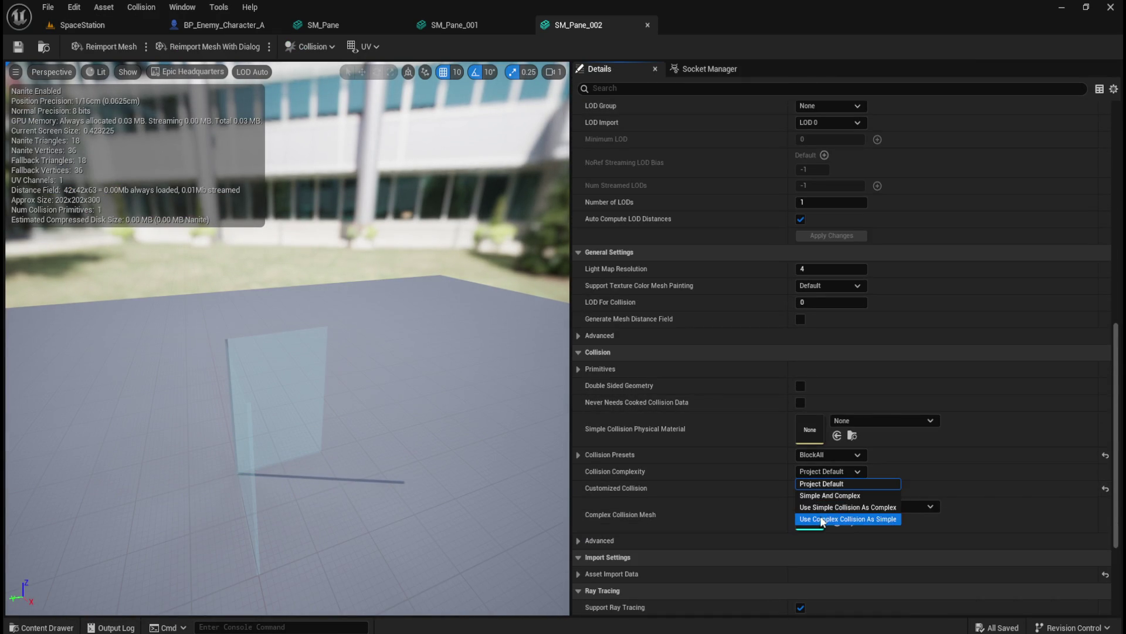
{"action": "left_click", "coordinate": [848, 519]}
{"action": "left_click", "coordinate": [16, 52]}
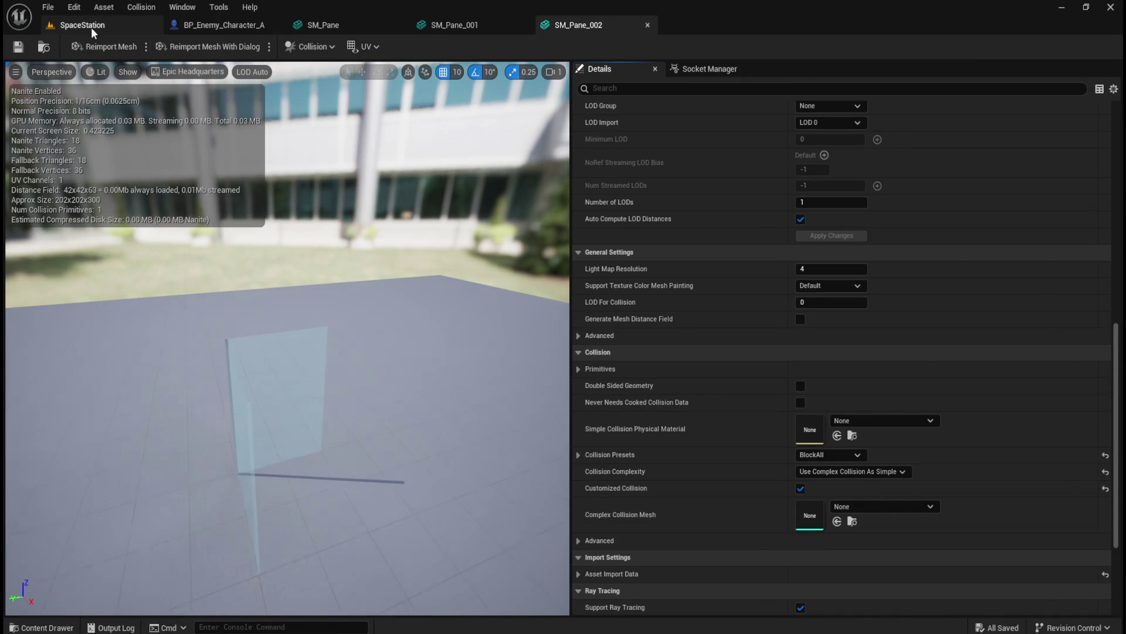
{"action": "left_click", "coordinate": [82, 24]}
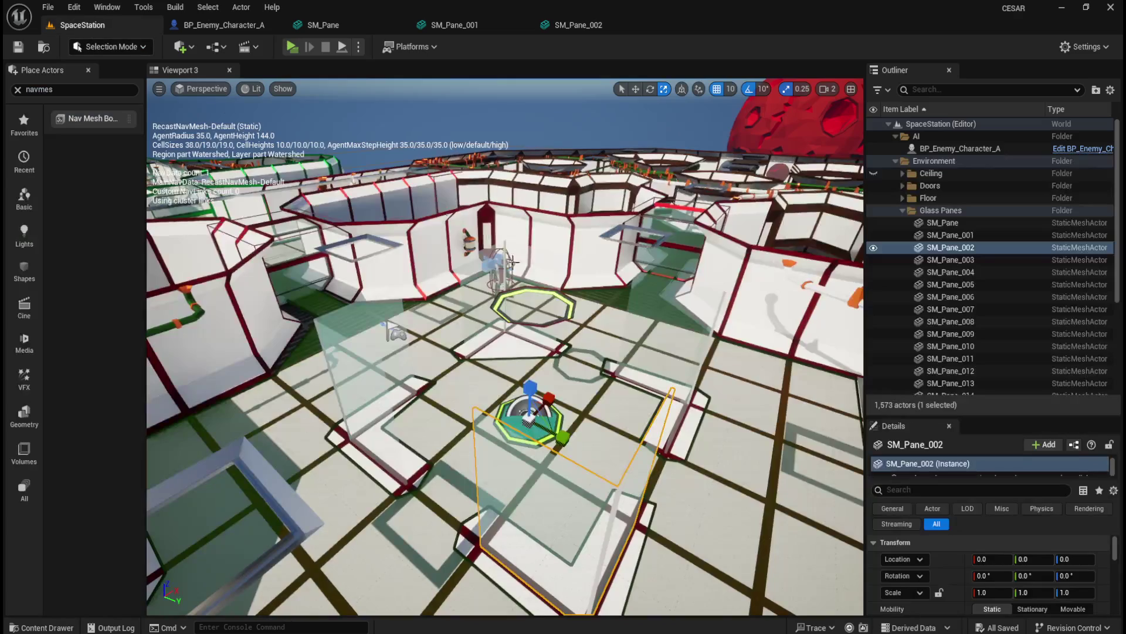
Give SM_Pane_003's mesh Use Complex Collision As Simple and save it.
{"action": "left_click", "coordinate": [979, 259]}
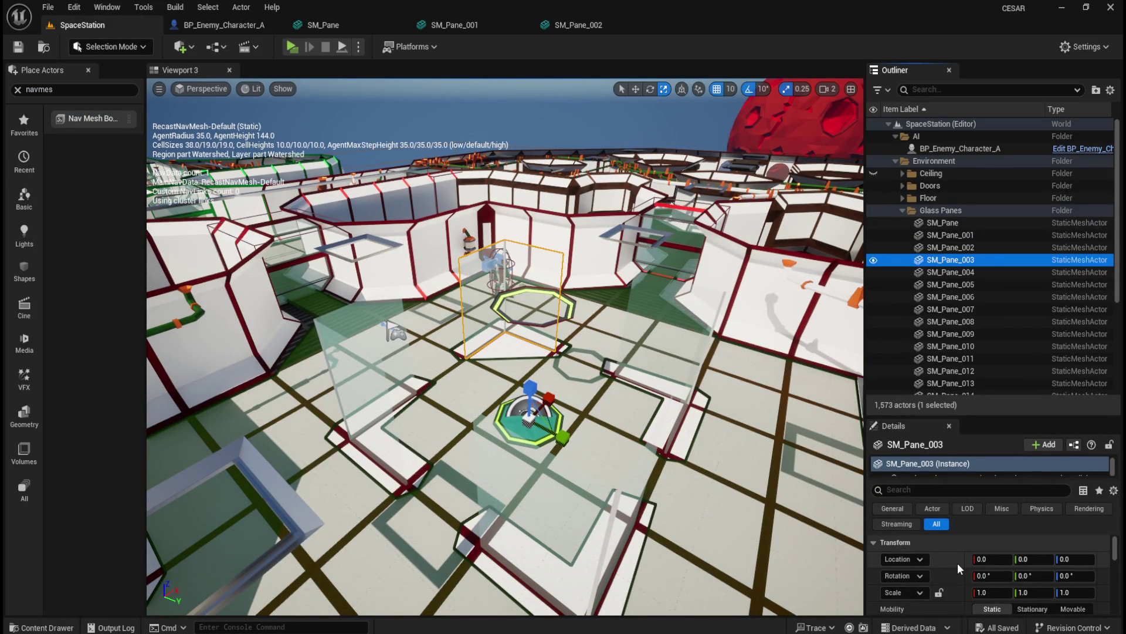
{"action": "right_click", "coordinate": [963, 259]}
{"action": "mouse_move", "coordinate": [893, 293]}
{"action": "left_click", "coordinate": [854, 249]}
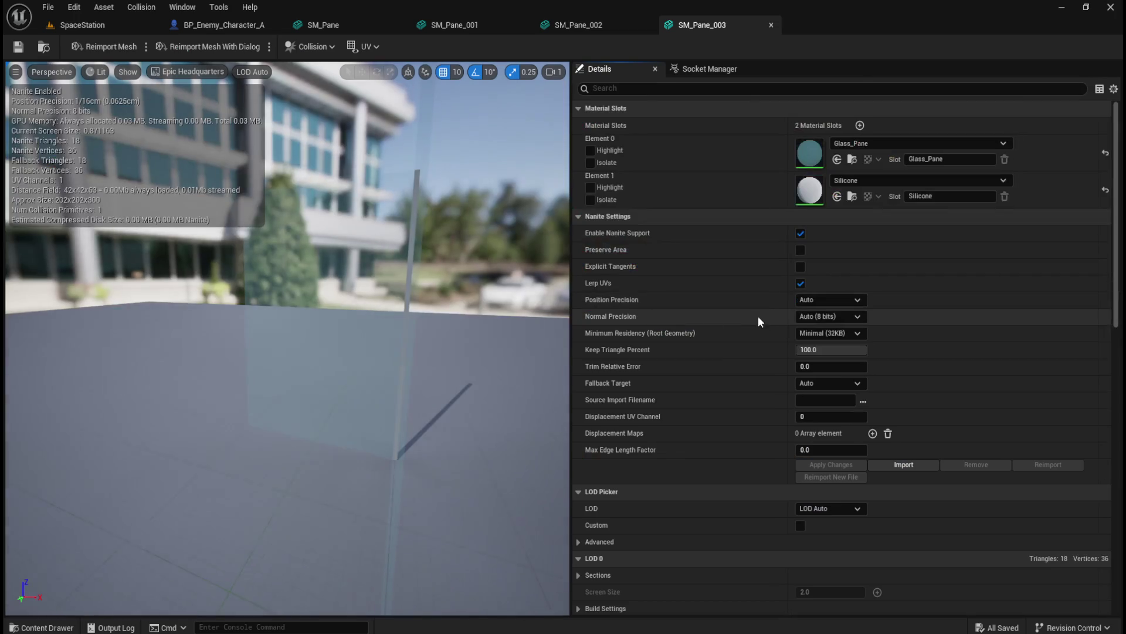
{"action": "scroll", "coordinate": [893, 489], "scroll_direction": "down", "scroll_amount": 15}
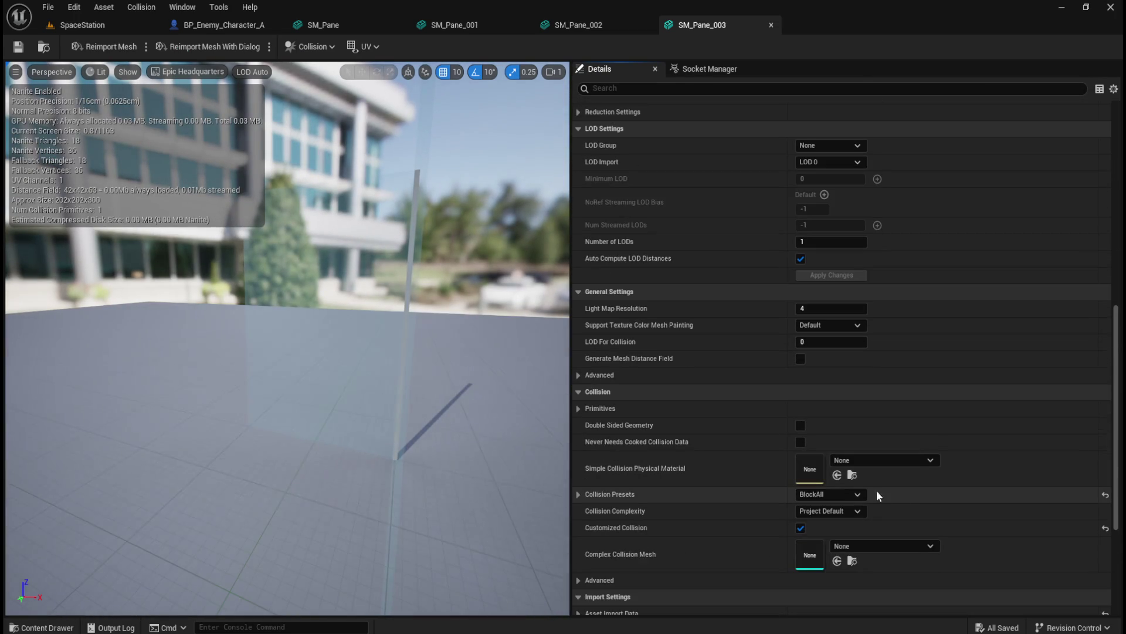
{"action": "left_click", "coordinate": [836, 512]}
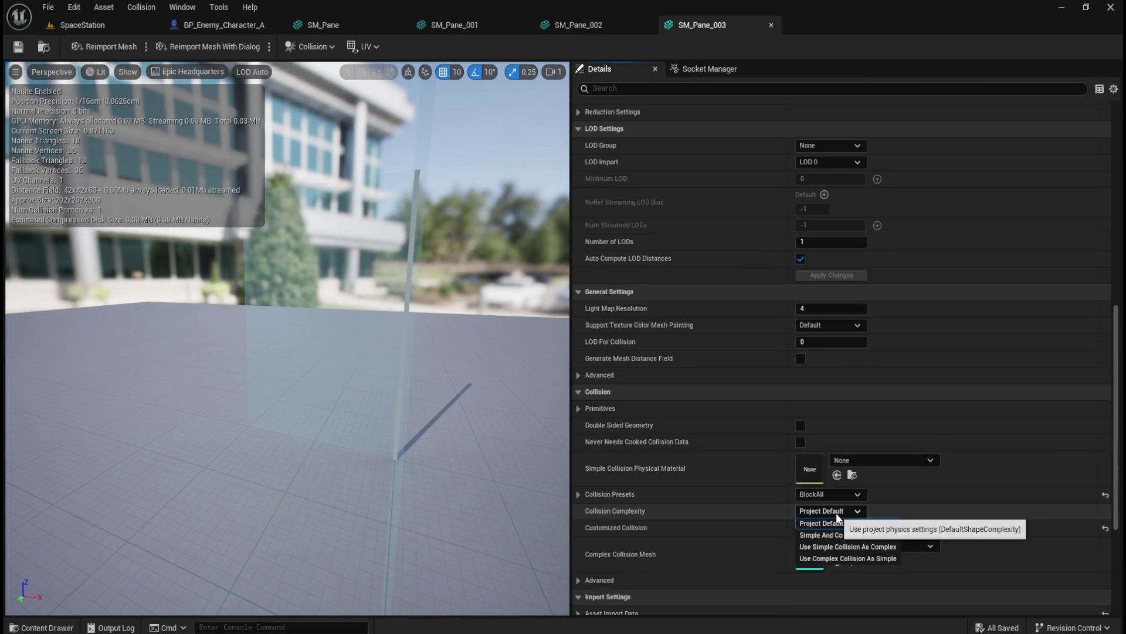
{"action": "left_click", "coordinate": [839, 559]}
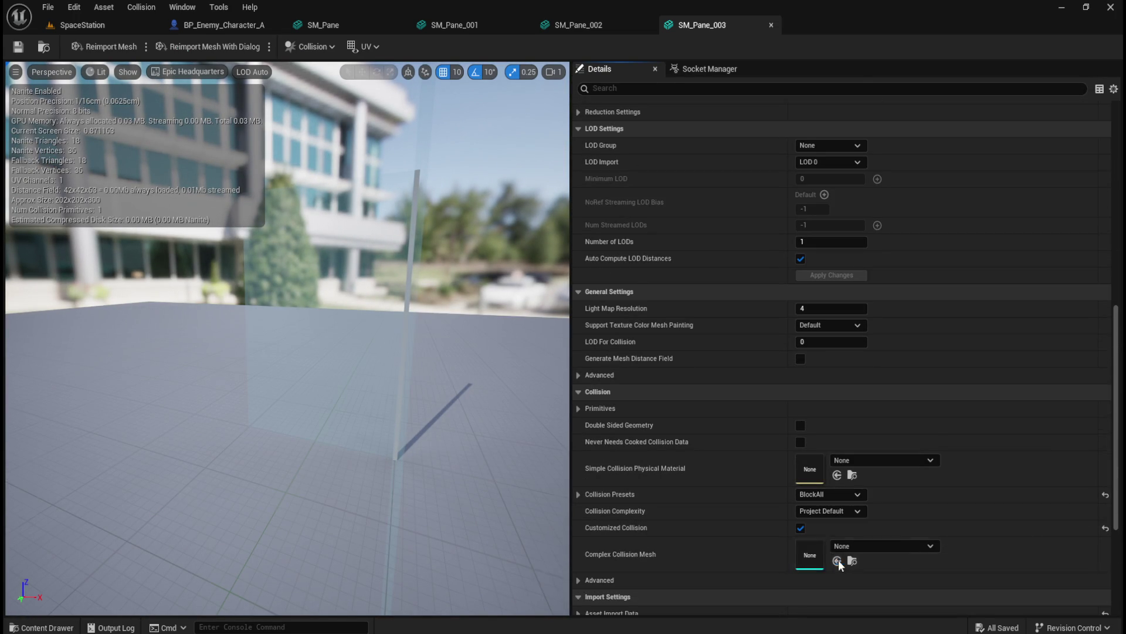
{"action": "left_click", "coordinate": [18, 47]}
{"action": "left_click", "coordinate": [82, 25]}
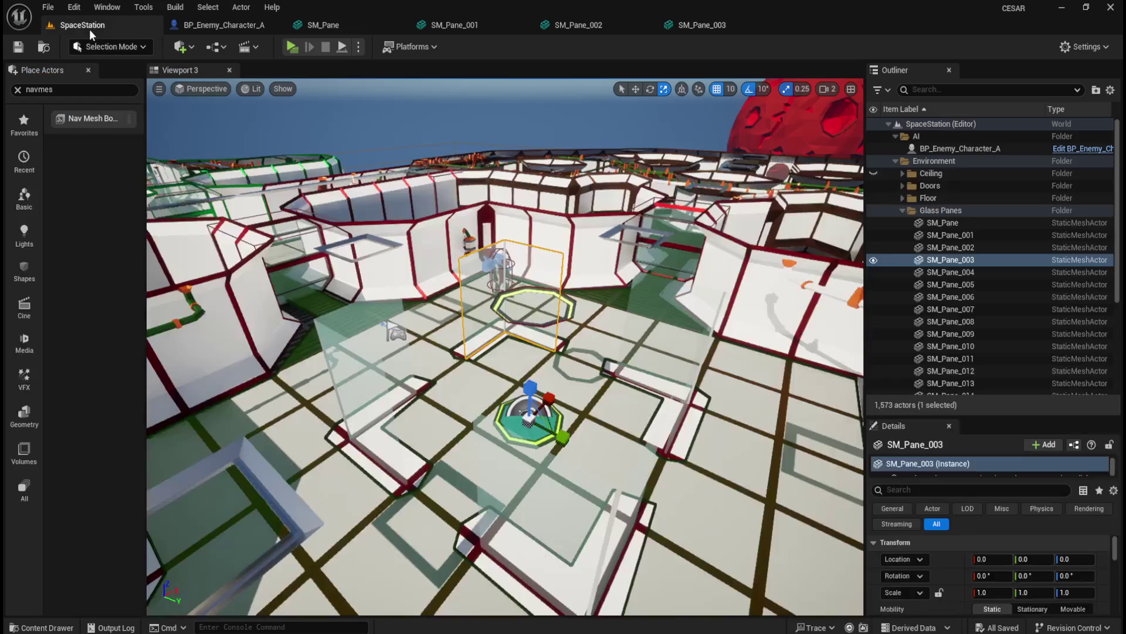
Select and frame SM_Pane_004 in the Glass Panes list and bring up its actions menu.
{"action": "left_click_drag", "start_coordinate": [600, 331], "coordinate": [600, 370]}
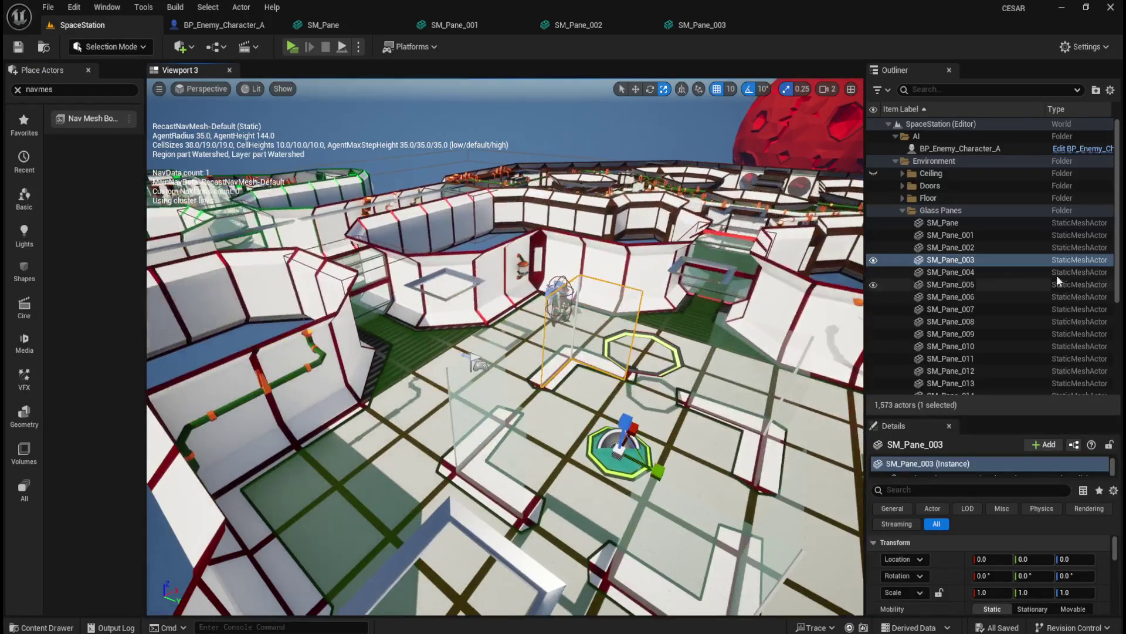
{"action": "scroll", "coordinate": [998, 299], "scroll_direction": "down", "scroll_amount": 3}
{"action": "left_click", "coordinate": [969, 234]}
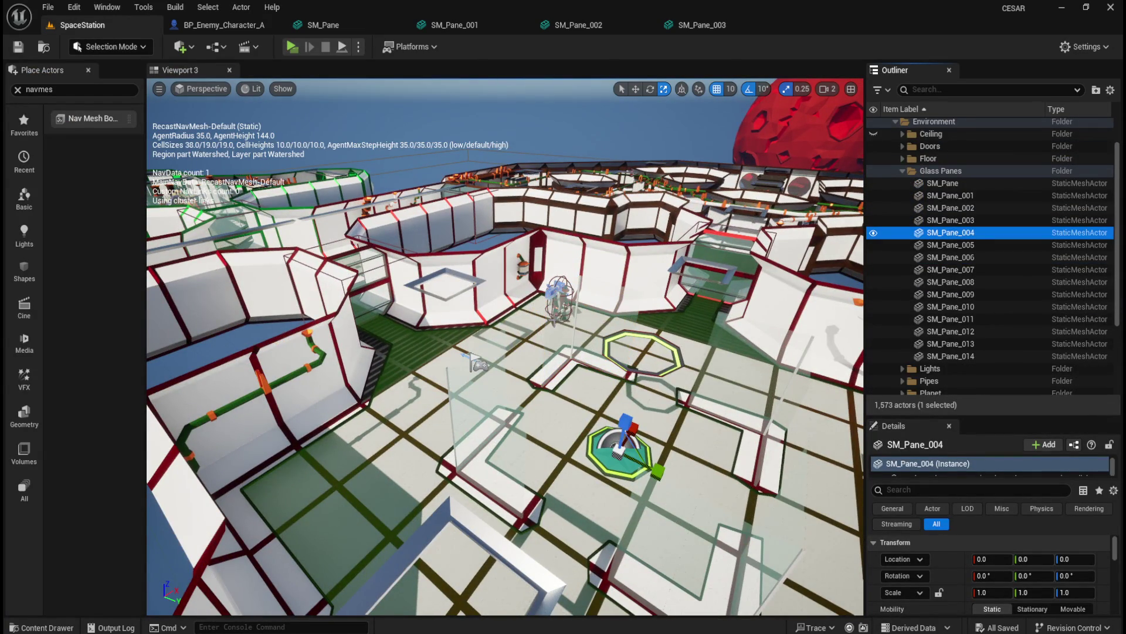
{"action": "key", "text": "f"}
{"action": "left_click_drag", "start_coordinate": [574, 350], "coordinate": [493, 376]}
{"action": "mouse_move", "coordinate": [585, 372]}
{"action": "left_mouse_down"}
{"action": "mouse_move", "coordinate": [560, 376]}
{"action": "mouse_move", "coordinate": [604, 370]}
{"action": "mouse_move", "coordinate": [543, 381]}
{"action": "left_mouse_up"}
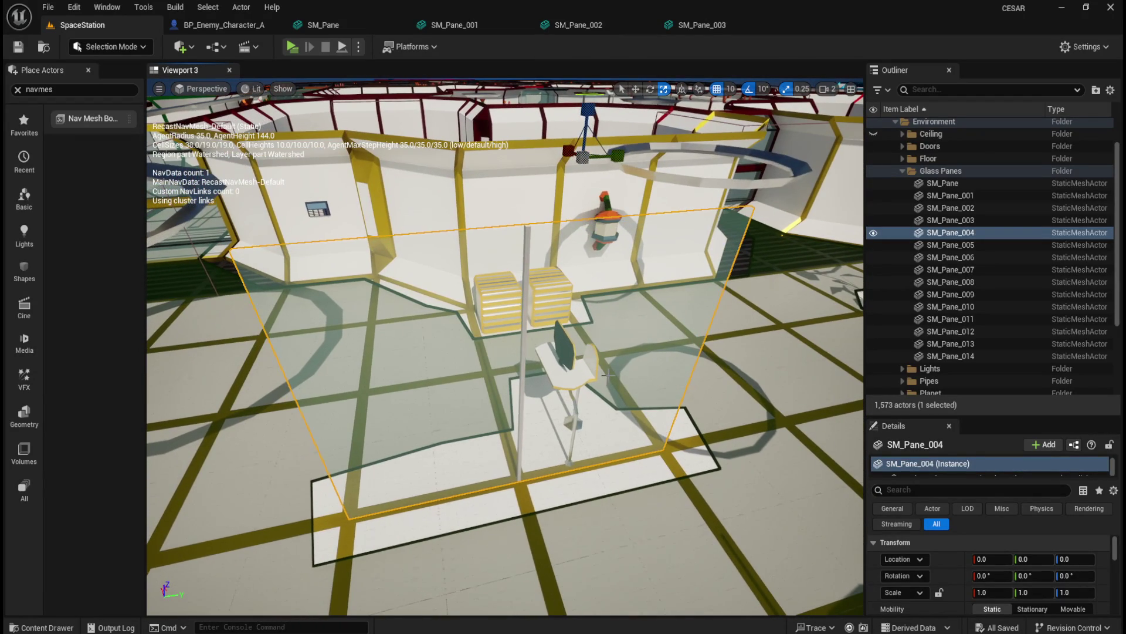
{"action": "left_click", "coordinate": [962, 235]}
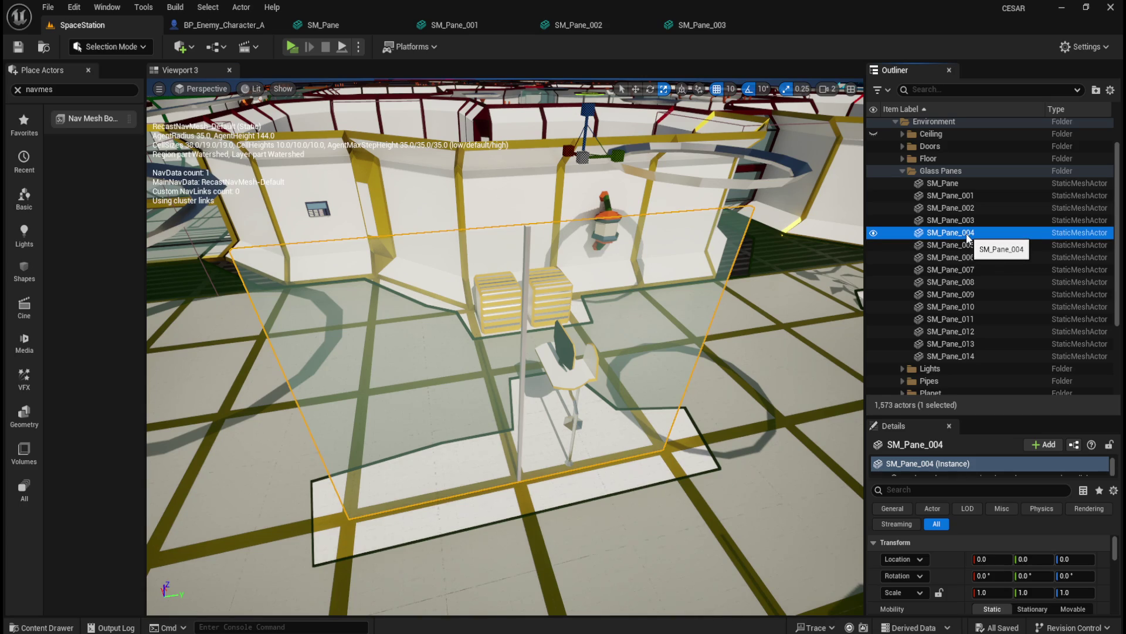
{"action": "key", "text": "Up"}
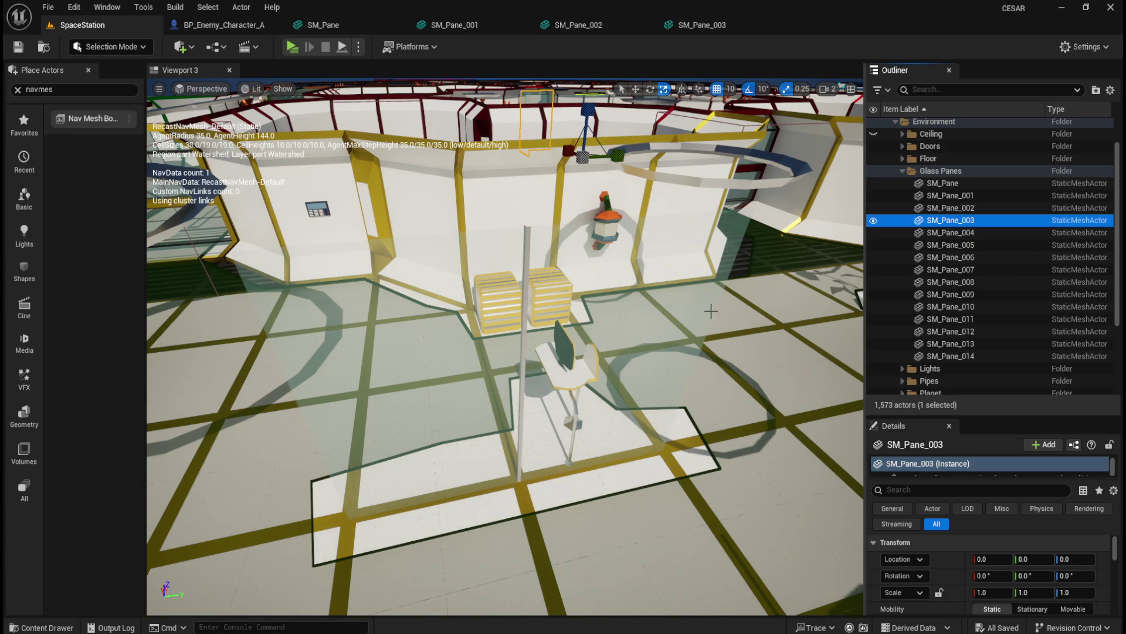
{"action": "key", "text": "Down"}
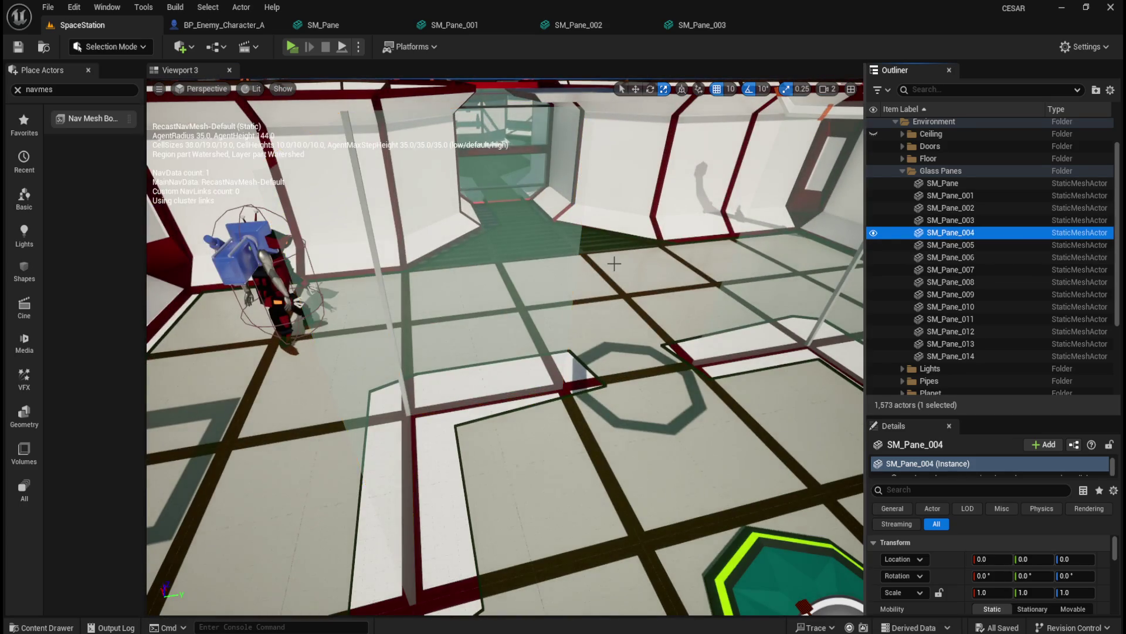
{"action": "right_click", "coordinate": [967, 237]}
Open SM_Pane_004's mesh editor and filter its Details to the collision settings.
{"action": "left_click", "coordinate": [896, 258]}
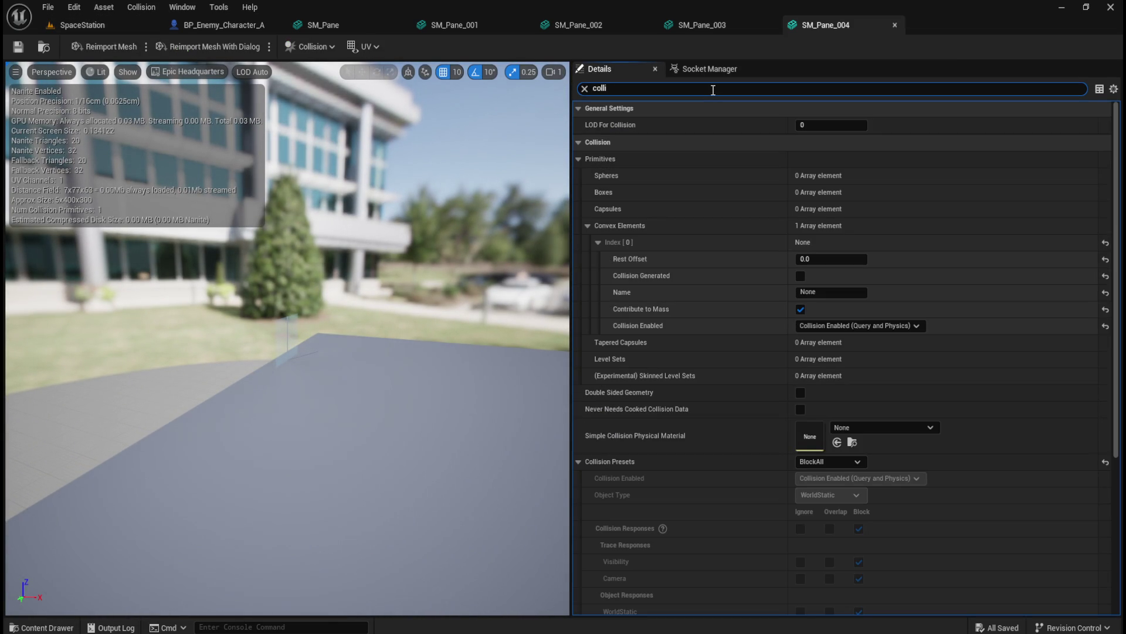
{"action": "type", "text": "ple"}
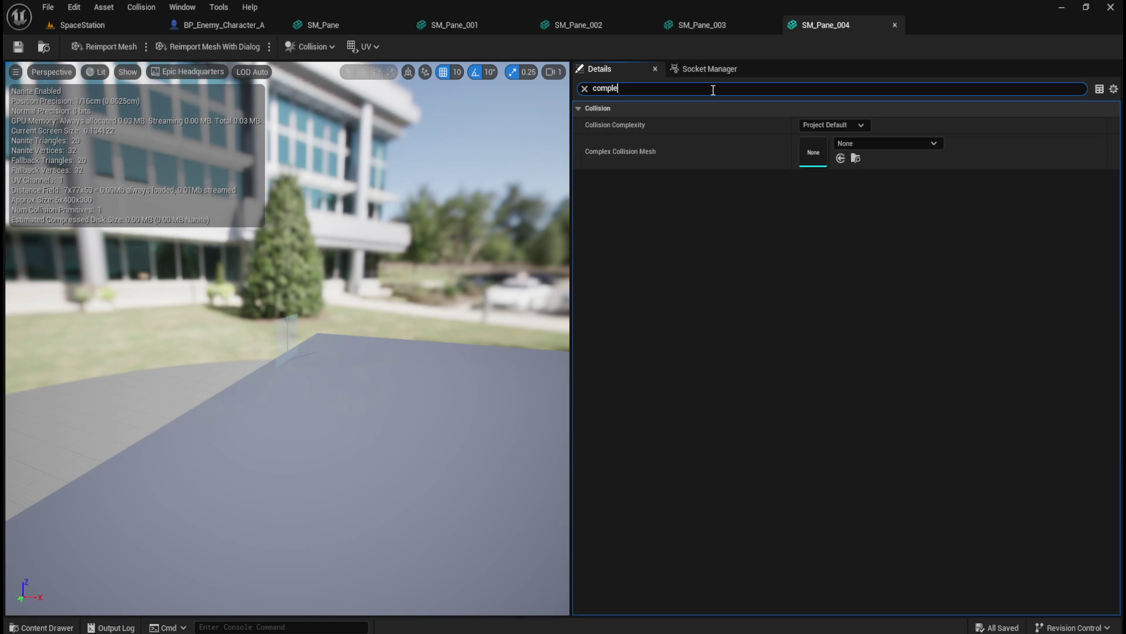
{"action": "scroll", "coordinate": [625, 477], "scroll_direction": "down", "scroll_amount": 10}
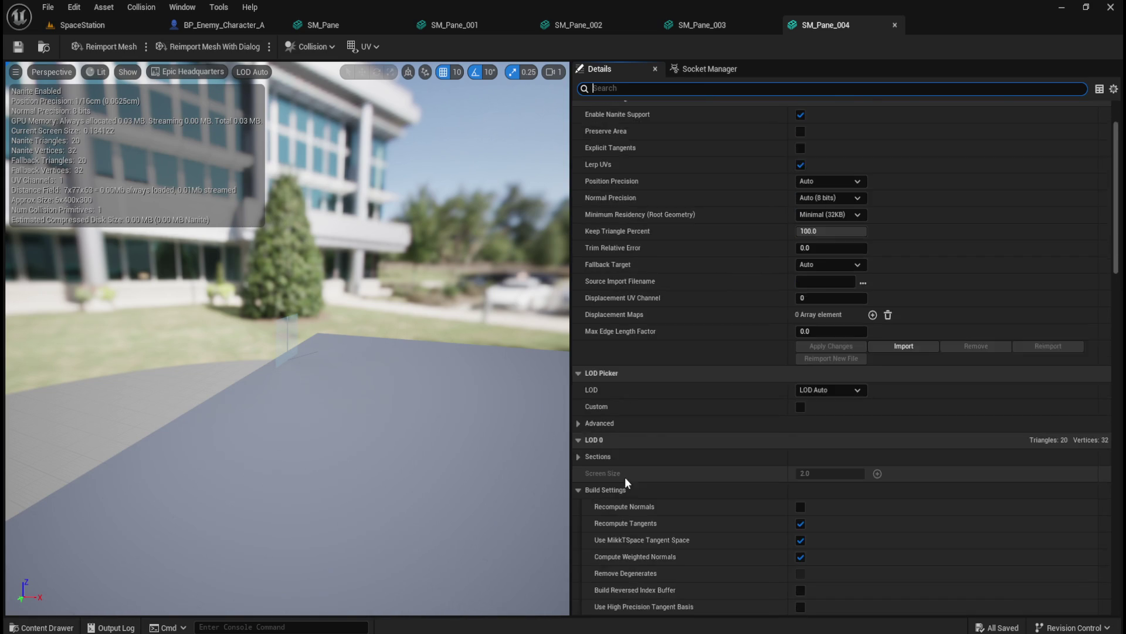
{"action": "scroll", "coordinate": [669, 458], "scroll_direction": "down", "scroll_amount": 10}
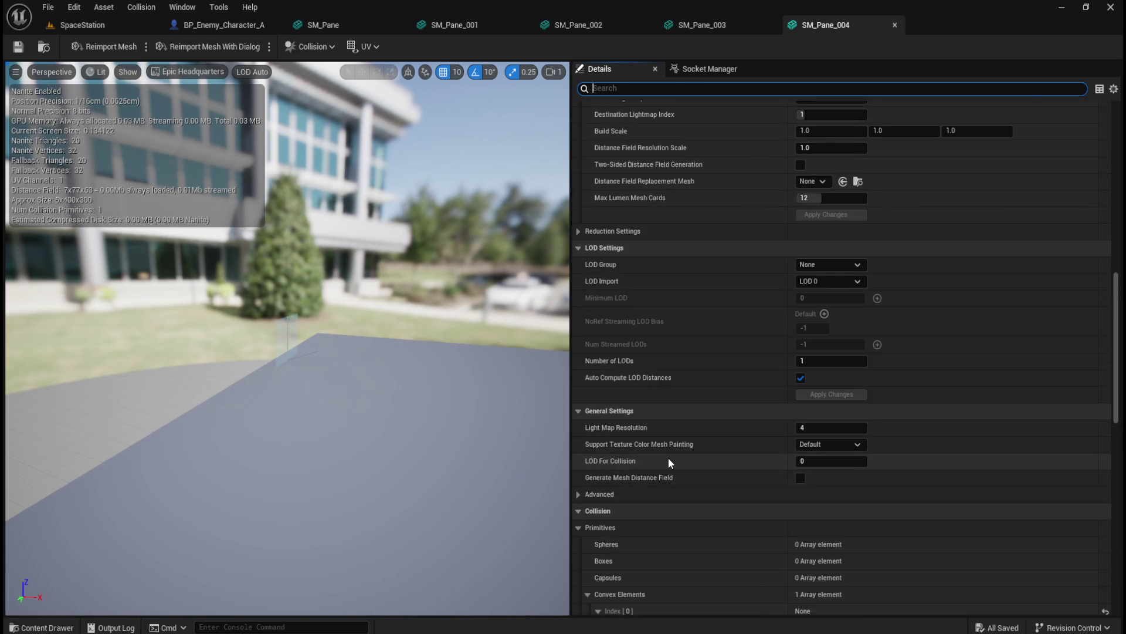
{"action": "scroll", "coordinate": [674, 457], "scroll_direction": "down", "scroll_amount": 2}
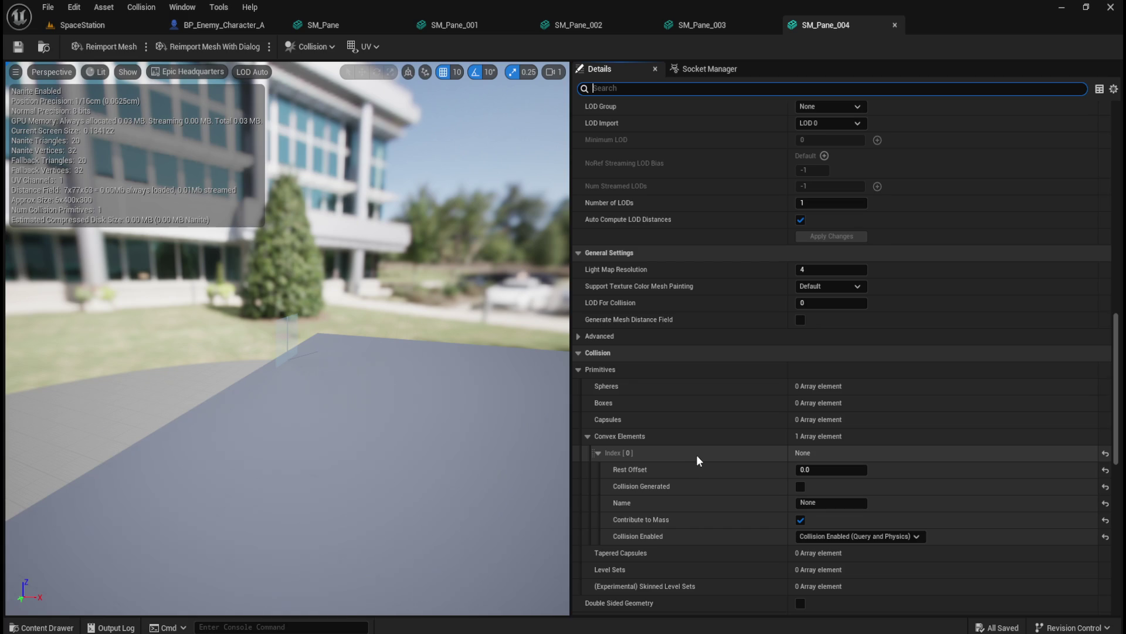
{"action": "scroll", "coordinate": [697, 456], "scroll_direction": "down", "scroll_amount": 5}
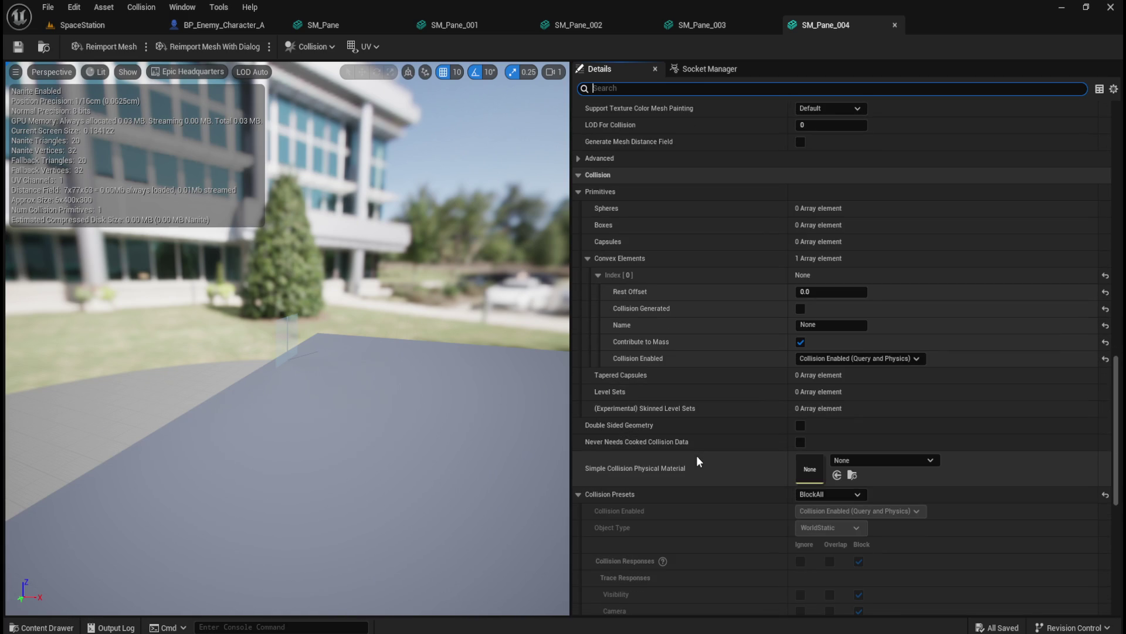
{"action": "left_click", "coordinate": [577, 494]}
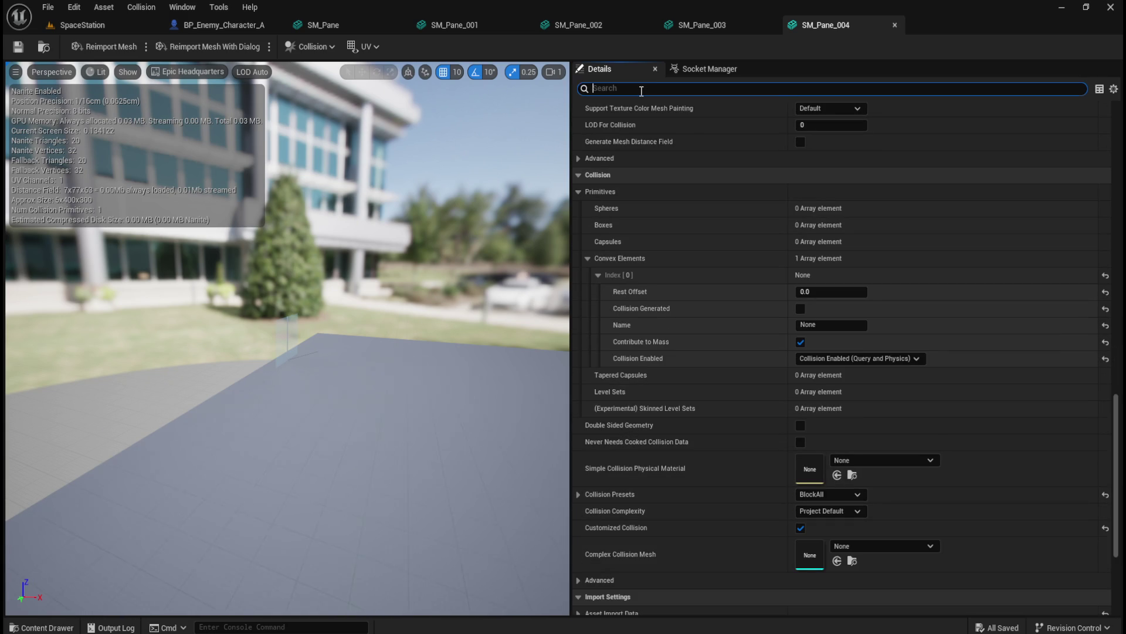
{"action": "type", "text": "complex"}
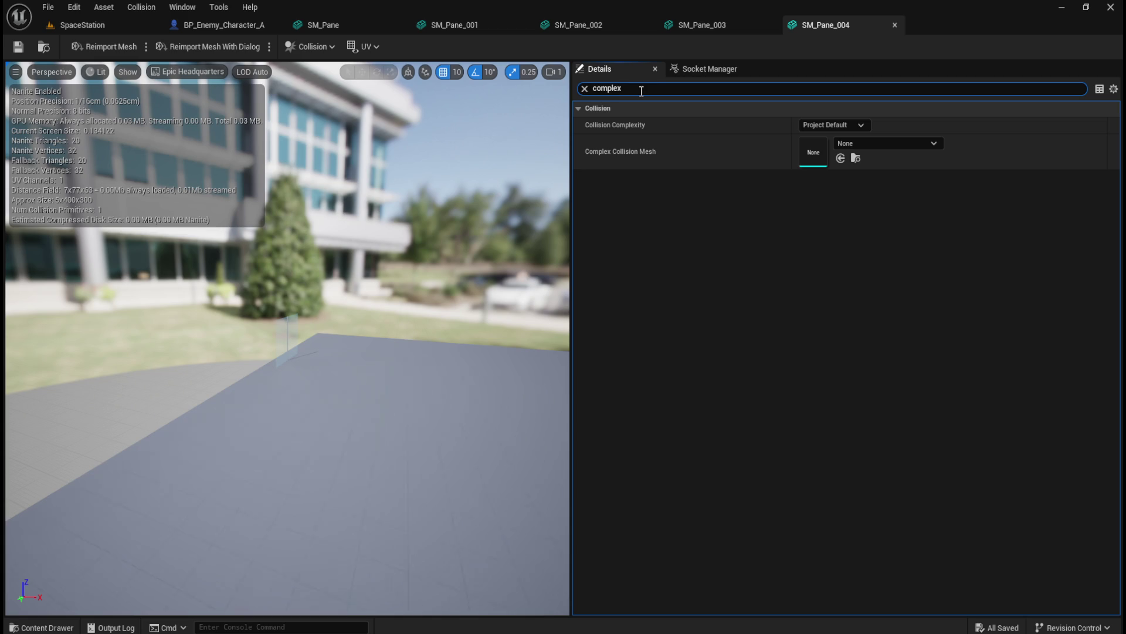
Set Collision Complexity to Use Complex Collision As Simple and save SM_Pane_004.
{"action": "left_click", "coordinate": [838, 123]}
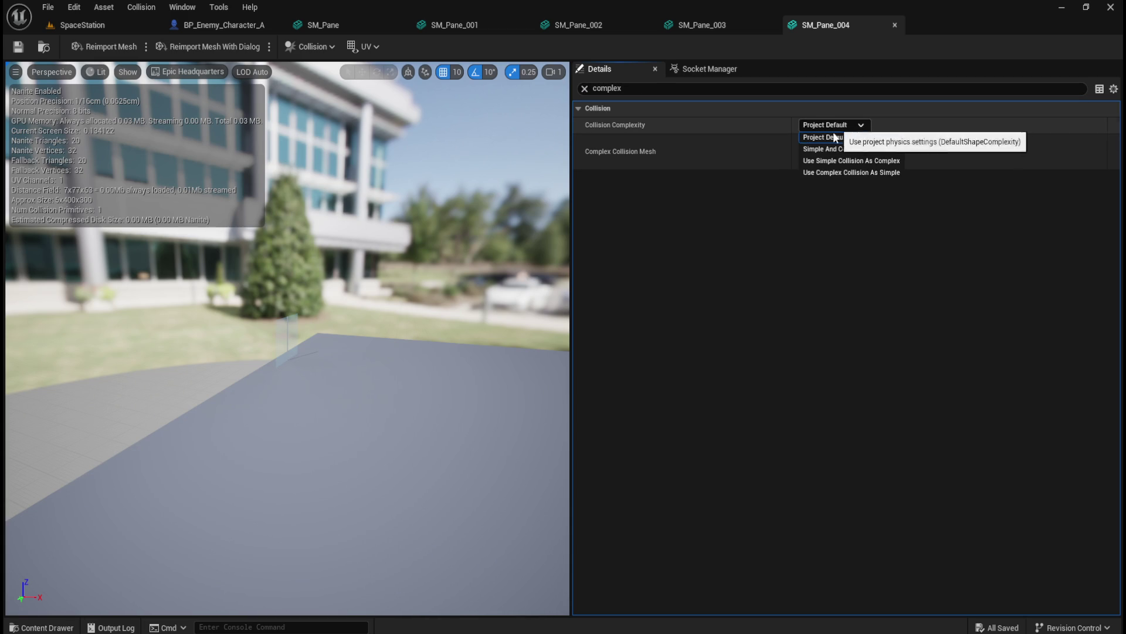
{"action": "left_click", "coordinate": [833, 173]}
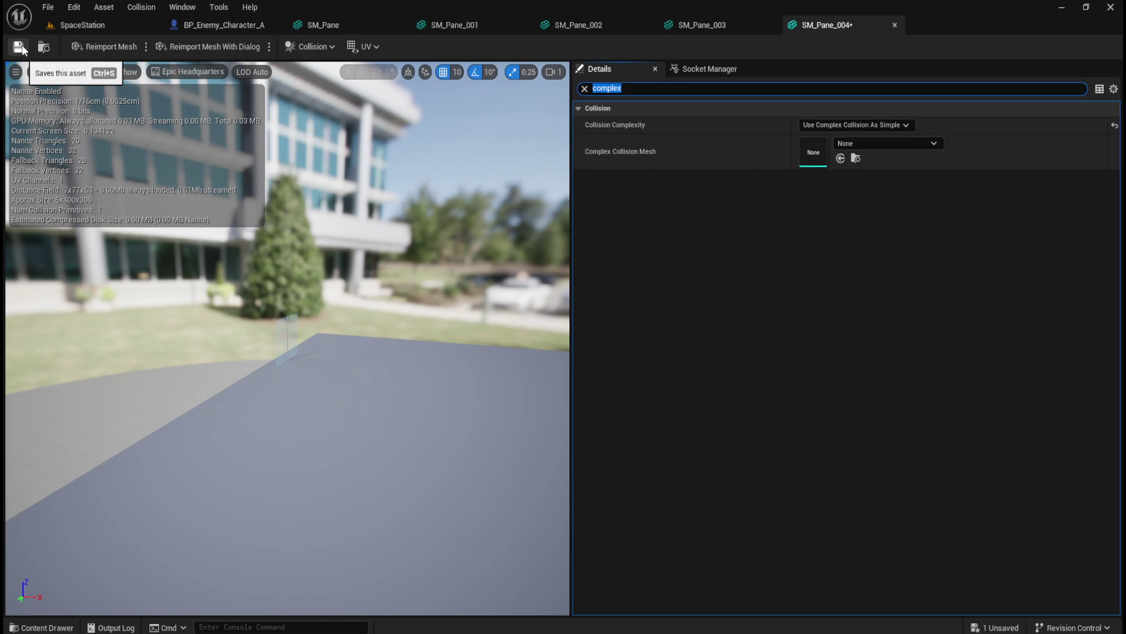
{"action": "left_click", "coordinate": [86, 24]}
{"action": "left_click", "coordinate": [822, 27]}
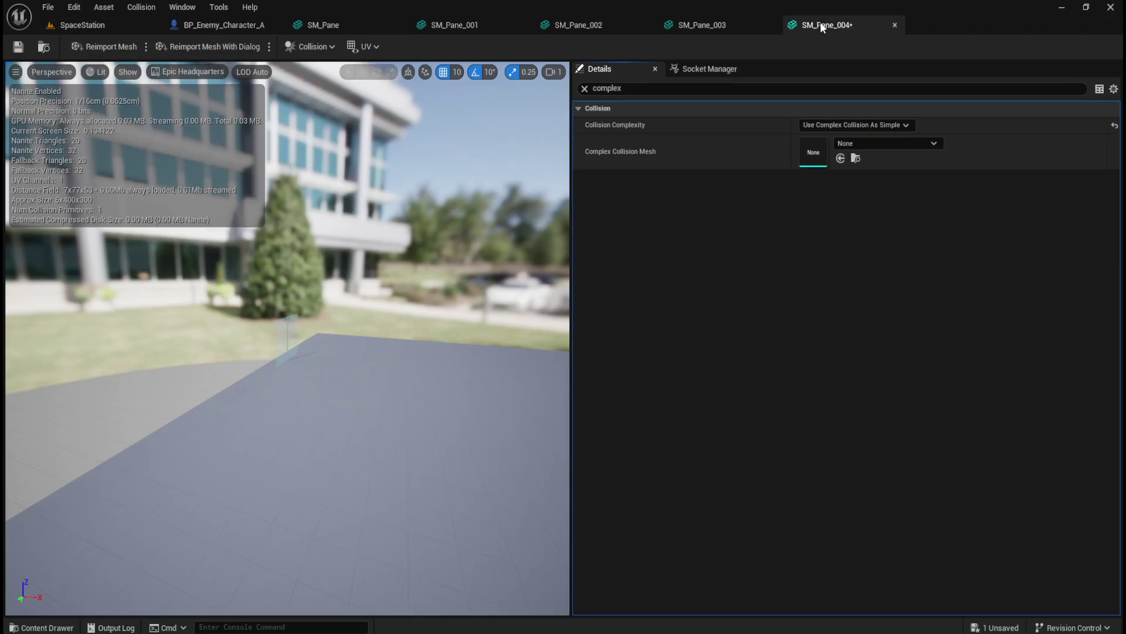
{"action": "left_click", "coordinate": [18, 50]}
{"action": "left_click", "coordinate": [83, 24]}
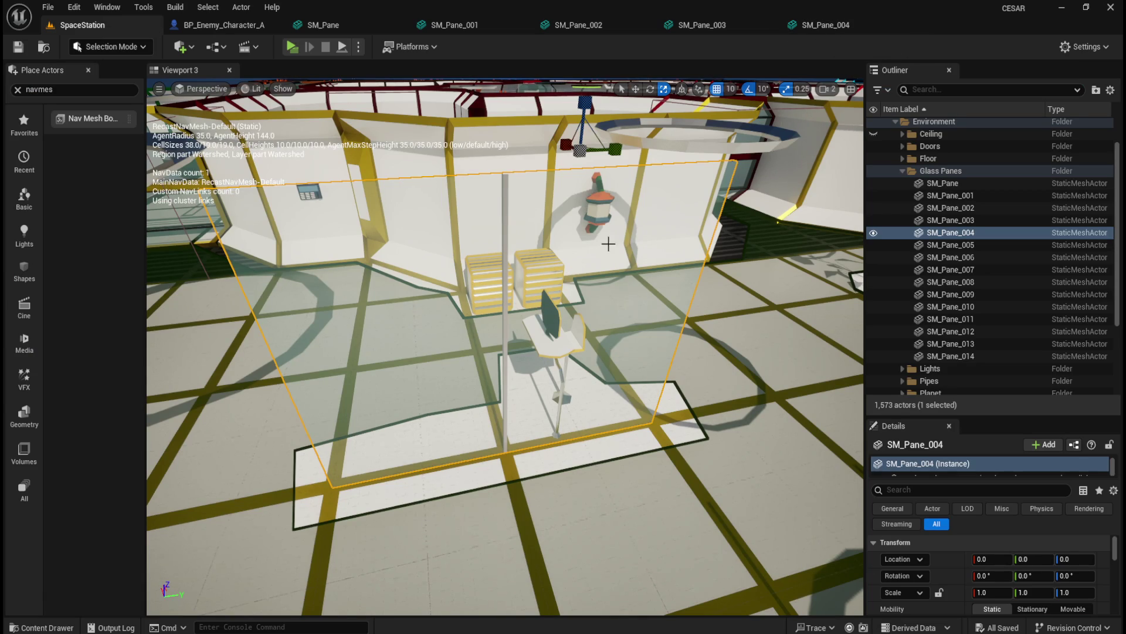
Give SM_Pane_005's mesh Use Complex Collision As Simple and save it.
{"action": "left_click", "coordinate": [951, 245]}
{"action": "key", "text": "f"}
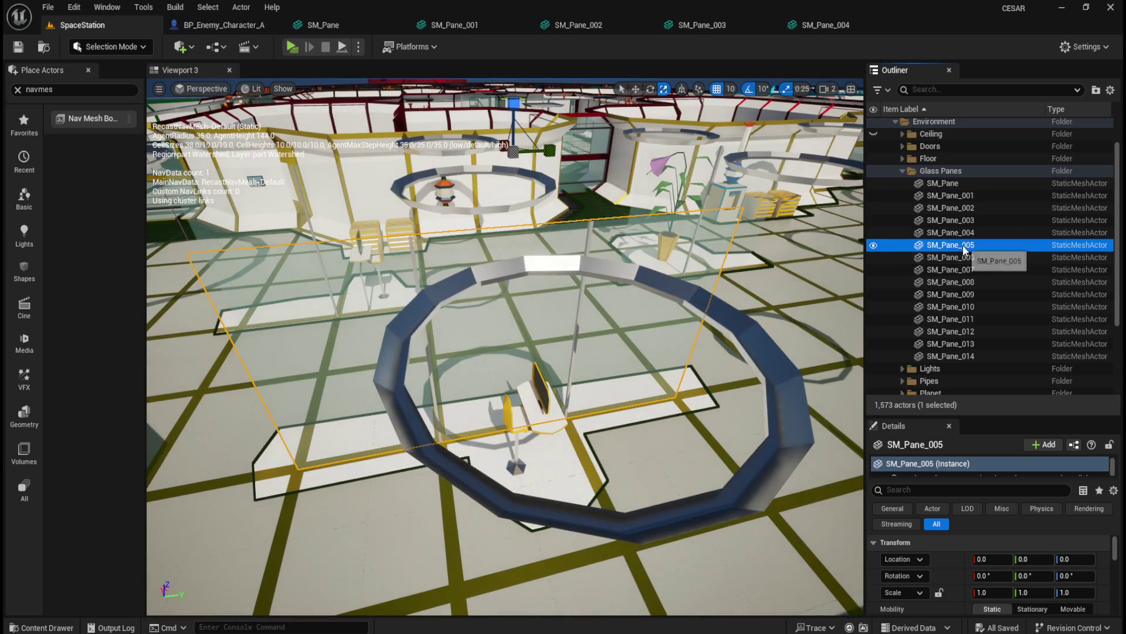
{"action": "right_click", "coordinate": [964, 249]}
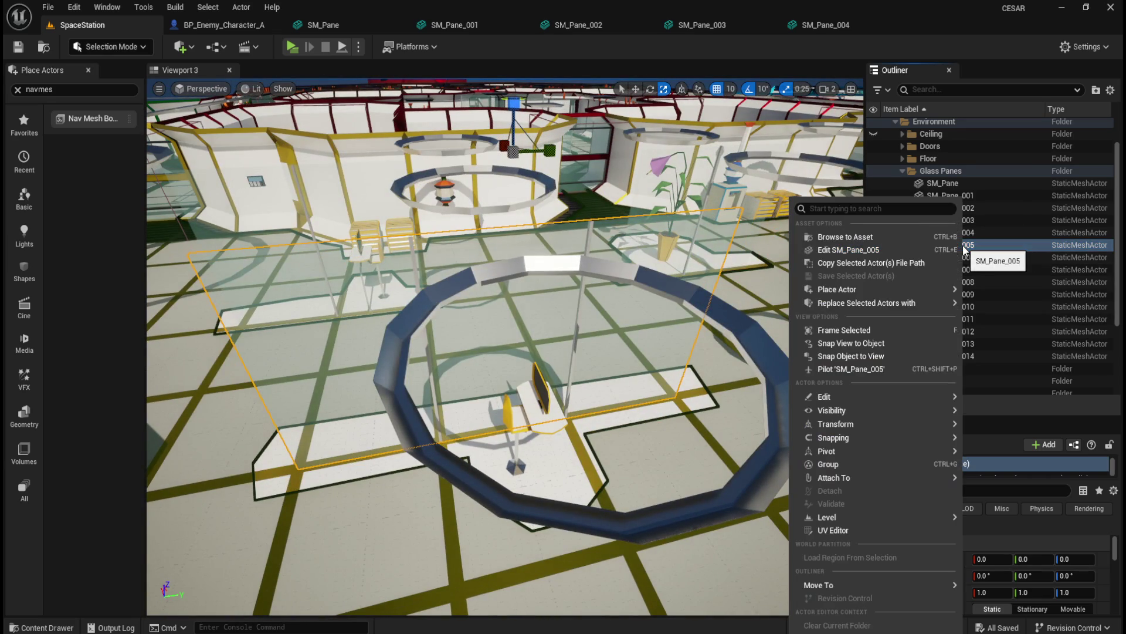
{"action": "left_click", "coordinate": [861, 257]}
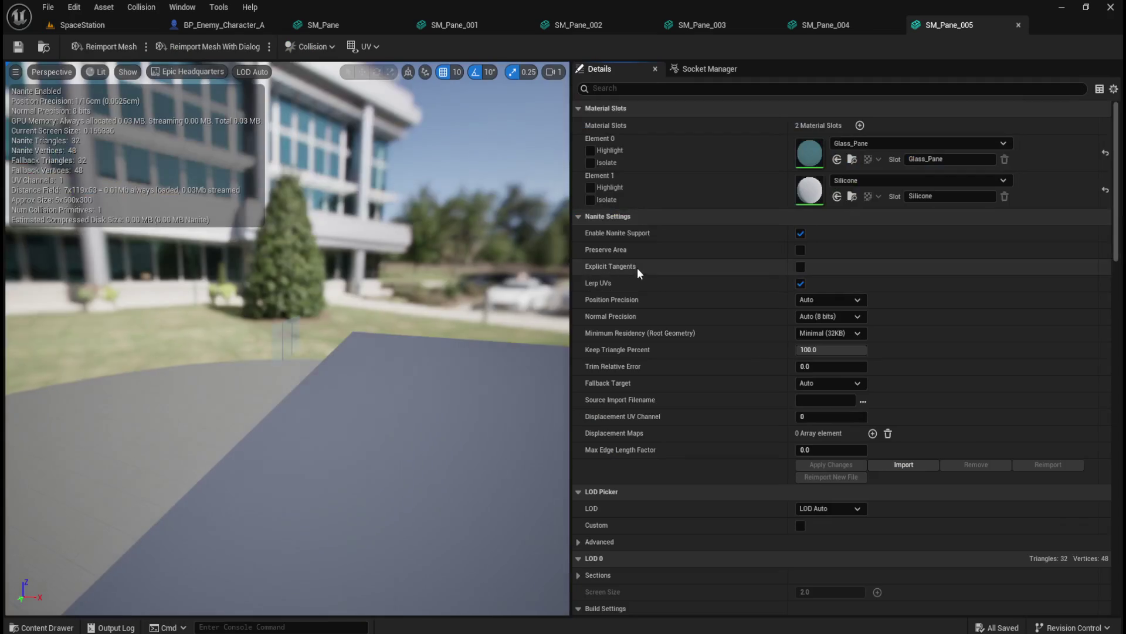
{"action": "left_click", "coordinate": [695, 91]}
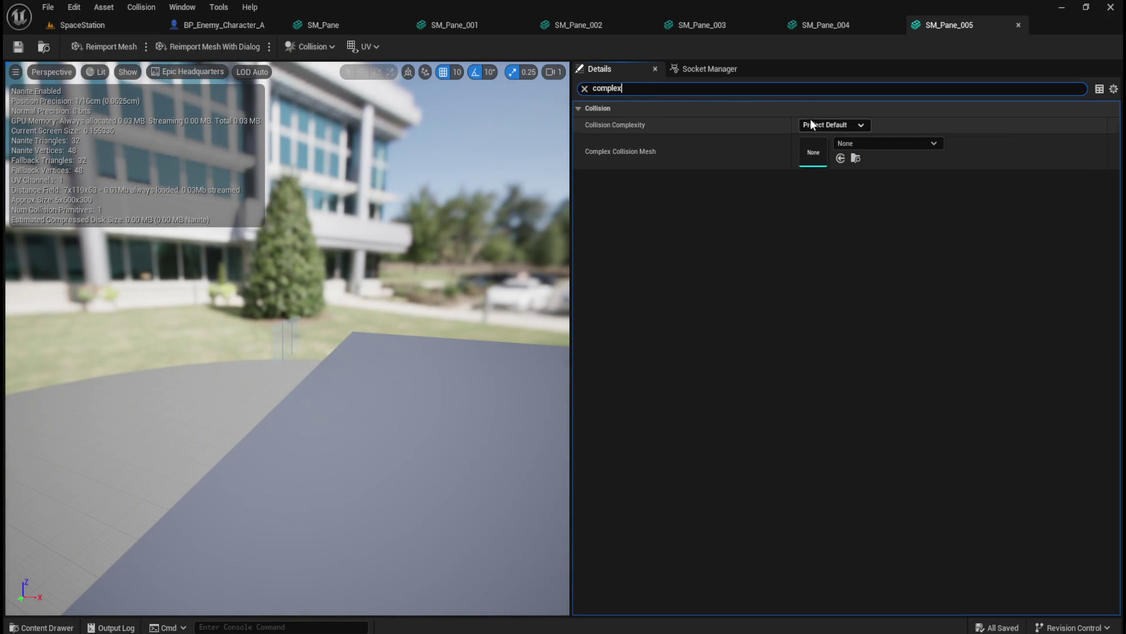
{"action": "left_click", "coordinate": [811, 123]}
{"action": "left_click", "coordinate": [824, 172]}
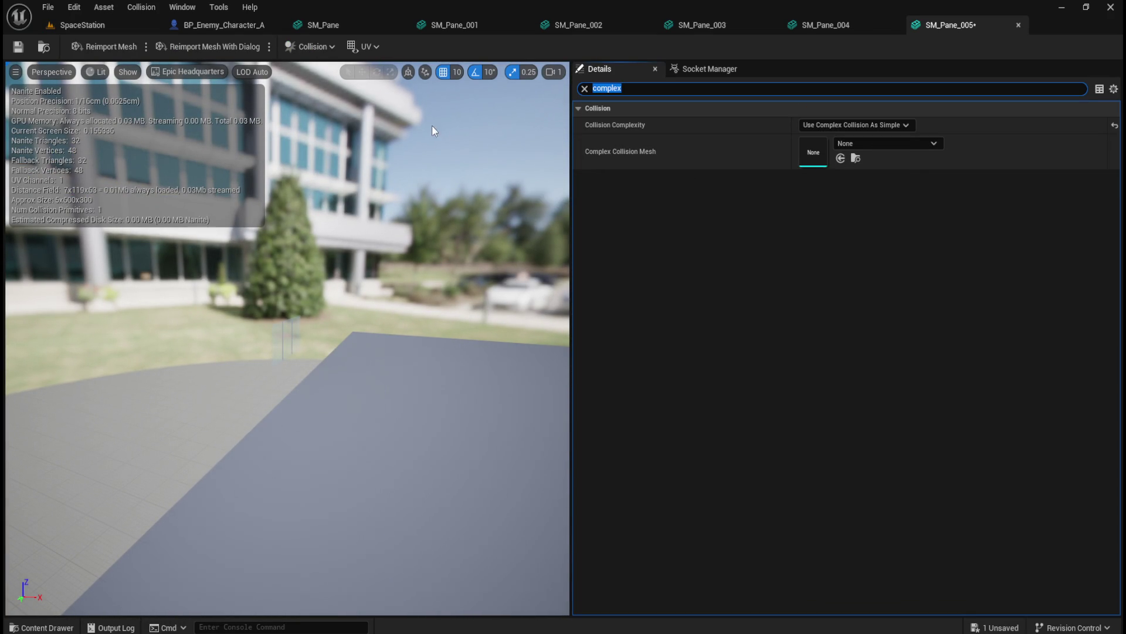
{"action": "left_click", "coordinate": [18, 48]}
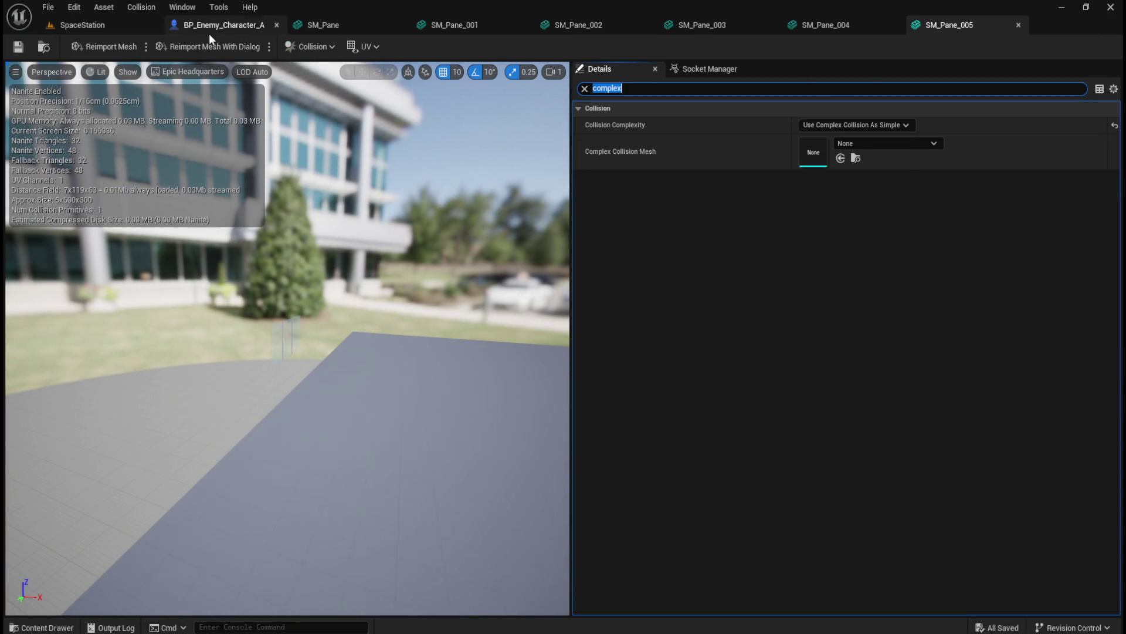
{"action": "left_click", "coordinate": [101, 26]}
Give SM_Pane_006's mesh Use Complex Collision As Simple and save it.
{"action": "double_click", "coordinate": [966, 259]}
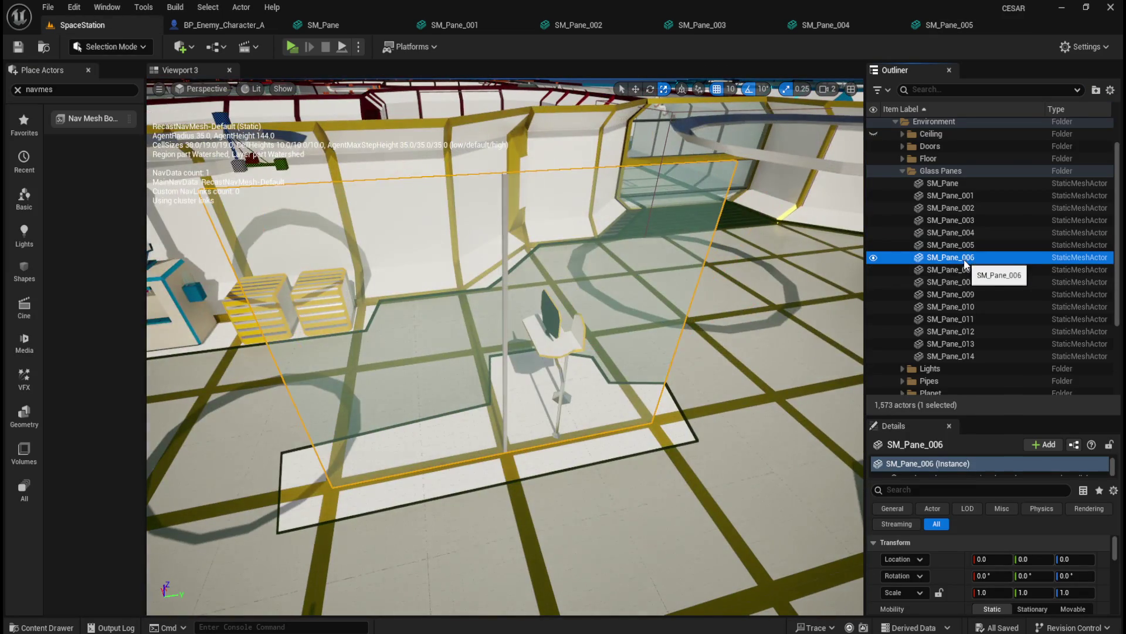
{"action": "right_click", "coordinate": [967, 264]}
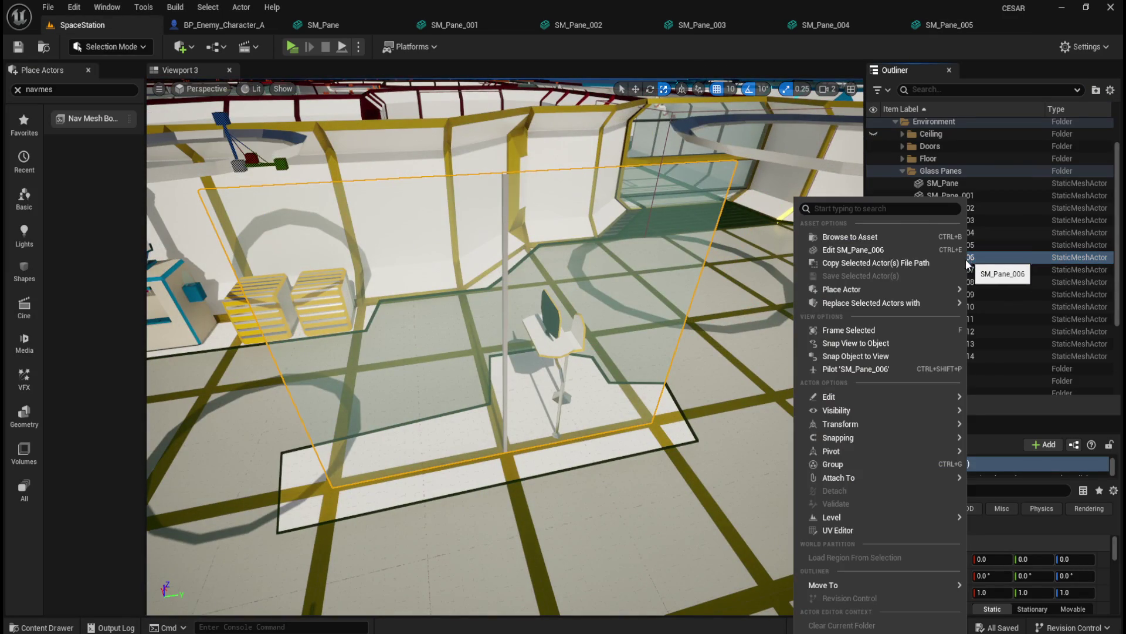
{"action": "left_click", "coordinate": [856, 256]}
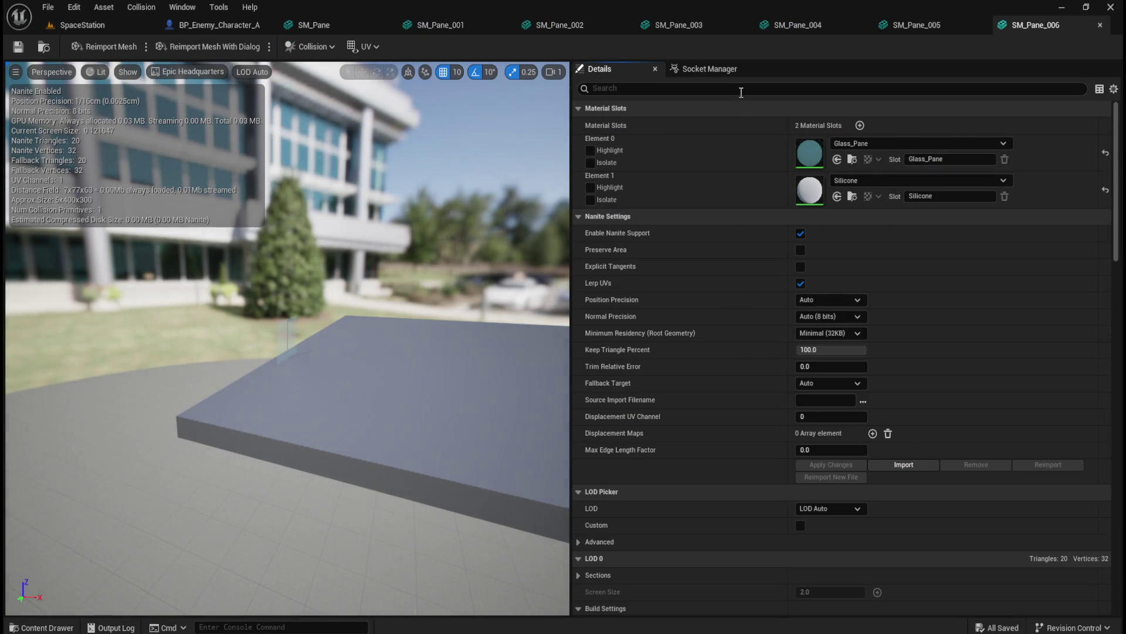
{"action": "left_click", "coordinate": [733, 89]}
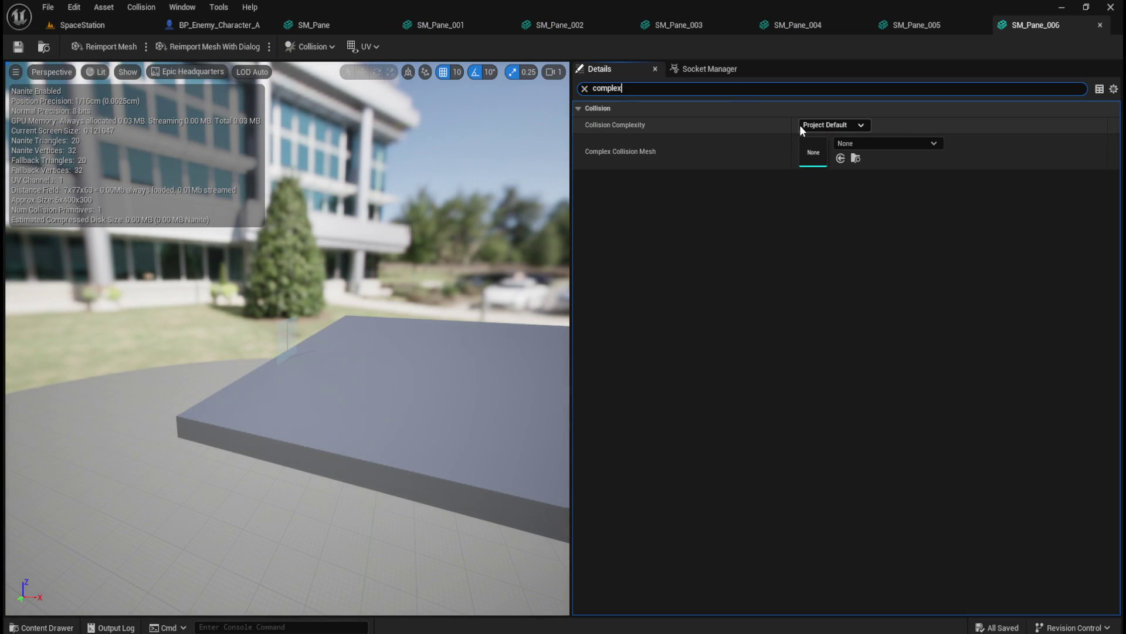
{"action": "left_click", "coordinate": [803, 125]}
{"action": "left_click", "coordinate": [844, 171]}
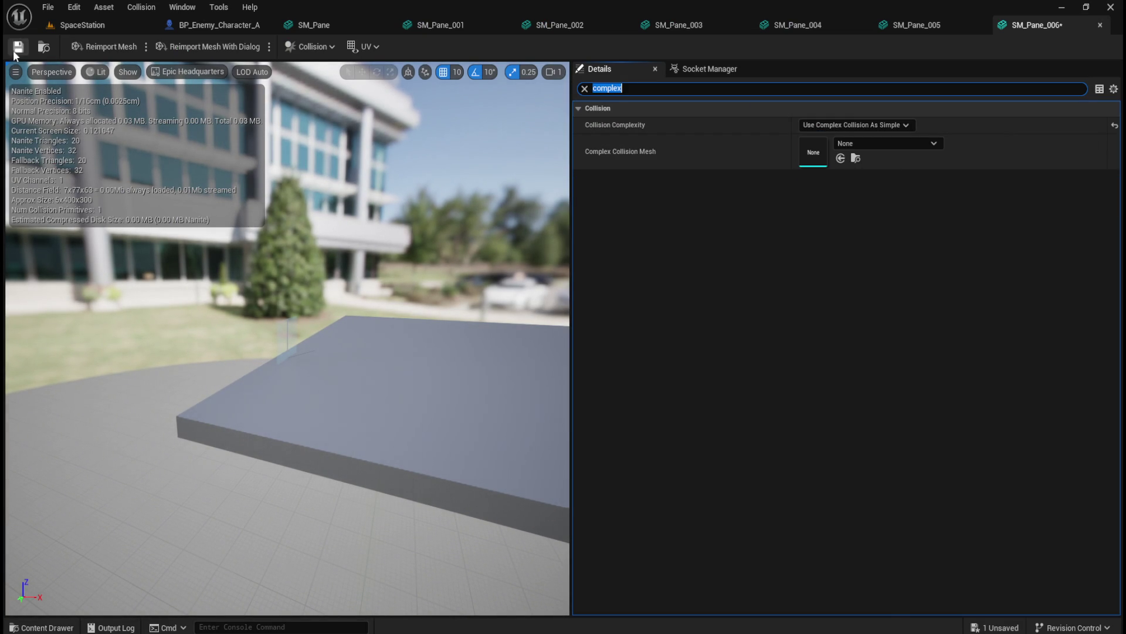
{"action": "left_click", "coordinate": [114, 24]}
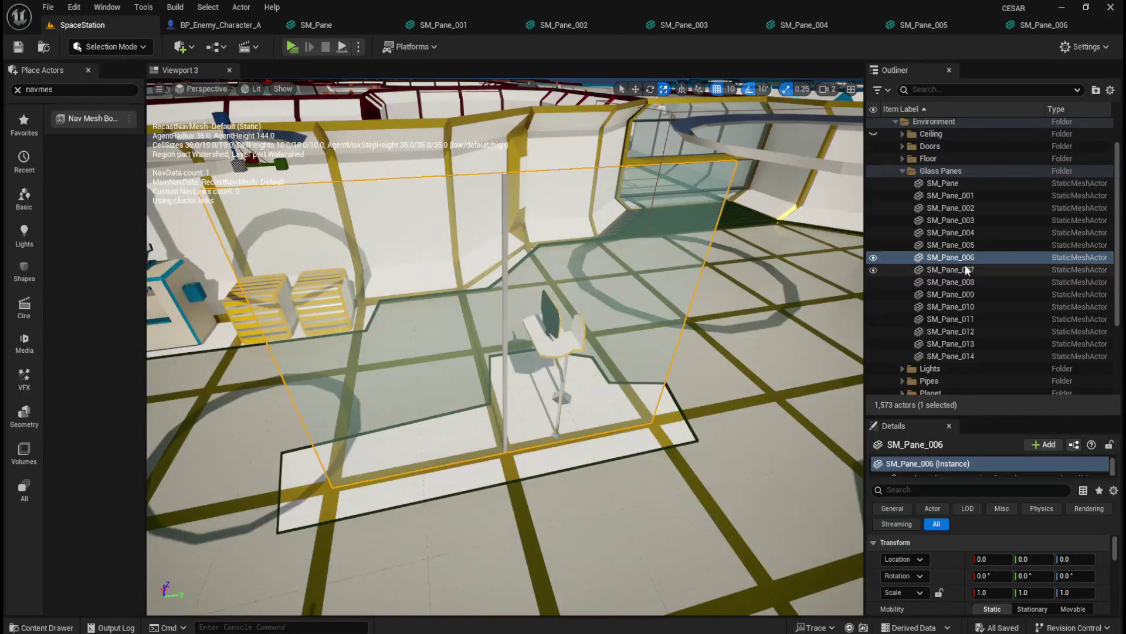
{"action": "left_click", "coordinate": [964, 270]}
Give SM_Pane_007's mesh Use Complex Collision As Simple and save it.
{"action": "right_click", "coordinate": [964, 271]}
{"action": "left_click", "coordinate": [869, 250]}
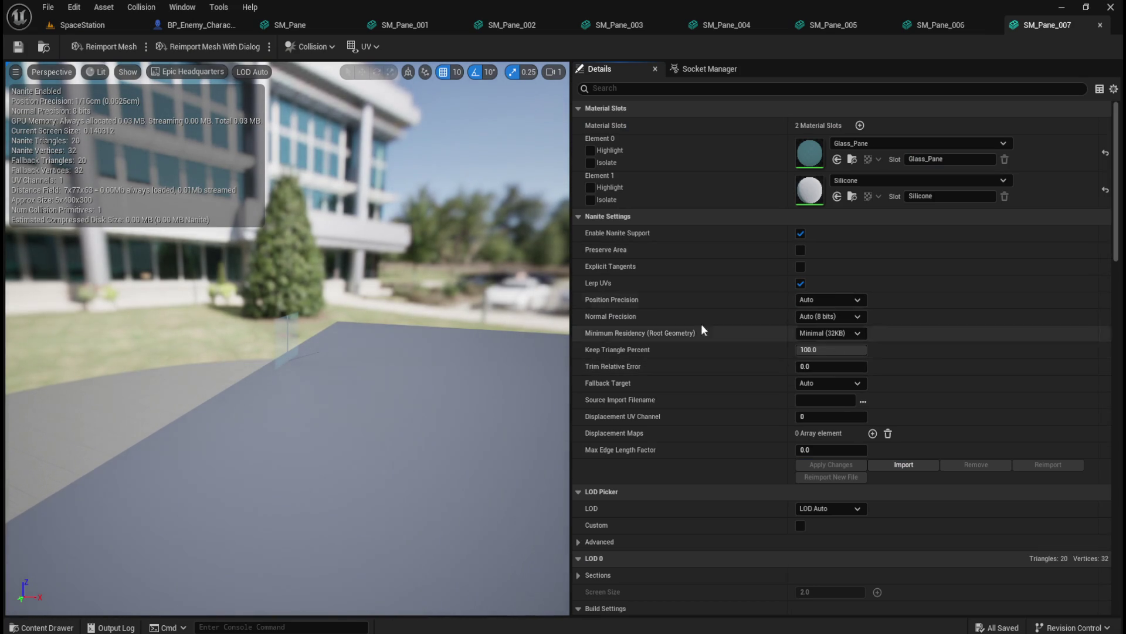
{"action": "scroll", "coordinate": [749, 417], "scroll_direction": "down", "scroll_amount": 2}
{"action": "left_click", "coordinate": [814, 89]}
{"action": "type", "text": "x"}
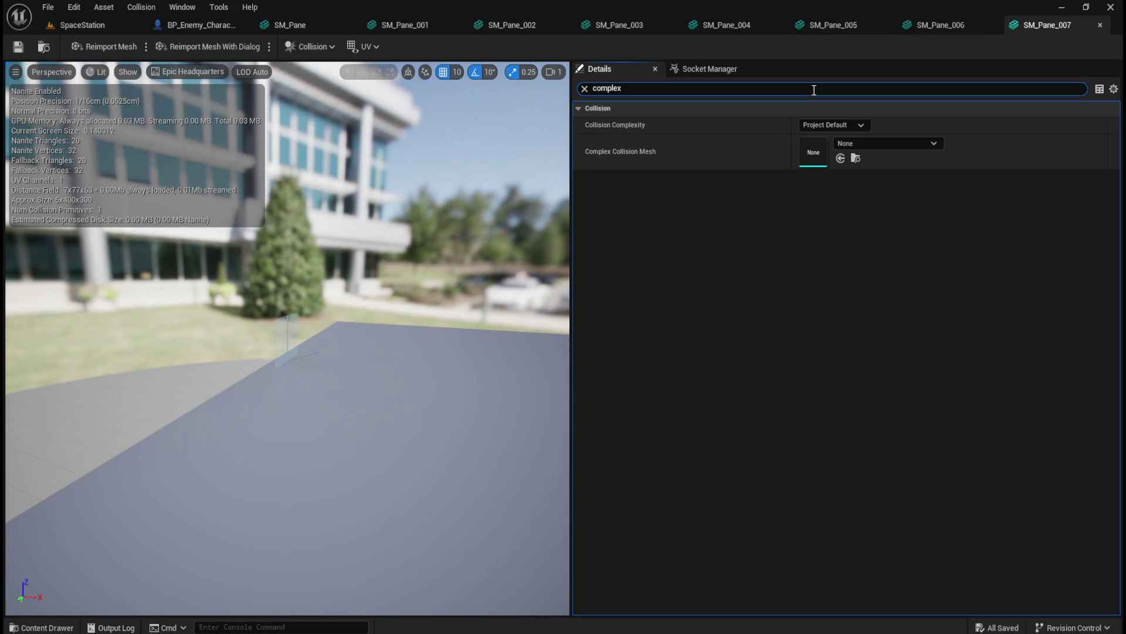
{"action": "left_click", "coordinate": [854, 123]}
{"action": "left_click", "coordinate": [836, 174]}
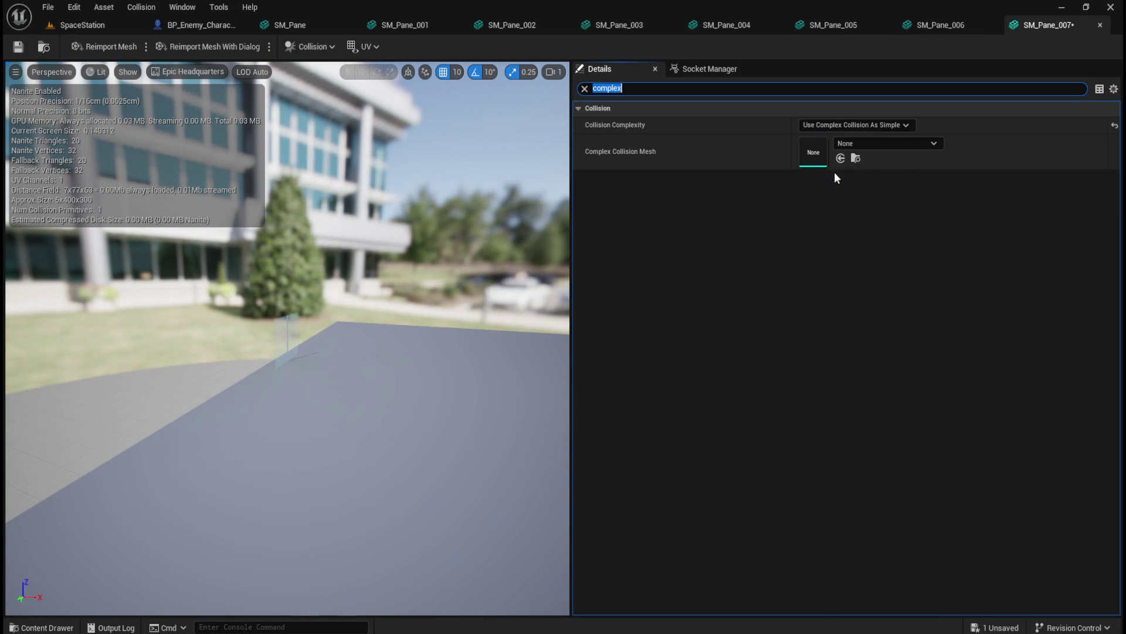
{"action": "left_click", "coordinate": [19, 52]}
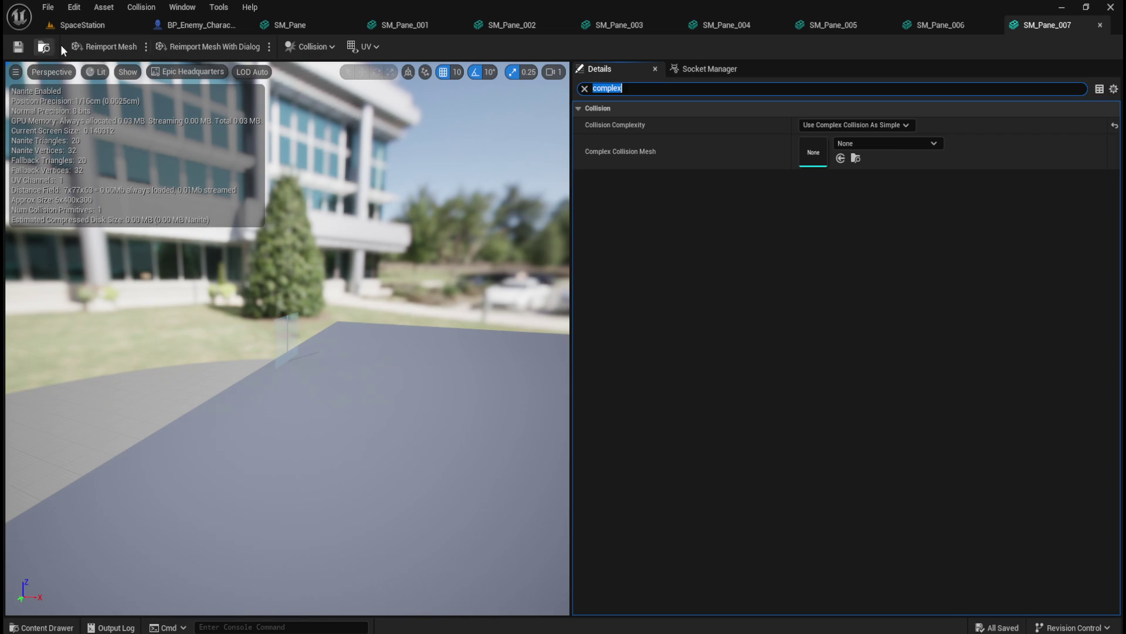
{"action": "left_click", "coordinate": [90, 27]}
{"action": "left_click_drag", "start_coordinate": [950, 282], "coordinate": [974, 271]}
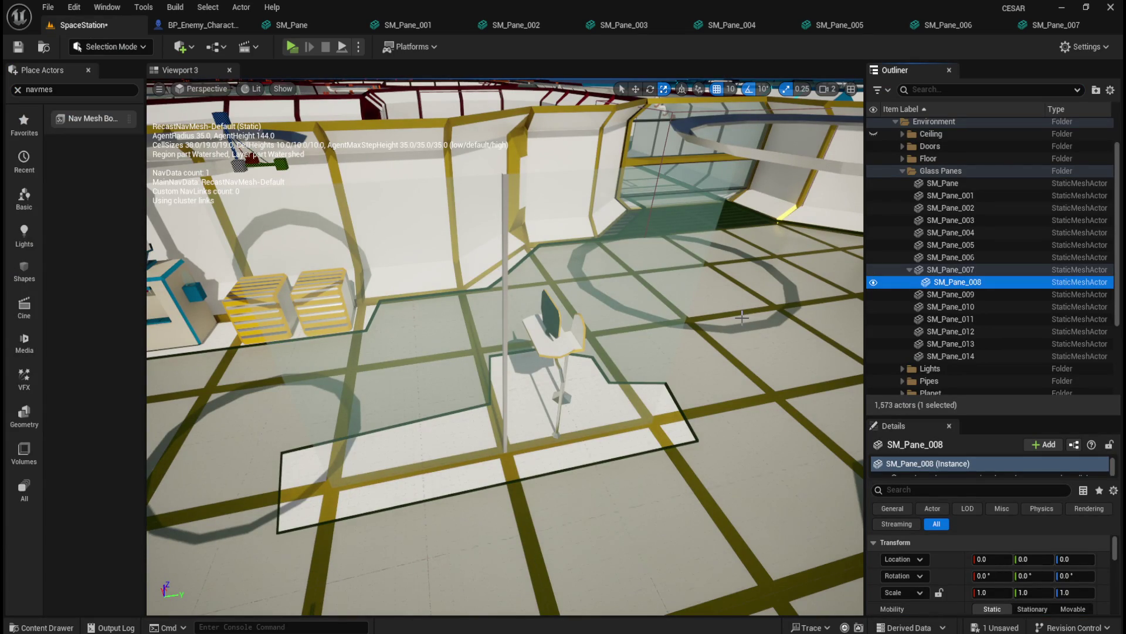
Undo attaching SM_Pane_008 to SM_Pane_007 and double-check SM_Pane_007's collision setting.
{"action": "key", "text": "ctrl+z"}
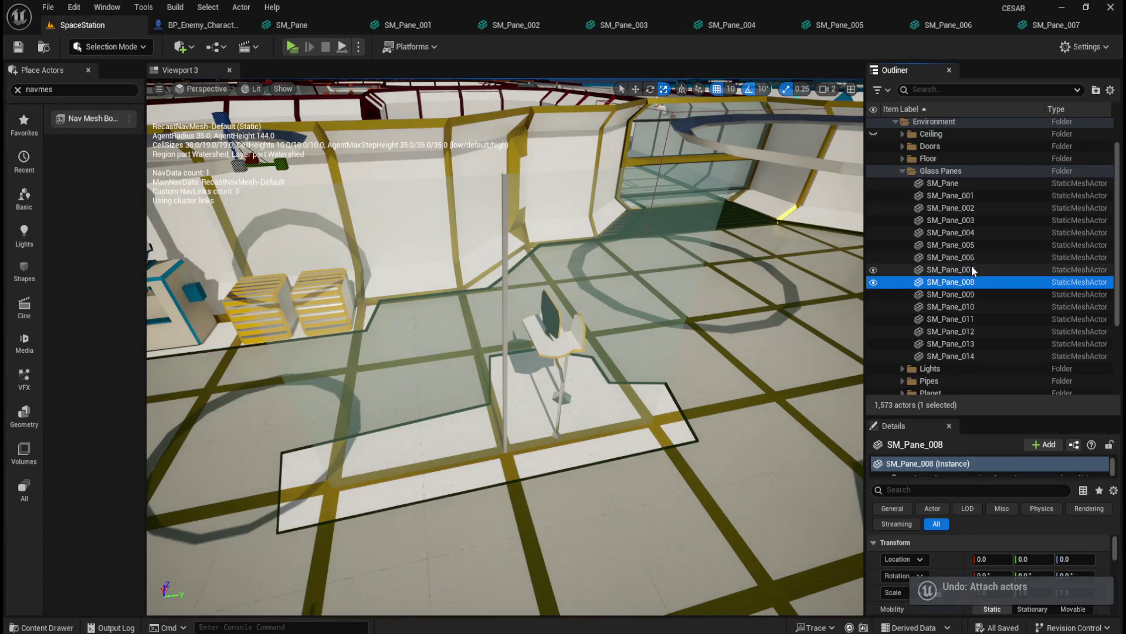
{"action": "left_click", "coordinate": [950, 270]}
{"action": "key", "text": "f"}
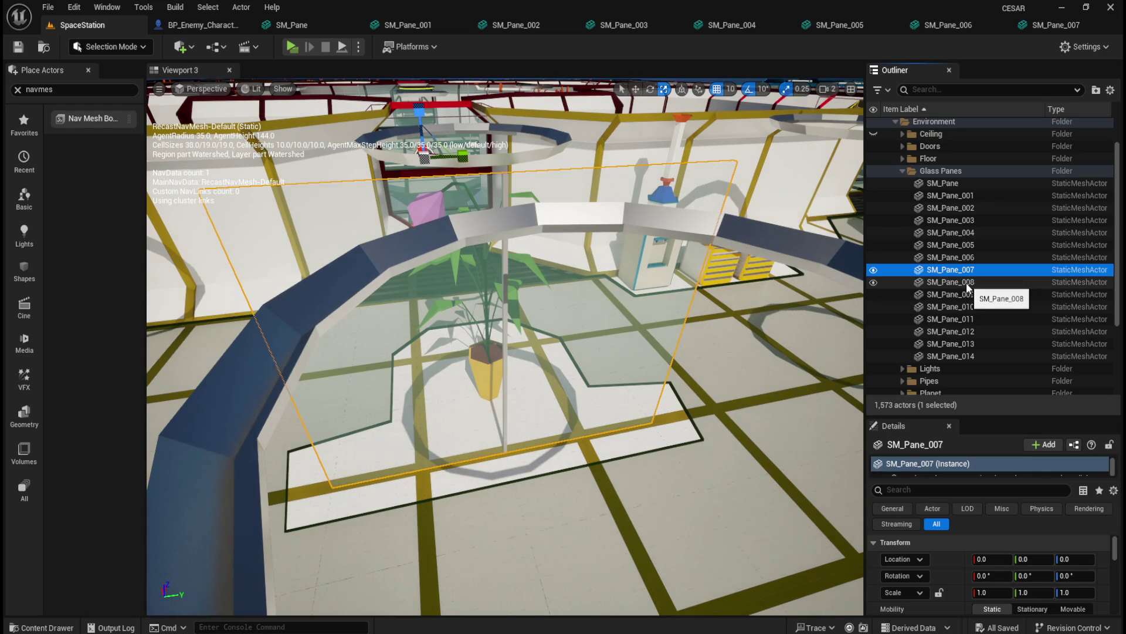
{"action": "left_click", "coordinate": [1059, 25]}
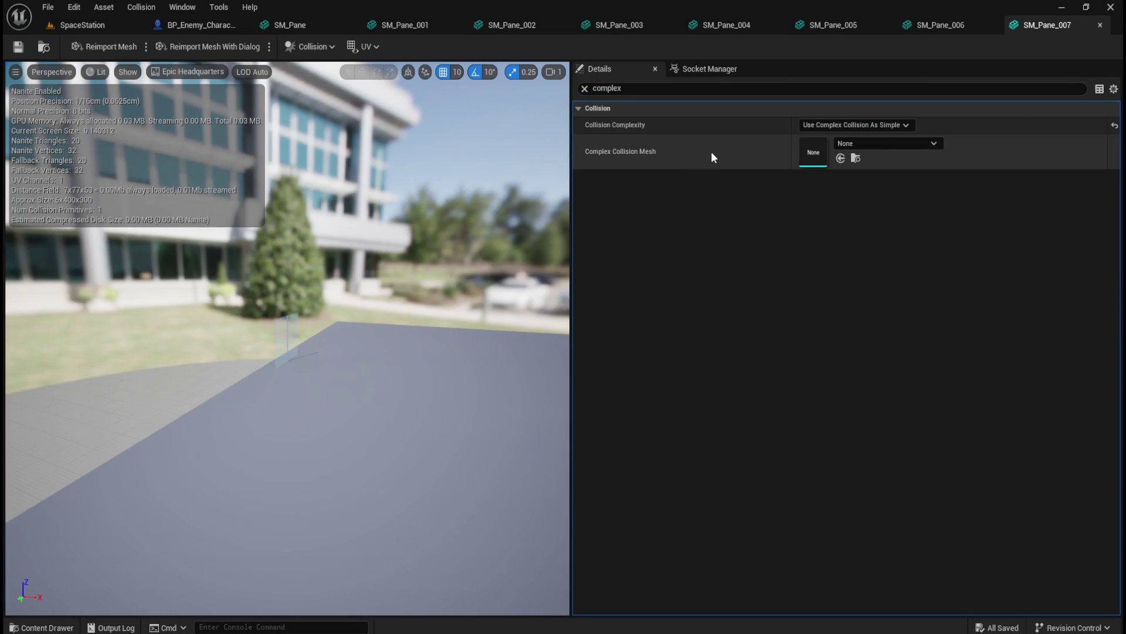
{"action": "left_click", "coordinate": [64, 28]}
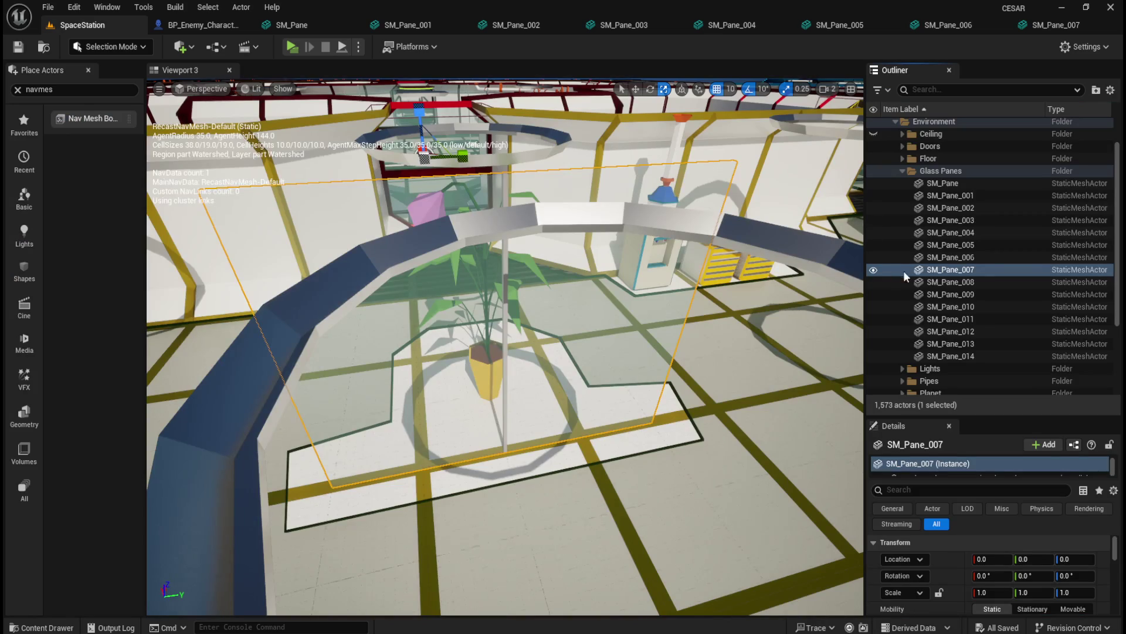
{"action": "key", "text": "f"}
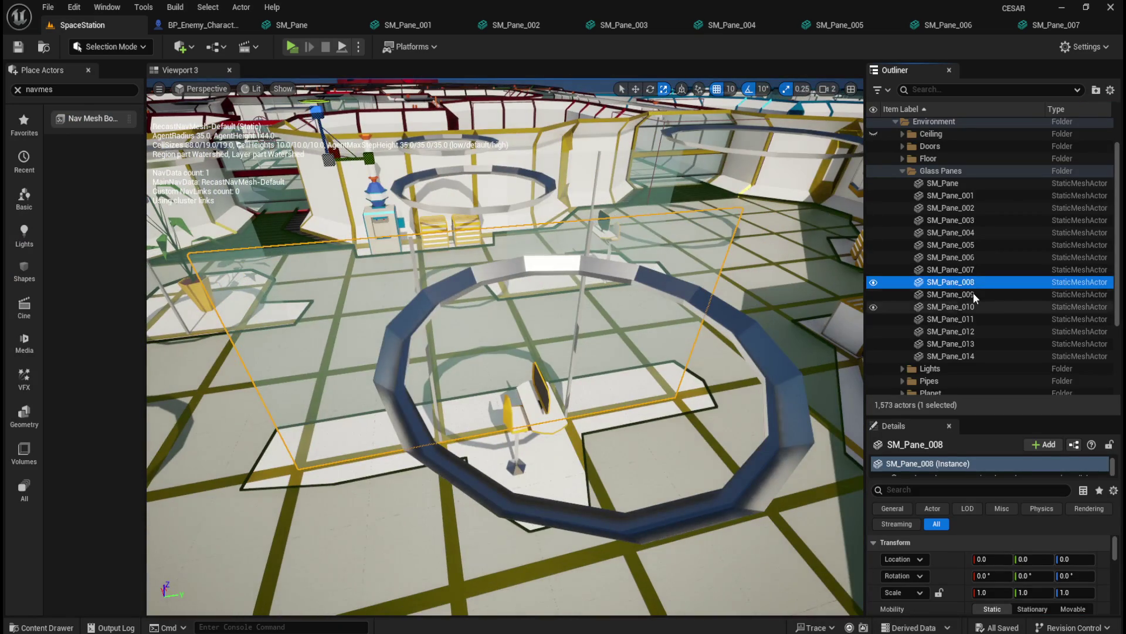
Give SM_Pane_008's mesh Use Complex Collision As Simple and save it.
{"action": "right_click", "coordinate": [967, 287]}
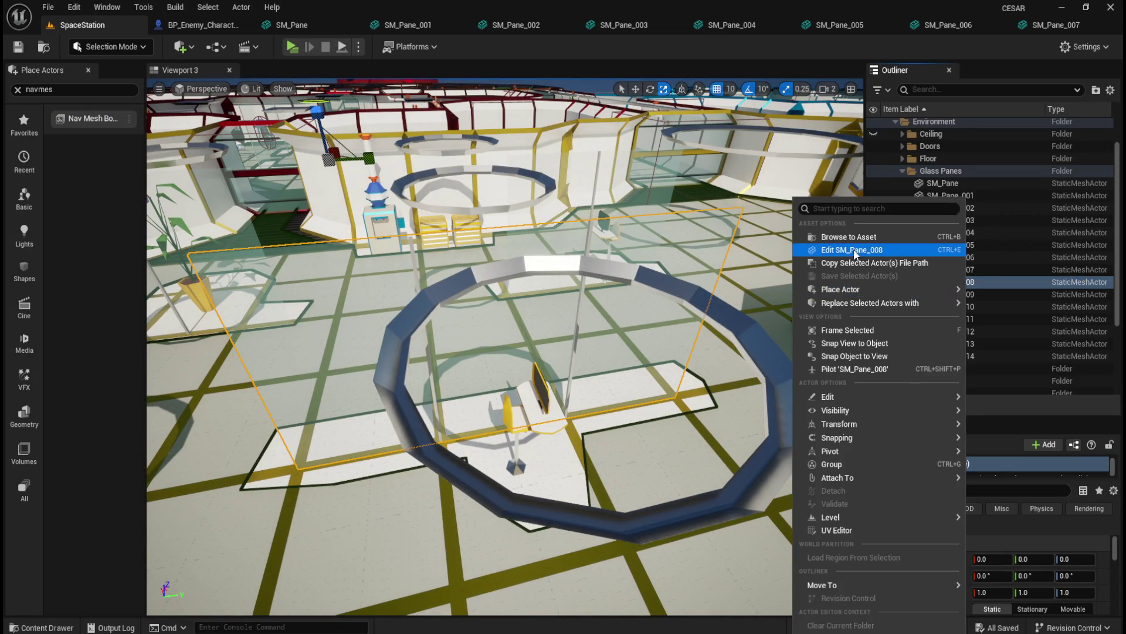
{"action": "left_click", "coordinate": [854, 254]}
{"action": "double_click", "coordinate": [658, 274]}
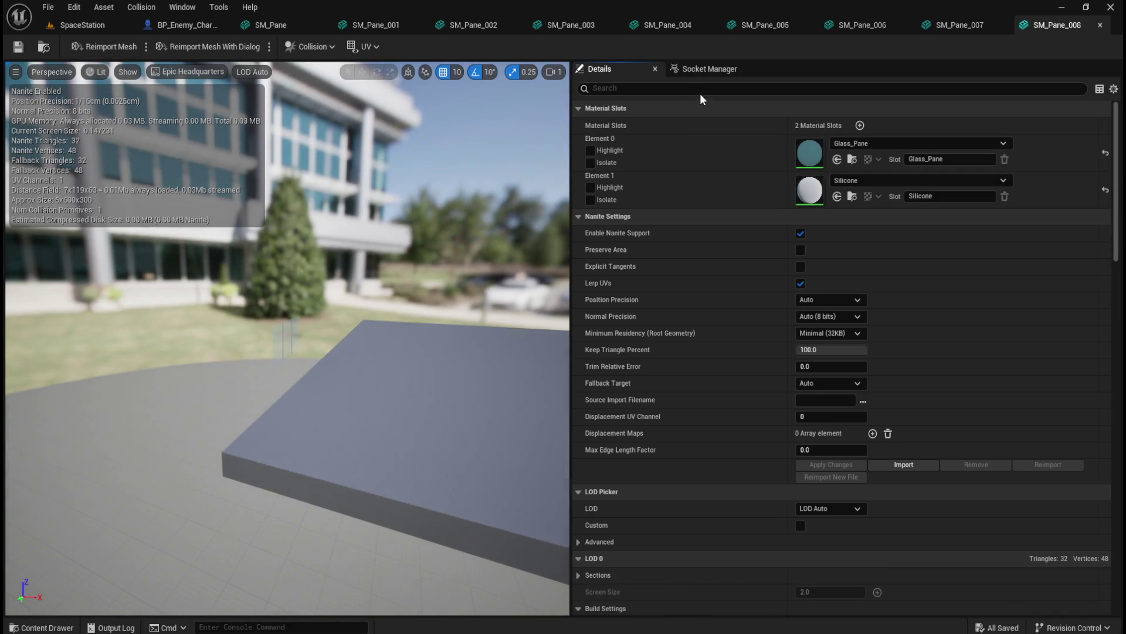
{"action": "type", "text": "complex"}
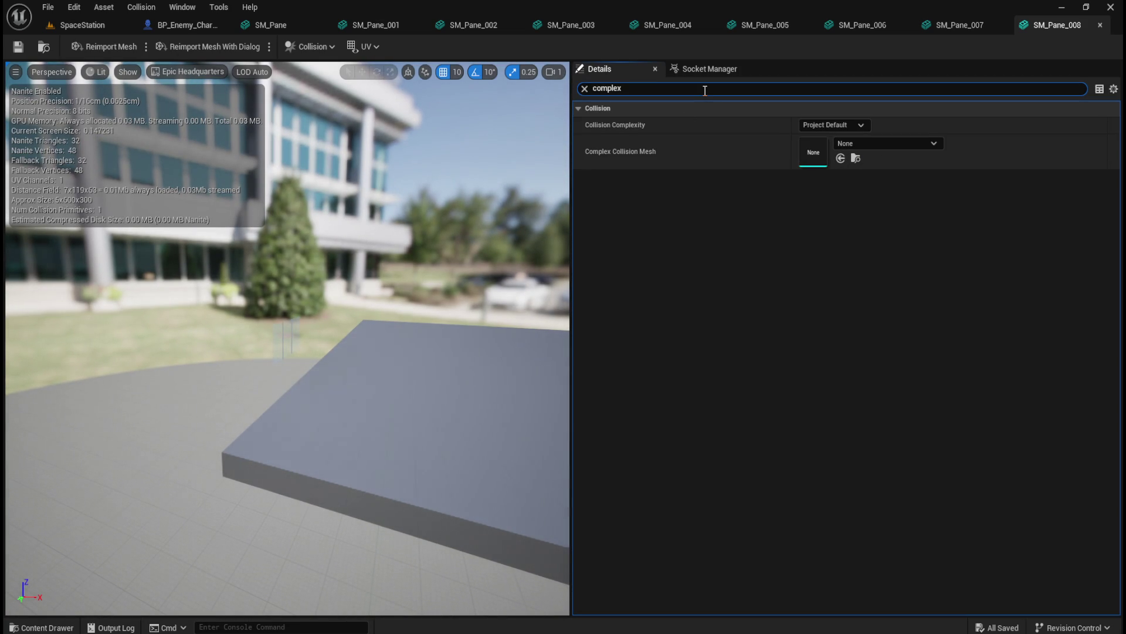
{"action": "left_click", "coordinate": [832, 123]}
{"action": "left_click", "coordinate": [833, 172]}
{"action": "left_click", "coordinate": [18, 46]}
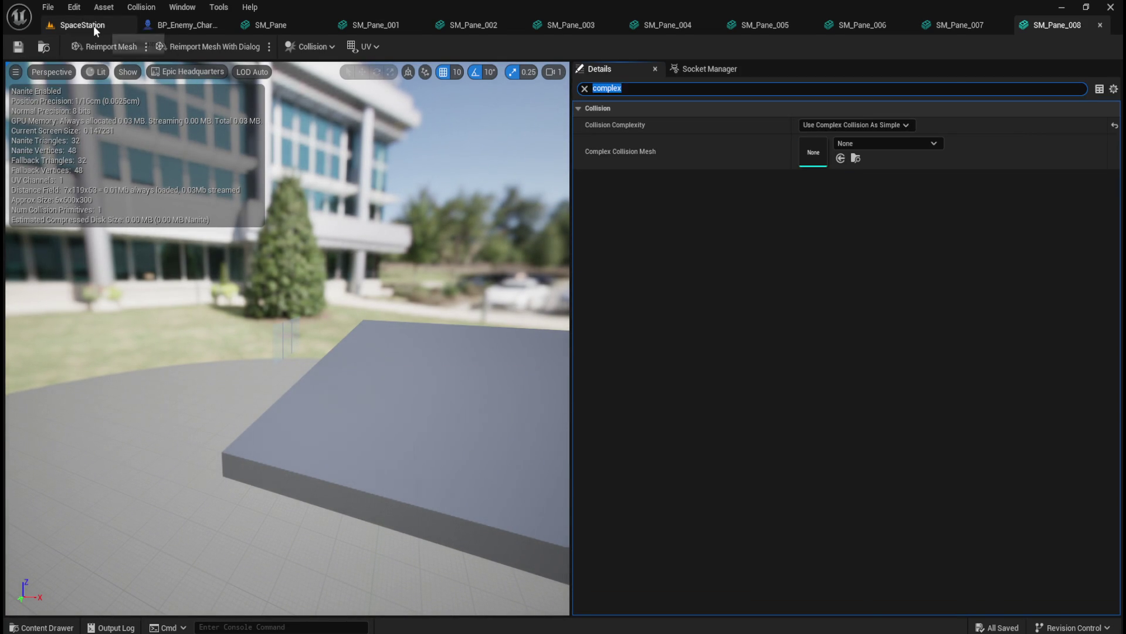
{"action": "left_click", "coordinate": [93, 26]}
Set SM_Pane_009's Collision Complexity to Use Complex Collision As Simple.
{"action": "left_click", "coordinate": [950, 297]}
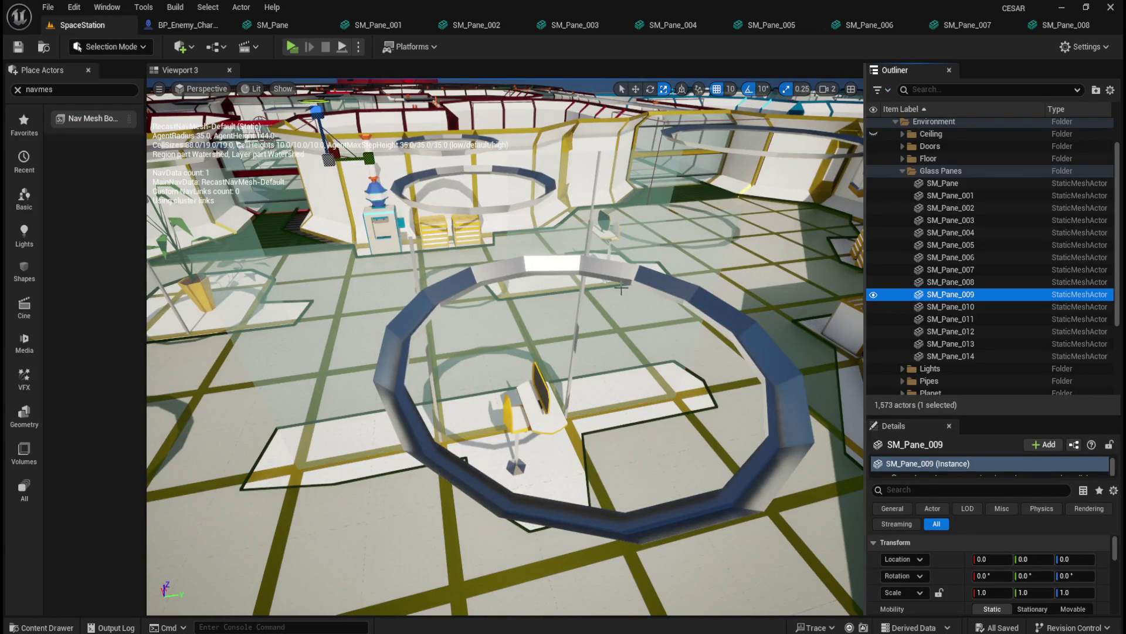
{"action": "key", "text": "f"}
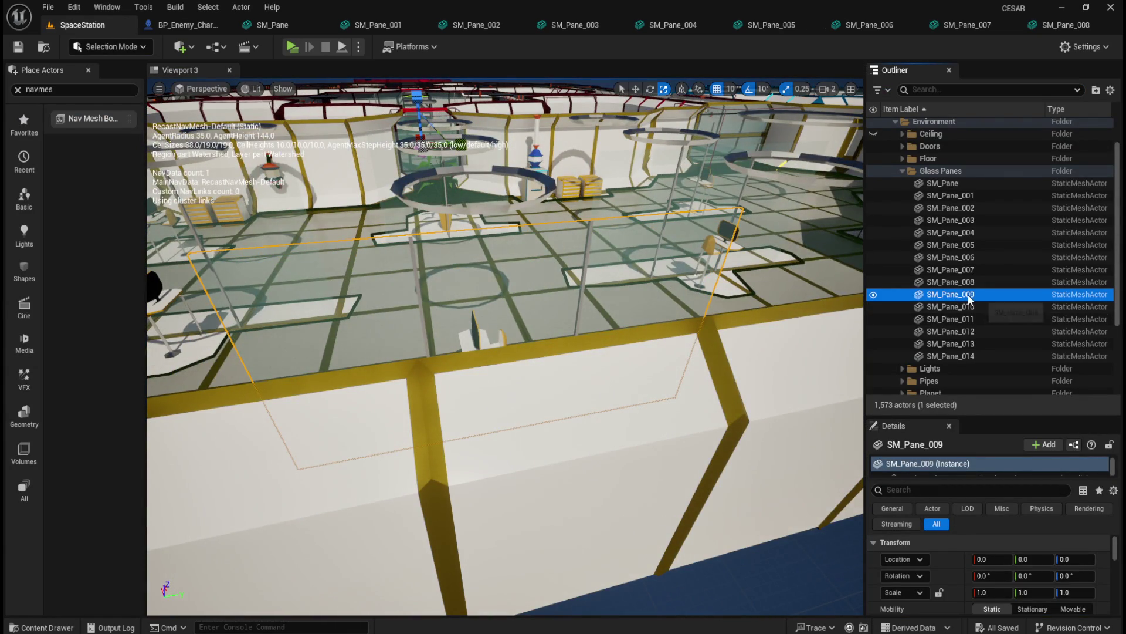
{"action": "right_click", "coordinate": [963, 294]}
{"action": "left_click", "coordinate": [861, 259]}
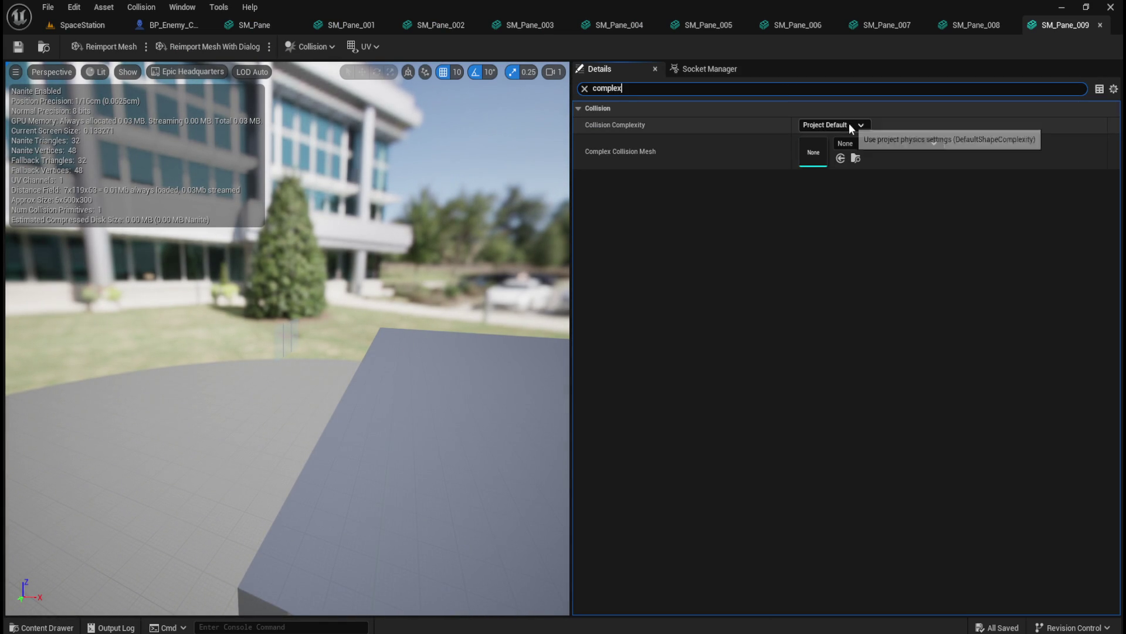
{"action": "type", "text": "complex"}
{"action": "left_click", "coordinate": [849, 125]}
{"action": "left_click", "coordinate": [836, 172]}
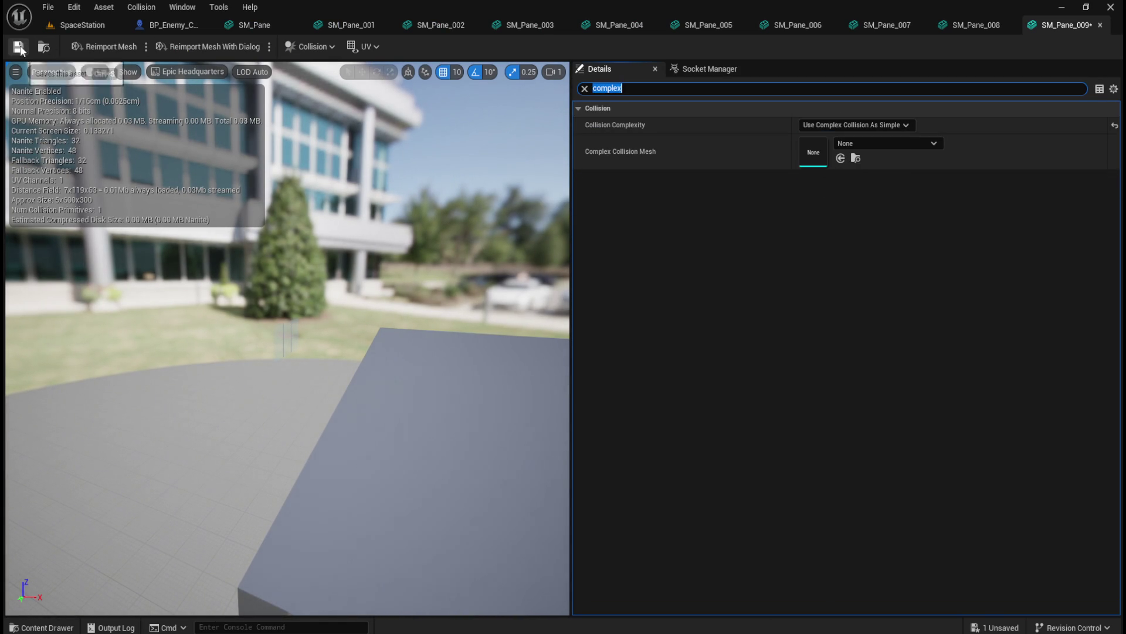
{"action": "left_click", "coordinate": [88, 26]}
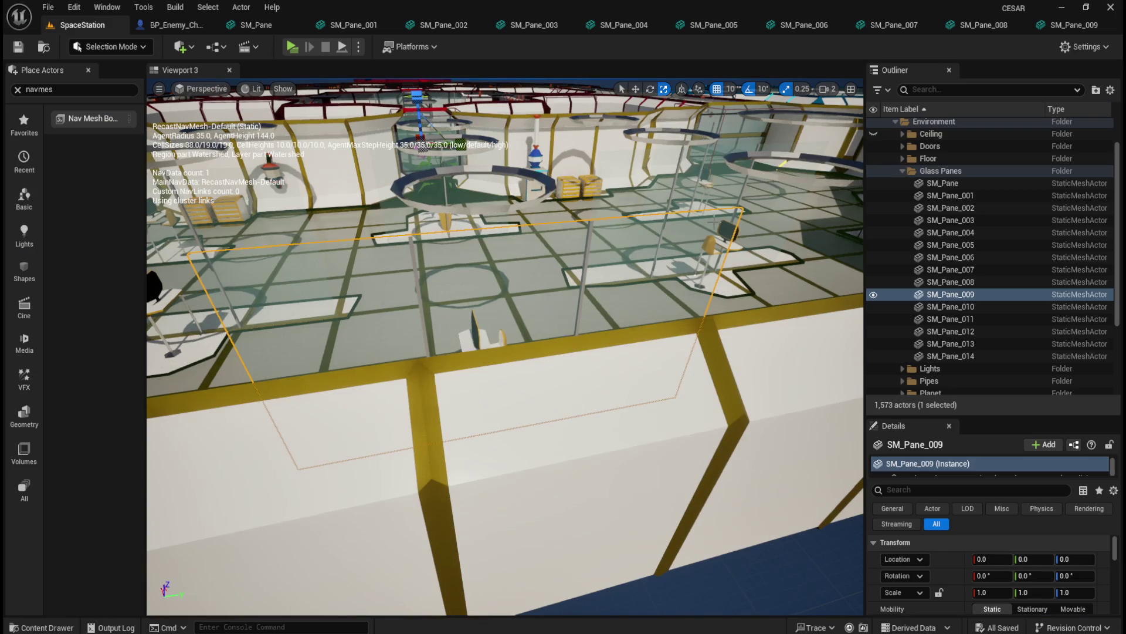
Open SM_Pane_010's mesh editor filtered to collision settings and close the SM_Pane tab.
{"action": "left_click", "coordinate": [962, 306]}
{"action": "key", "text": "f"}
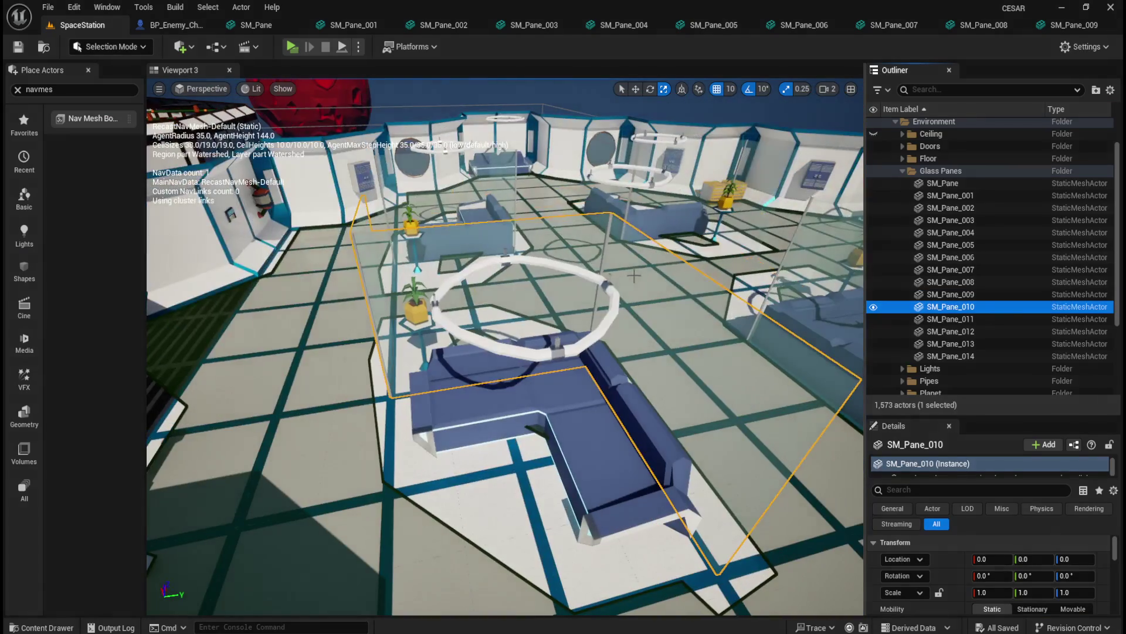
{"action": "right_click", "coordinate": [957, 311]}
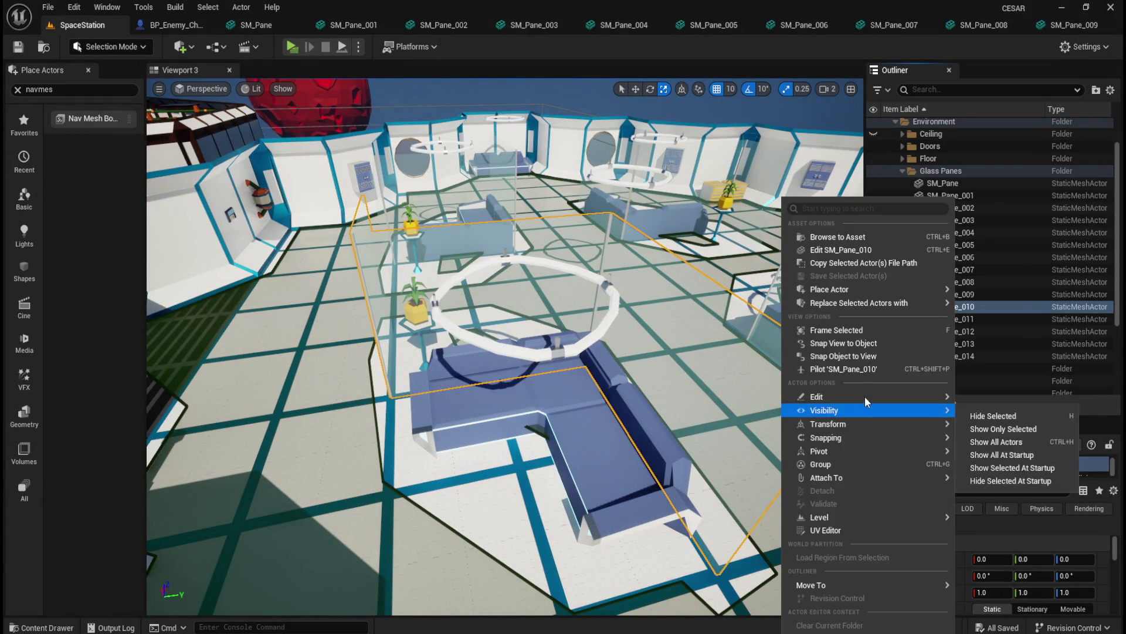
{"action": "left_click", "coordinate": [869, 256]}
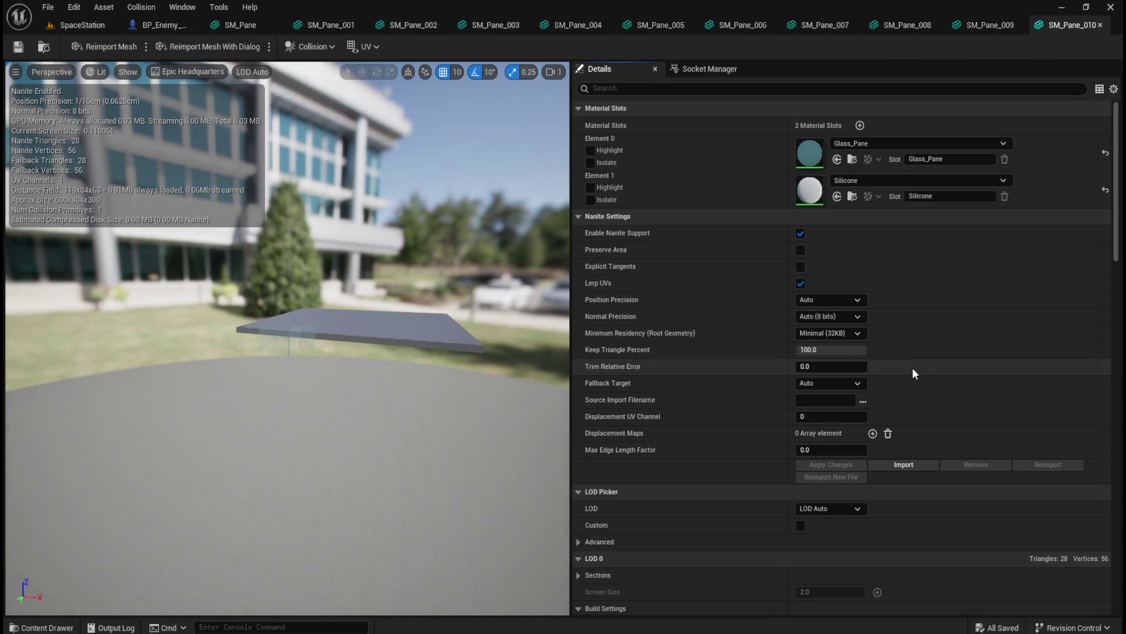
{"action": "left_click", "coordinate": [697, 89]}
{"action": "type", "text": "c"}
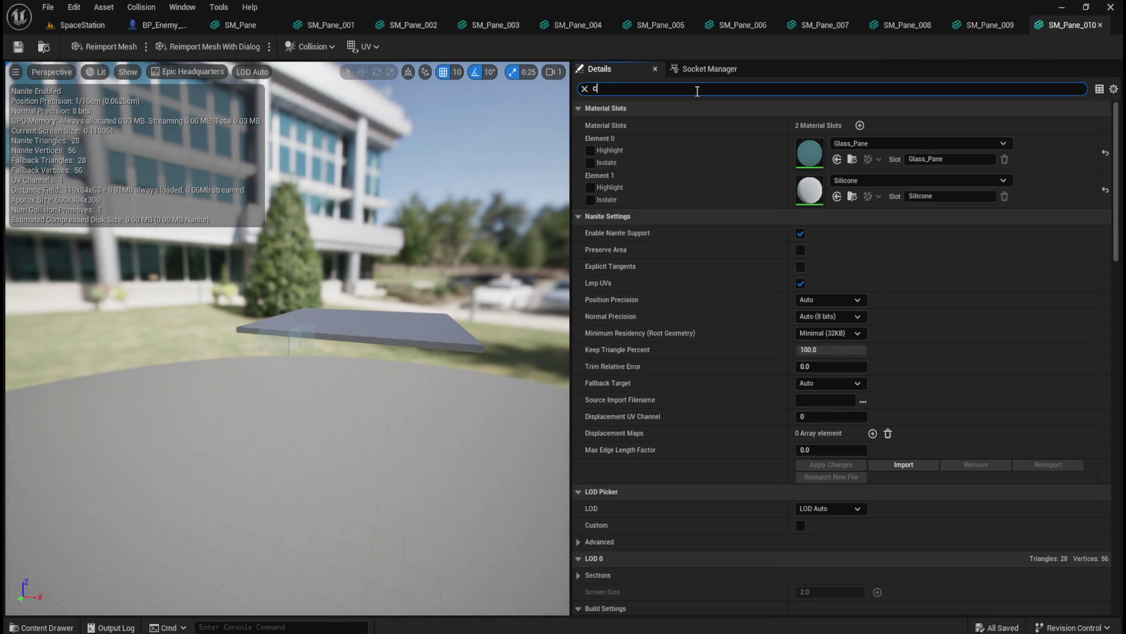
{"action": "type", "text": "omplex"}
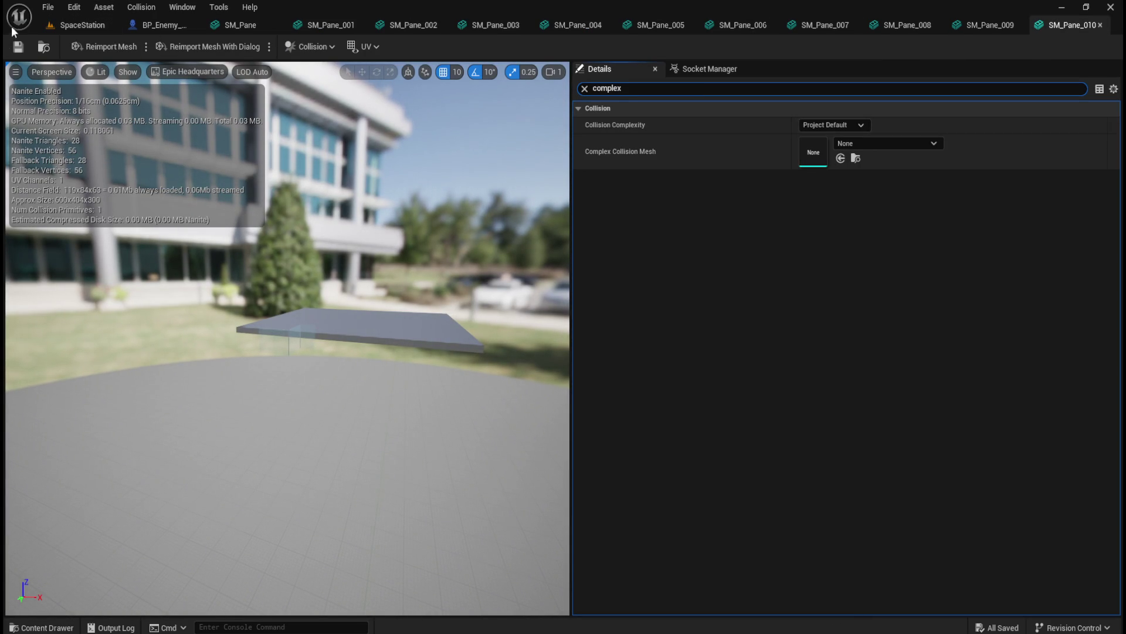
{"action": "left_click", "coordinate": [277, 24]}
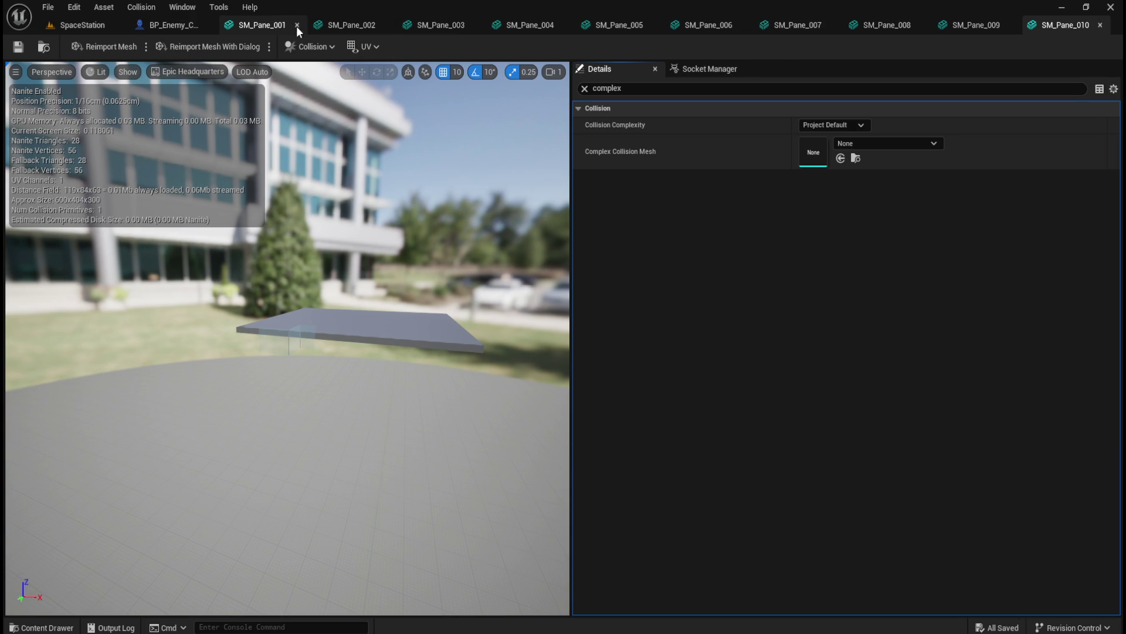
Close the finished SM_Pane_001 through SM_Pane_009 mesh editor tabs.
{"action": "left_click", "coordinate": [297, 26]}
{"action": "left_click", "coordinate": [322, 25]}
{"action": "left_click", "coordinate": [378, 25]}
{"action": "left_click", "coordinate": [386, 24]}
{"action": "left_click", "coordinate": [396, 26]}
{"action": "left_click", "coordinate": [400, 26]}
{"action": "left_click", "coordinate": [401, 25]}
{"action": "left_click", "coordinate": [400, 25]}
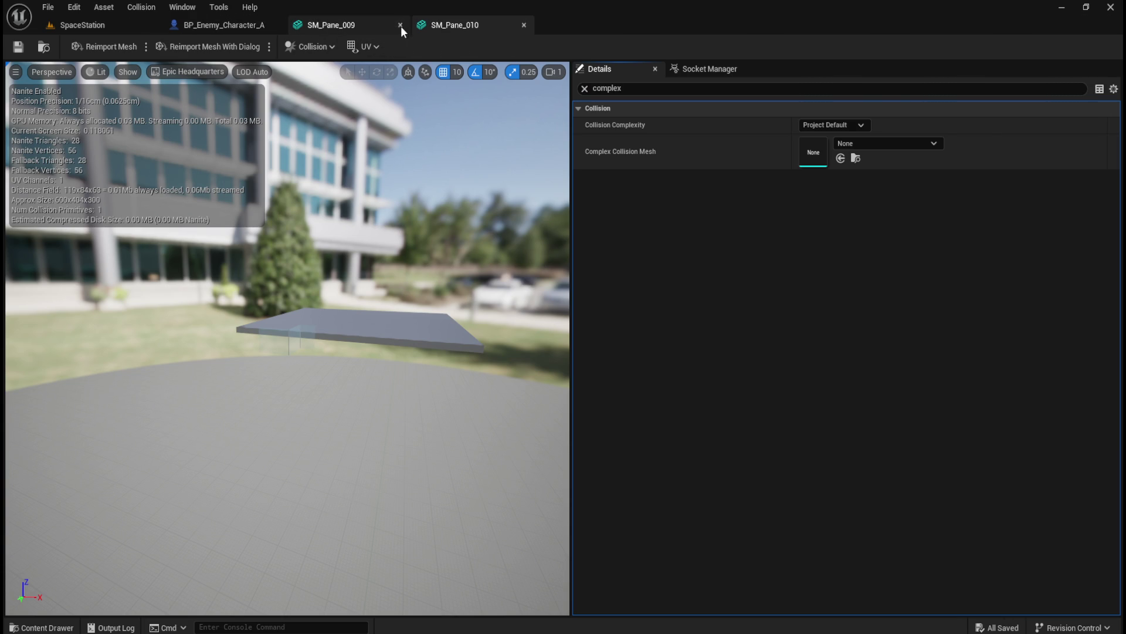
{"action": "left_click", "coordinate": [400, 25]}
{"action": "left_click", "coordinate": [114, 27]}
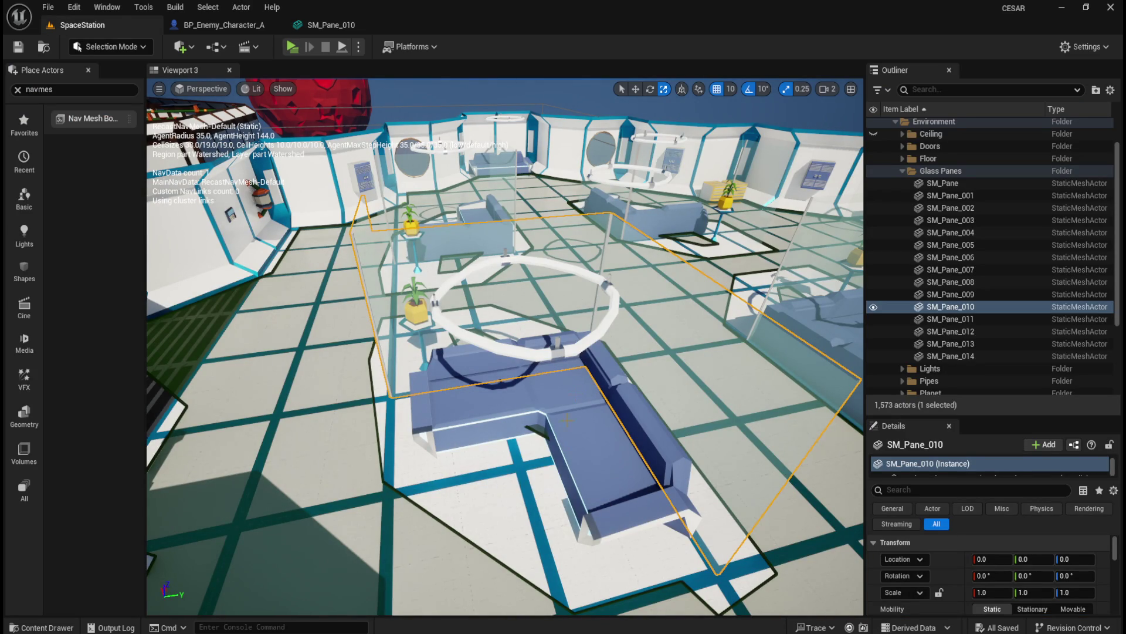
Set SM_Pane_010's Collision Complexity to Use Complex Collision As Simple and verify it.
{"action": "left_click", "coordinate": [344, 26]}
{"action": "left_click", "coordinate": [845, 125]}
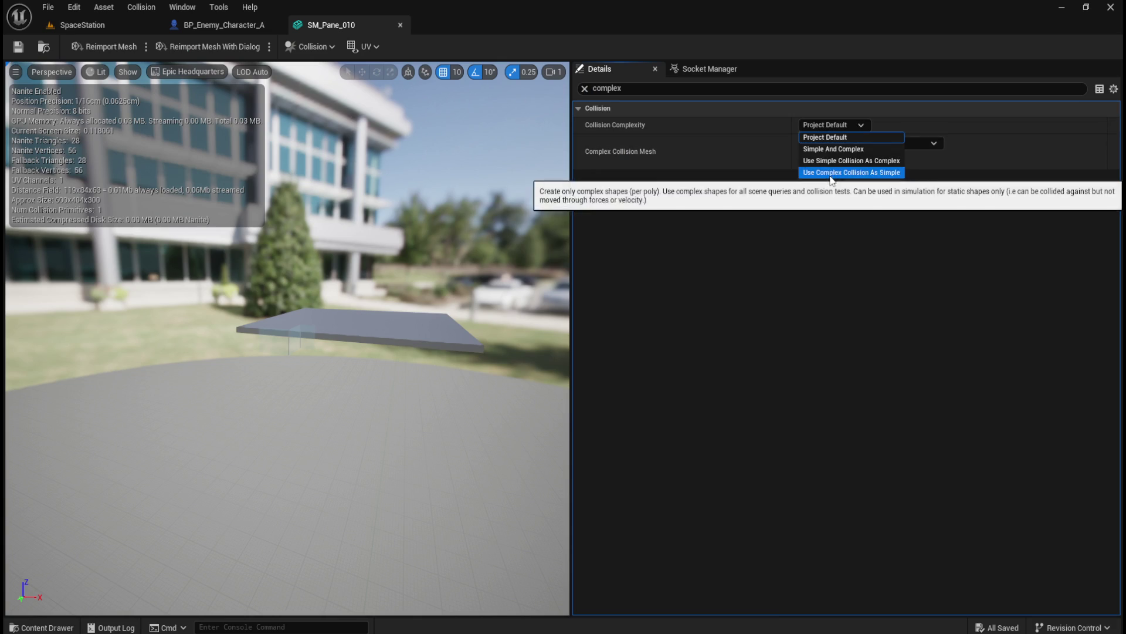
{"action": "left_click", "coordinate": [832, 174]}
{"action": "left_click", "coordinate": [87, 26]}
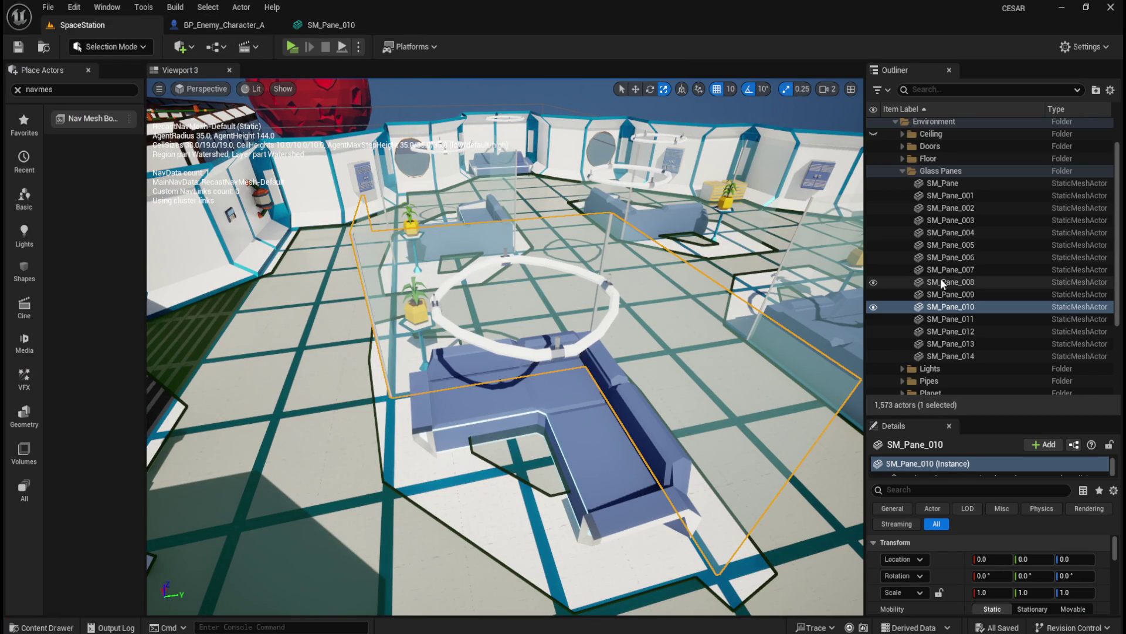
{"action": "left_click", "coordinate": [332, 25]}
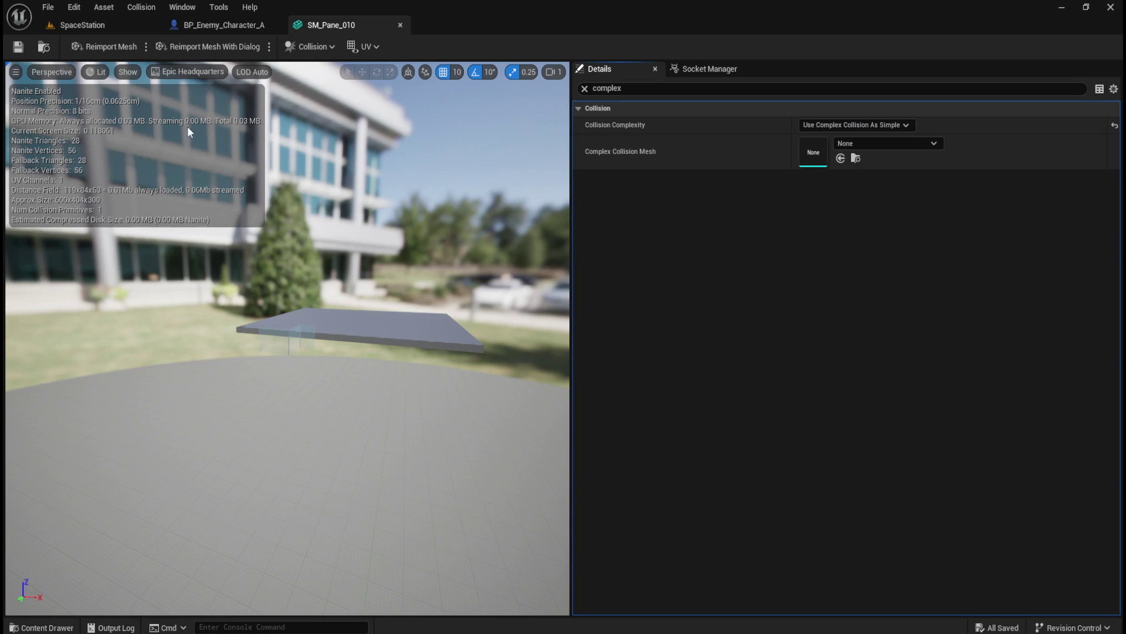
{"action": "left_click", "coordinate": [106, 23]}
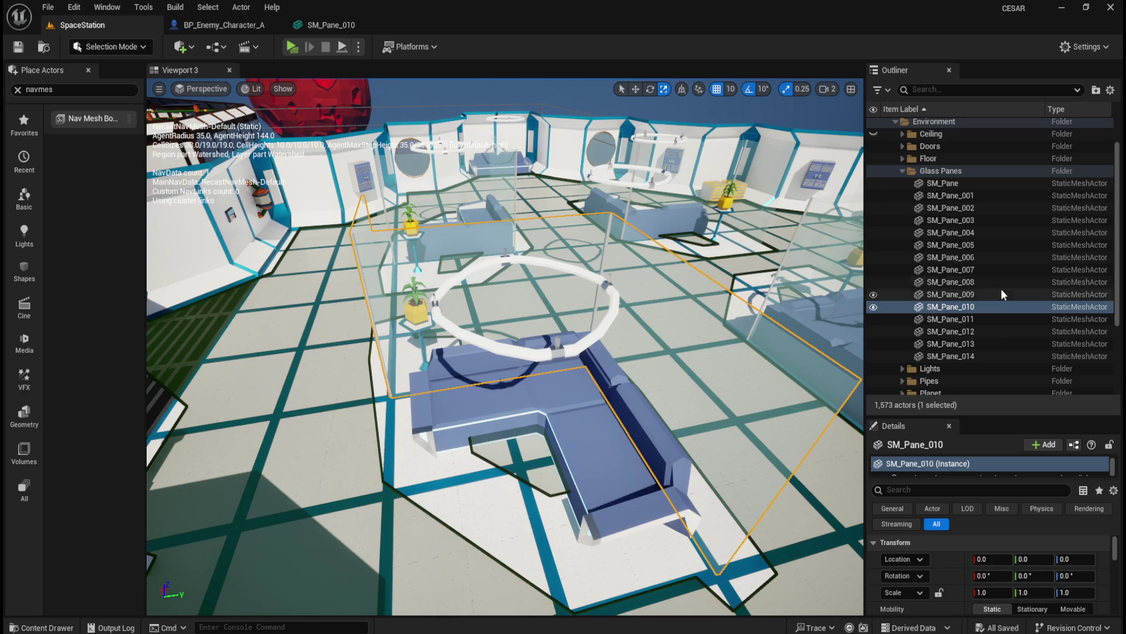
Filter SM_Pane_011's Details by 'complex', choose Use Complex Collision As Simple, and save.
{"action": "double_click", "coordinate": [969, 321]}
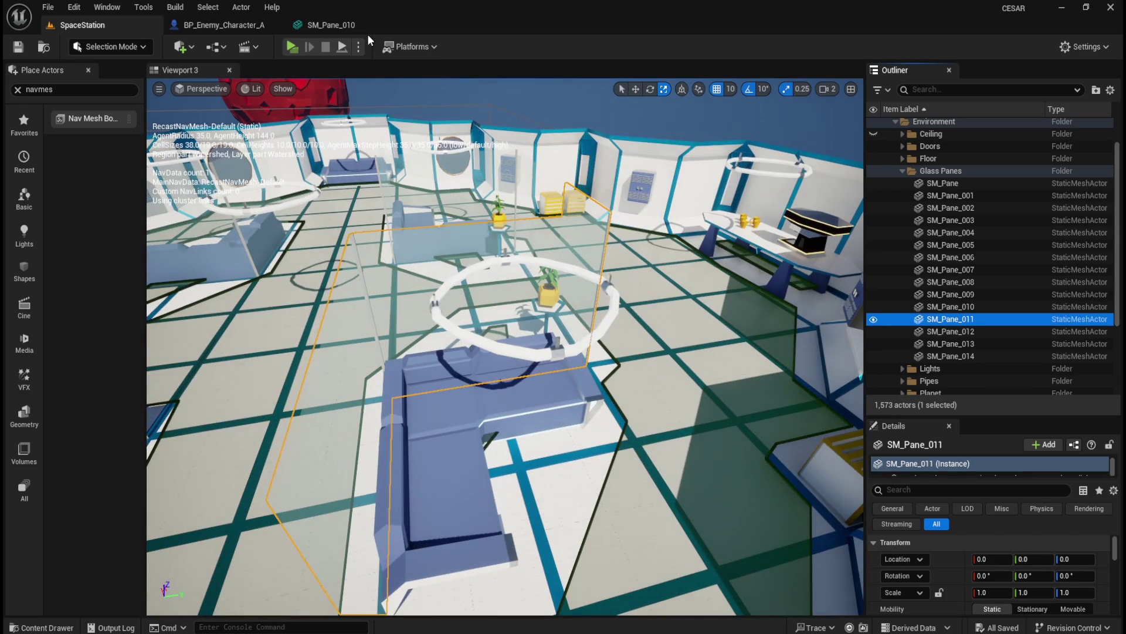
{"action": "right_click", "coordinate": [958, 320]}
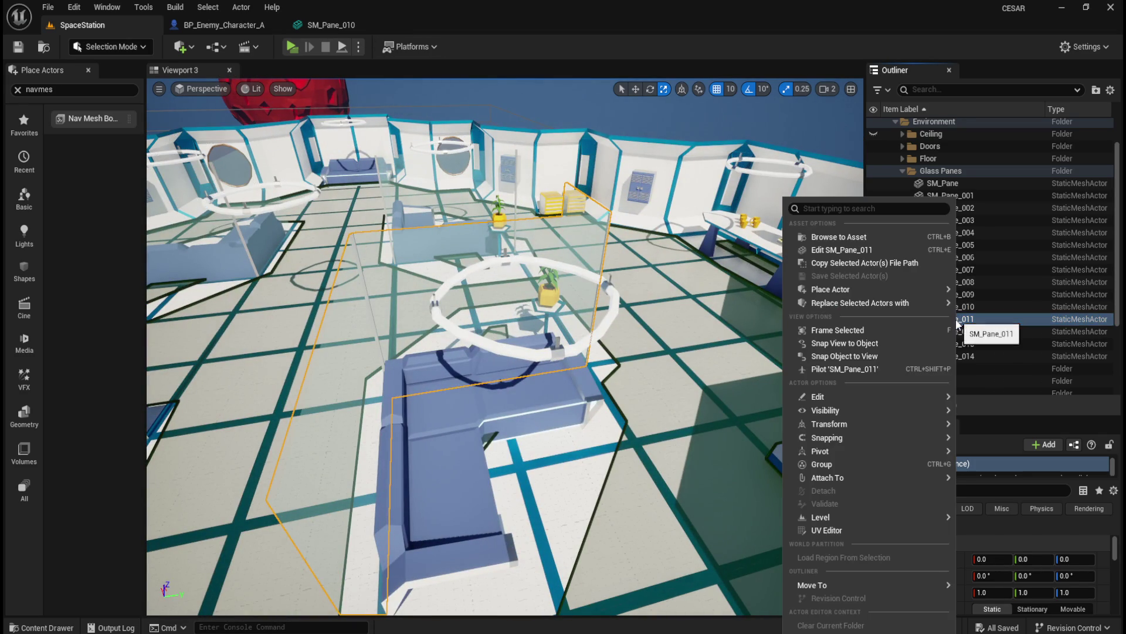
{"action": "left_click", "coordinate": [843, 250]}
{"action": "left_click", "coordinate": [743, 88]}
{"action": "type", "text": "complex"}
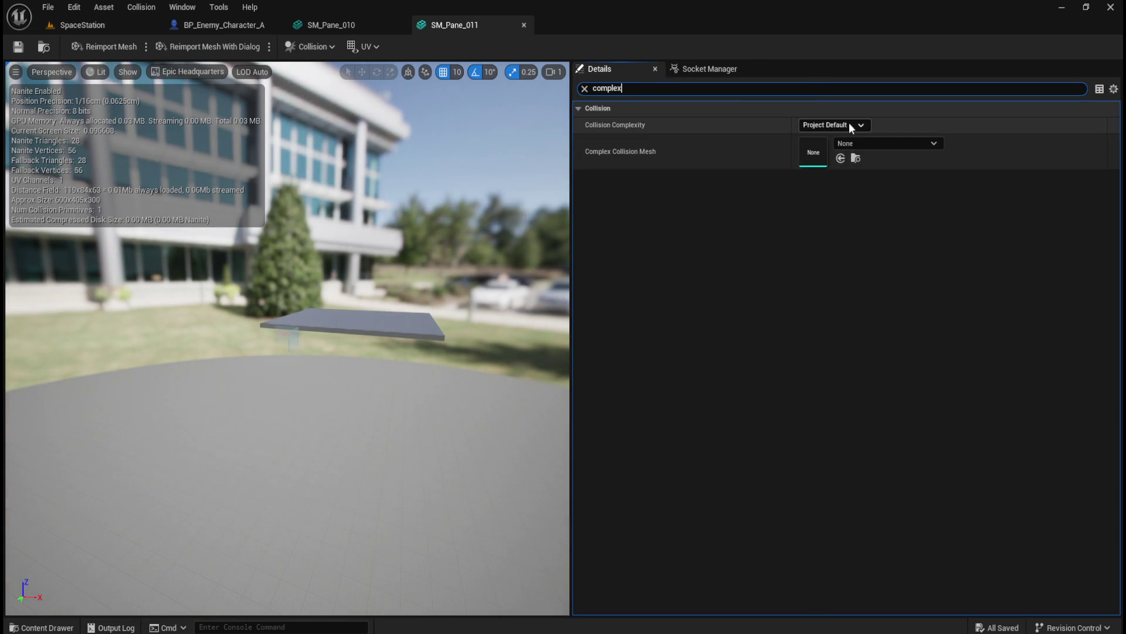
{"action": "left_click", "coordinate": [848, 125]}
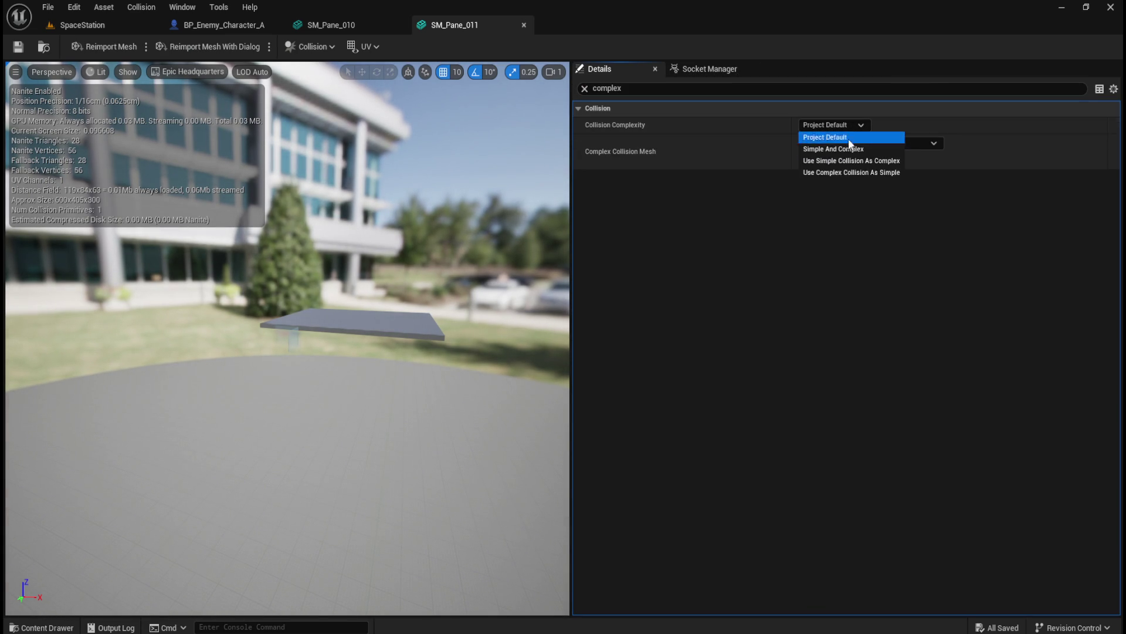
{"action": "left_click", "coordinate": [837, 173]}
{"action": "left_click", "coordinate": [18, 46]}
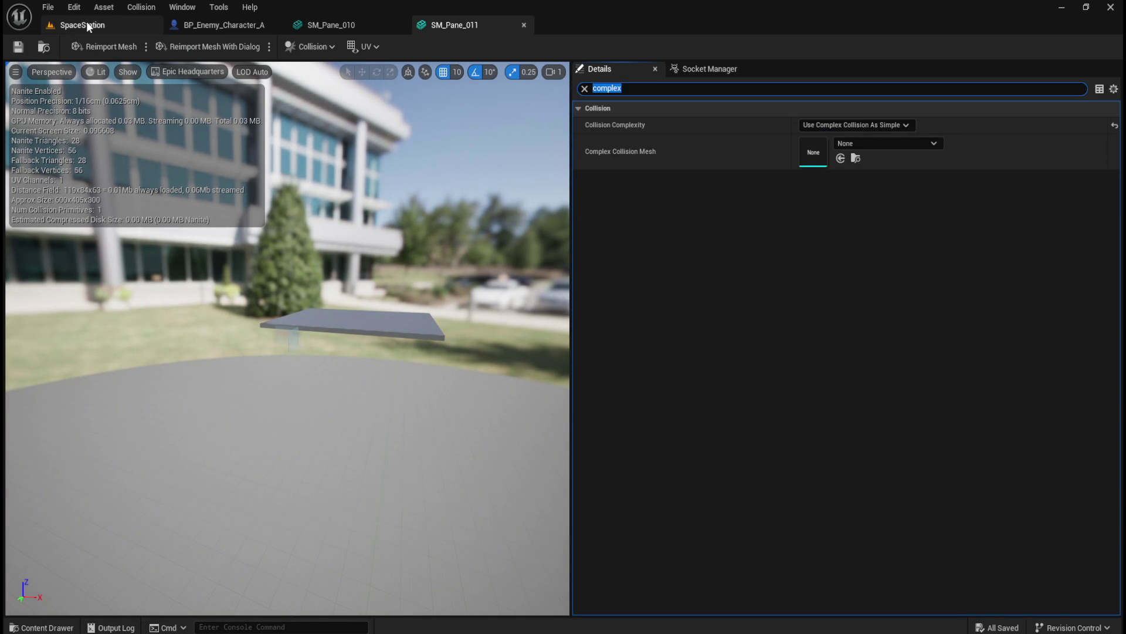
{"action": "left_click", "coordinate": [83, 24]}
{"action": "double_click", "coordinate": [978, 332]}
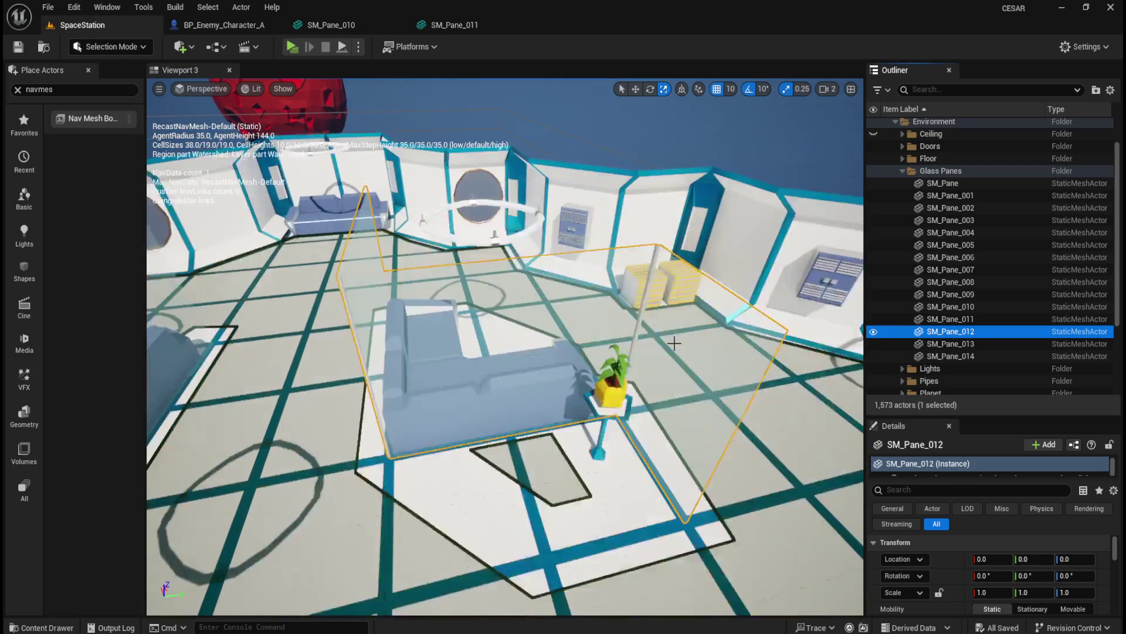
Set SM_Pane_012's Collision Complexity to Use Complex Collision As Simple and save the mesh.
{"action": "right_click", "coordinate": [978, 332]}
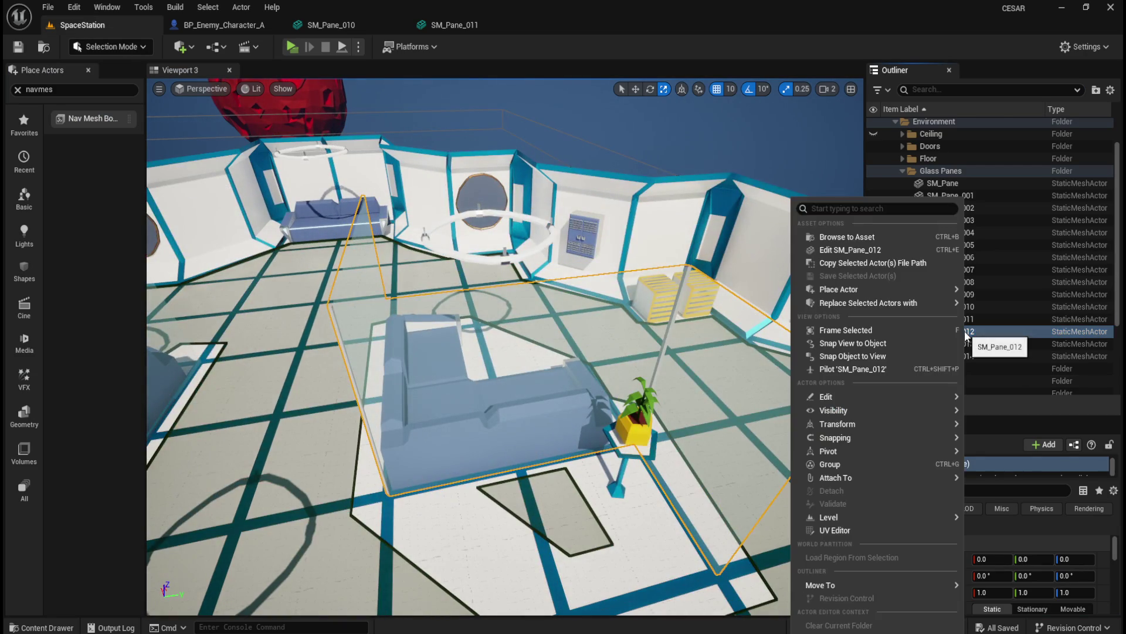
{"action": "left_click", "coordinate": [861, 251]}
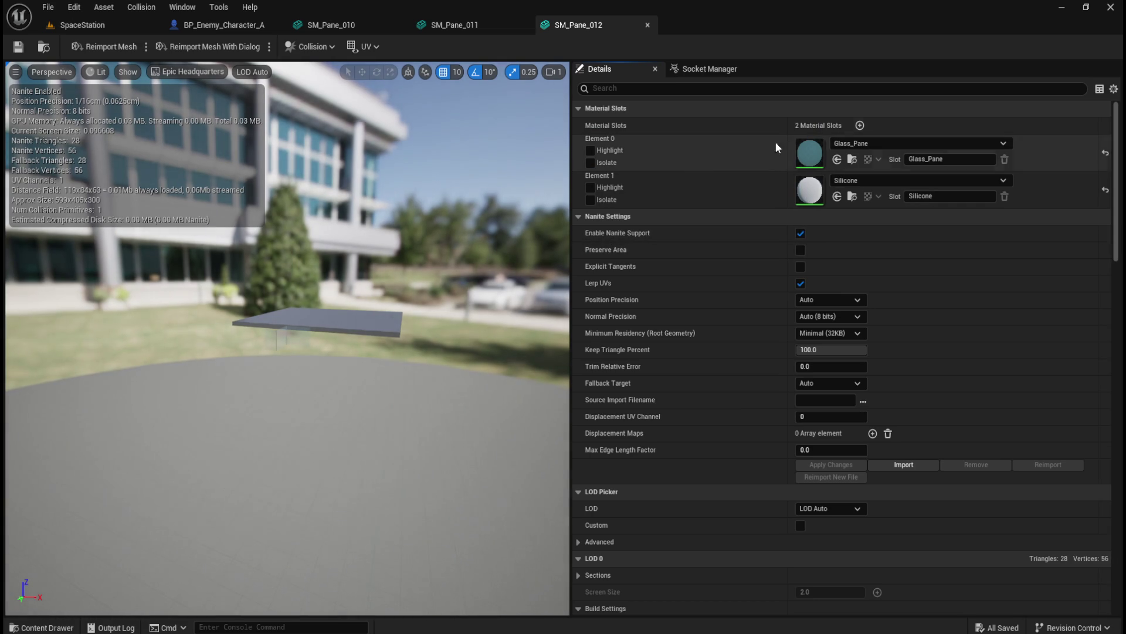
{"action": "type", "text": "complex"}
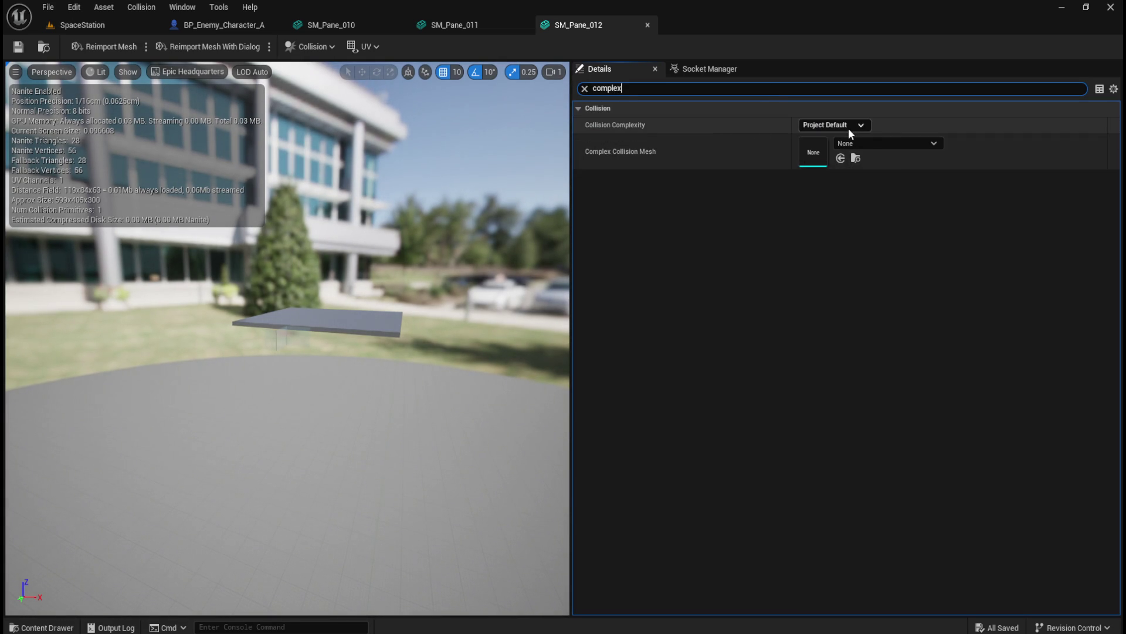
{"action": "left_click", "coordinate": [848, 126]}
{"action": "left_click", "coordinate": [827, 178]}
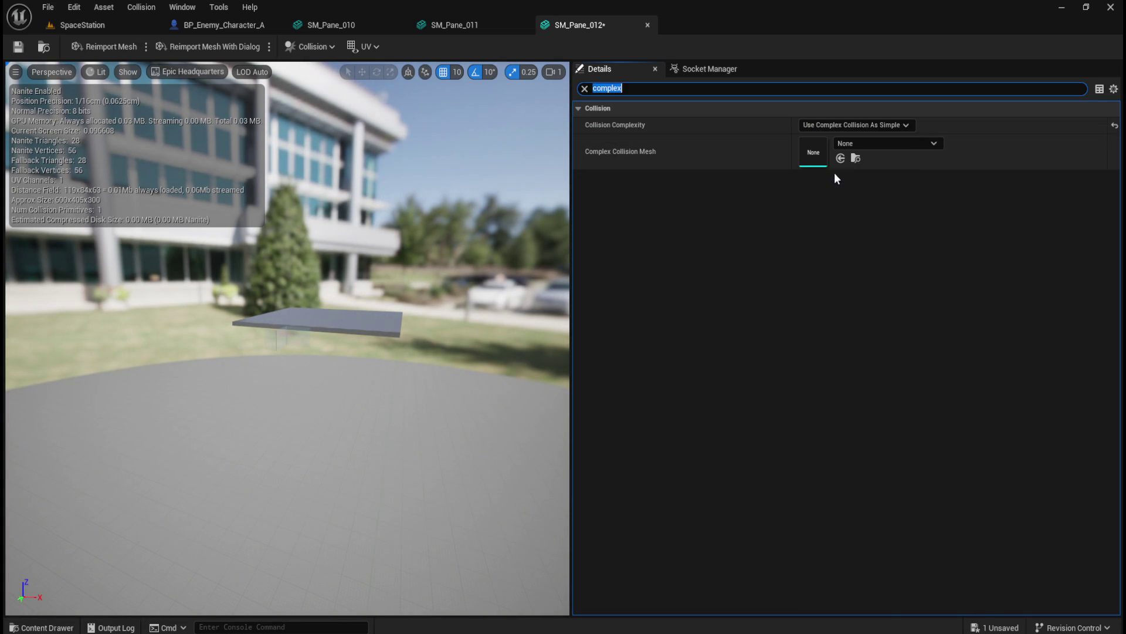
{"action": "left_click", "coordinate": [16, 50]}
{"action": "left_click", "coordinate": [88, 24]}
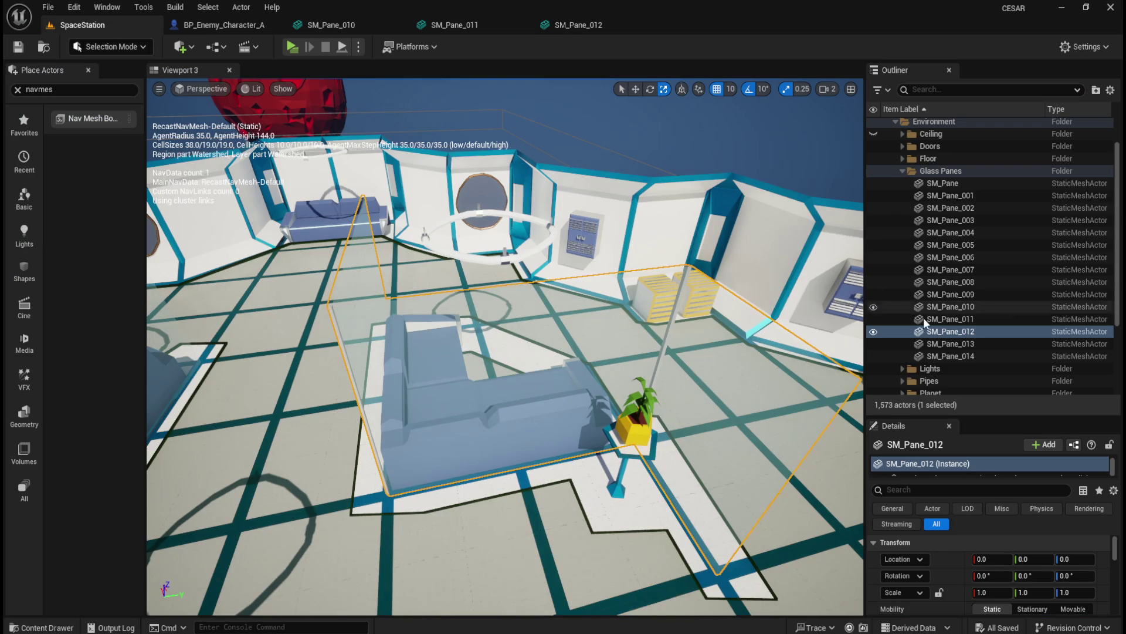
Select and frame SM_Pane_013 in the SpaceStation level.
{"action": "left_click", "coordinate": [962, 344]}
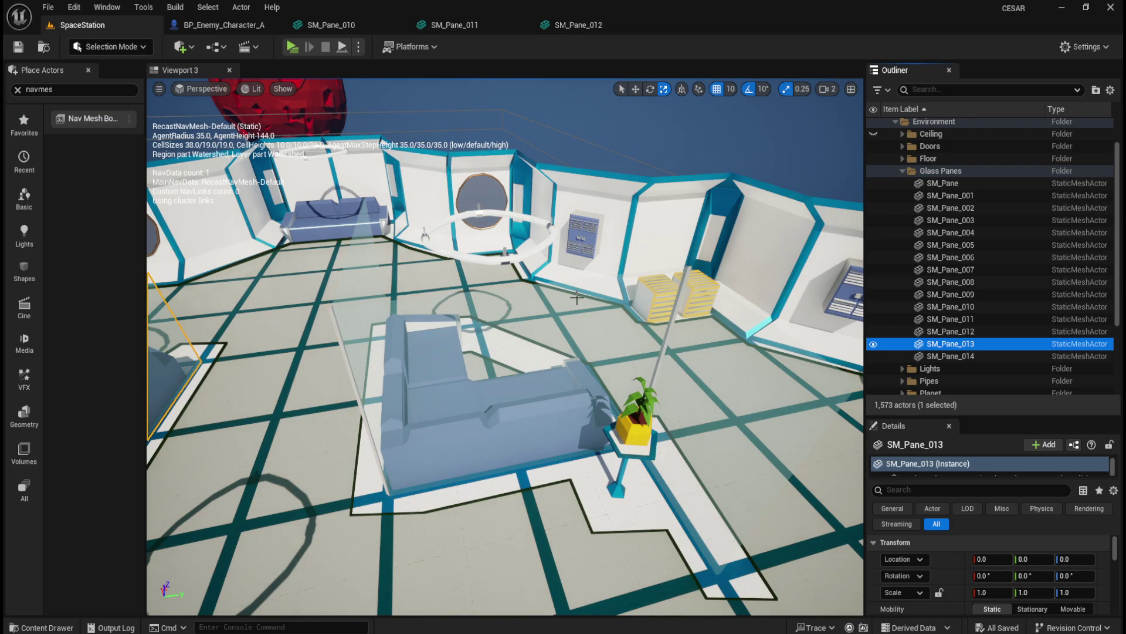
{"action": "key", "text": "f"}
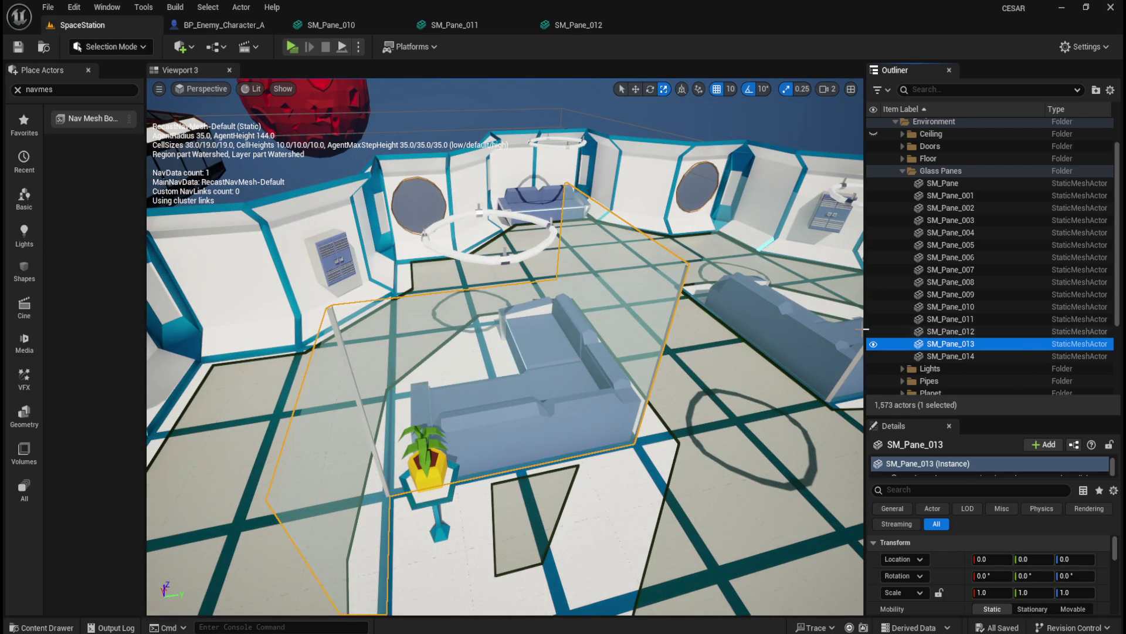
{"action": "right_click", "coordinate": [962, 347]}
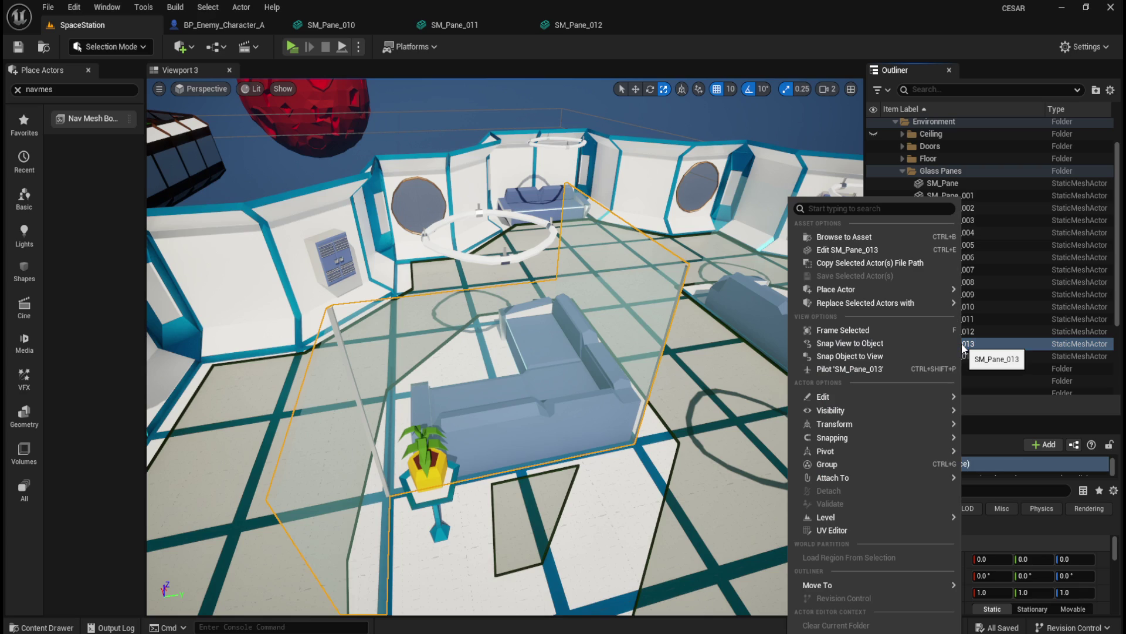
{"action": "left_click", "coordinate": [982, 343]}
{"action": "left_click", "coordinate": [970, 331]}
{"action": "left_click", "coordinate": [966, 345]}
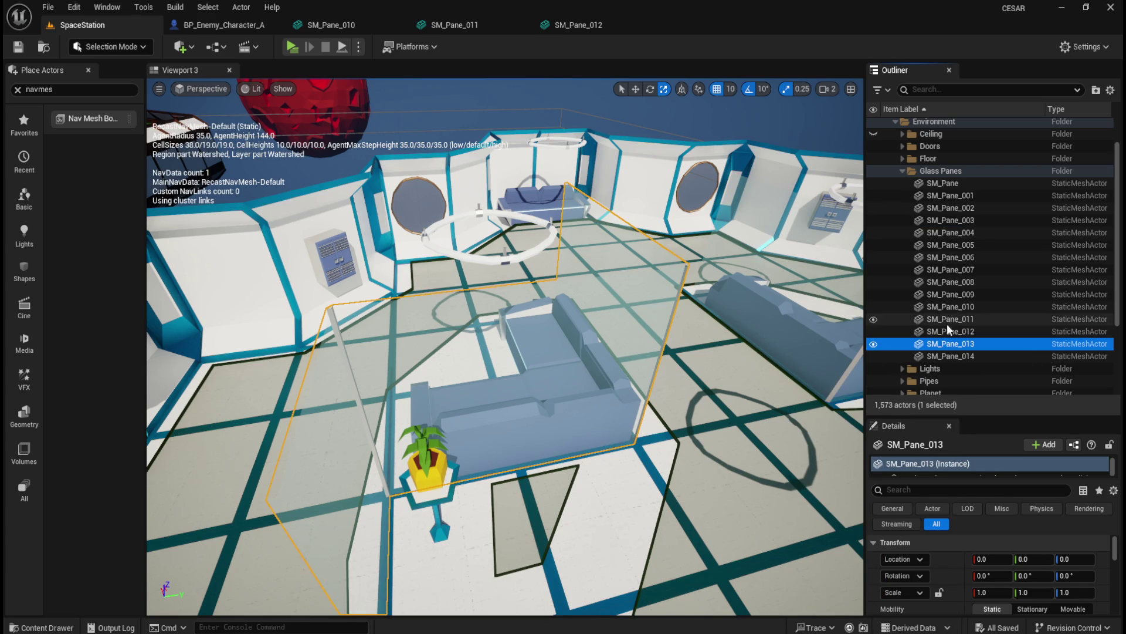
{"action": "right_click", "coordinate": [950, 348]}
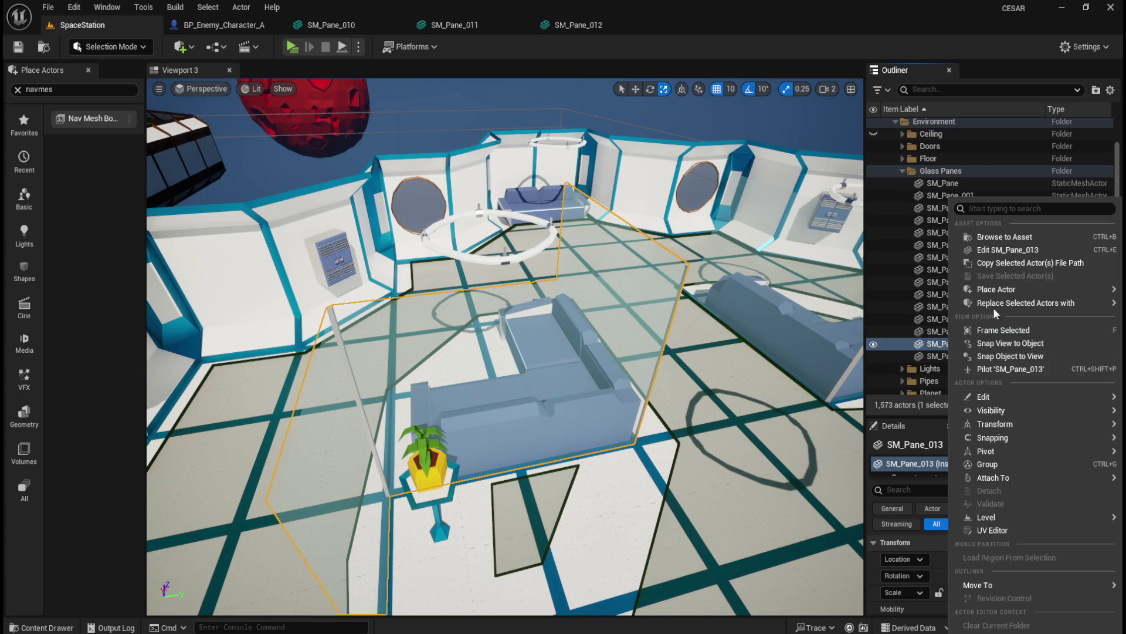
Set SM_Pane_013 to Use Complex Collision As Simple, save it, and return to the level.
{"action": "left_click", "coordinate": [1005, 253]}
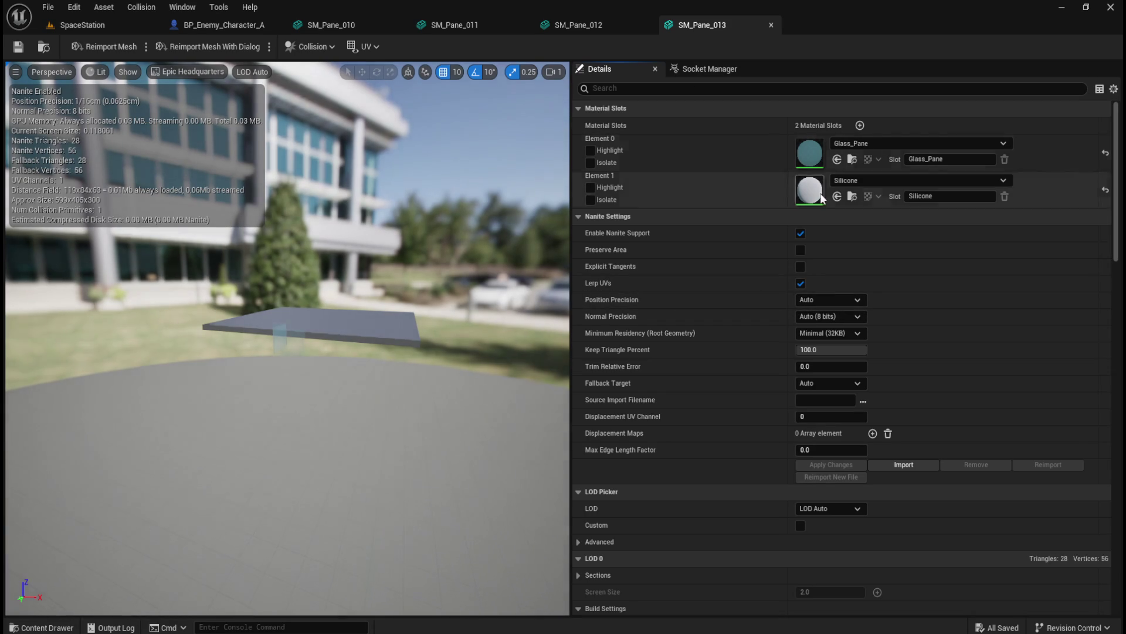
{"action": "type", "text": "complex"}
{"action": "left_click", "coordinate": [843, 126]}
{"action": "left_click", "coordinate": [838, 174]}
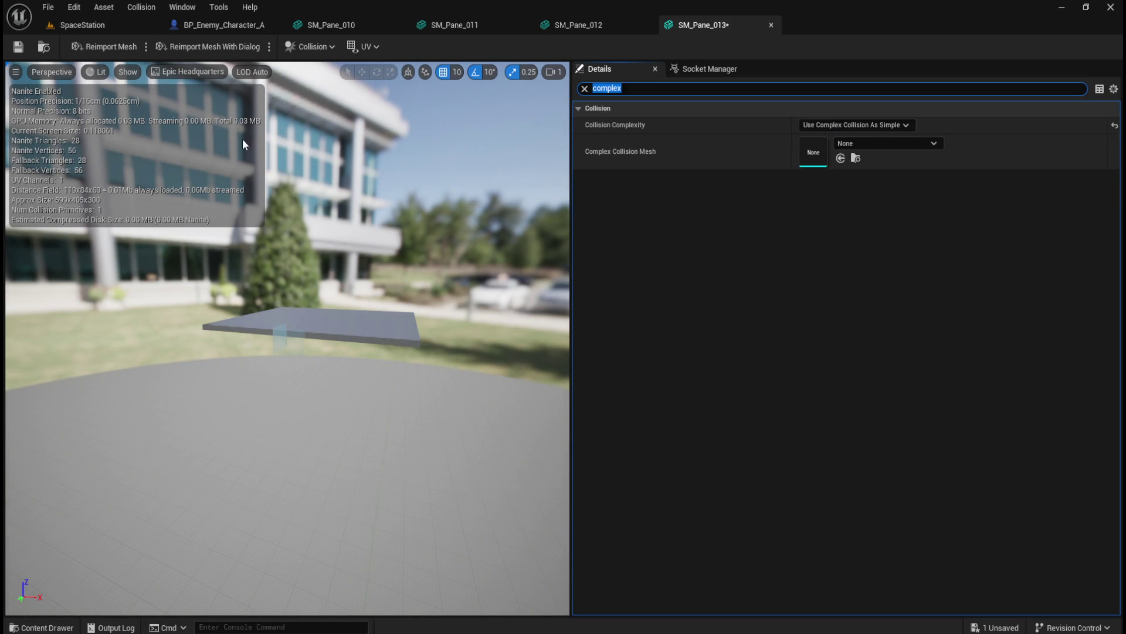
{"action": "left_click", "coordinate": [18, 47]}
{"action": "left_click", "coordinate": [878, 128]}
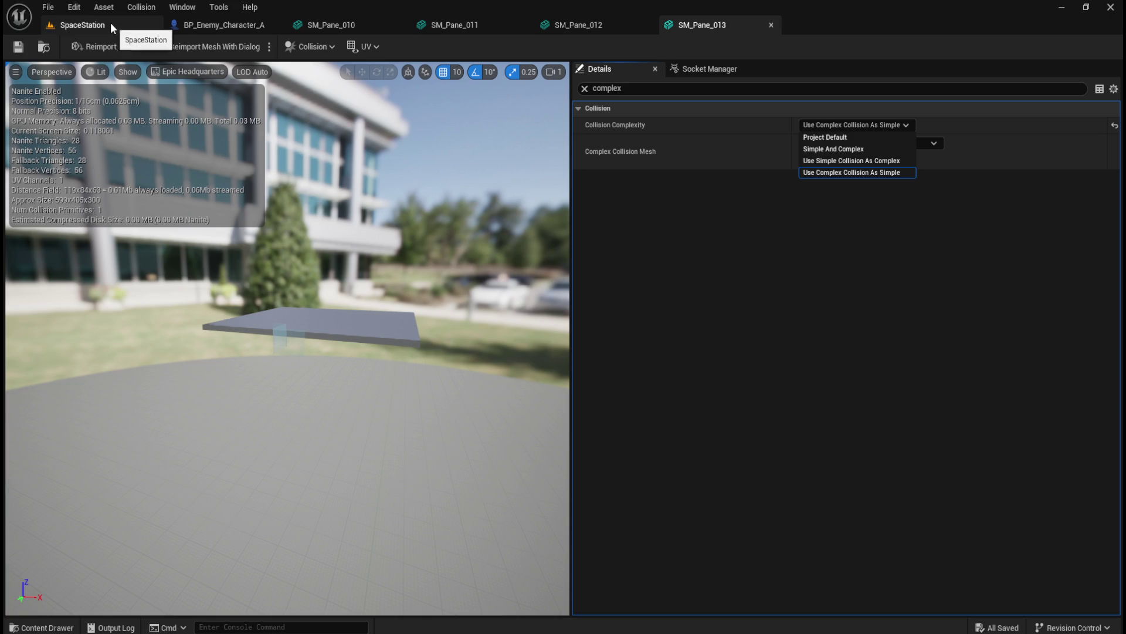
{"action": "key", "text": "Escape"}
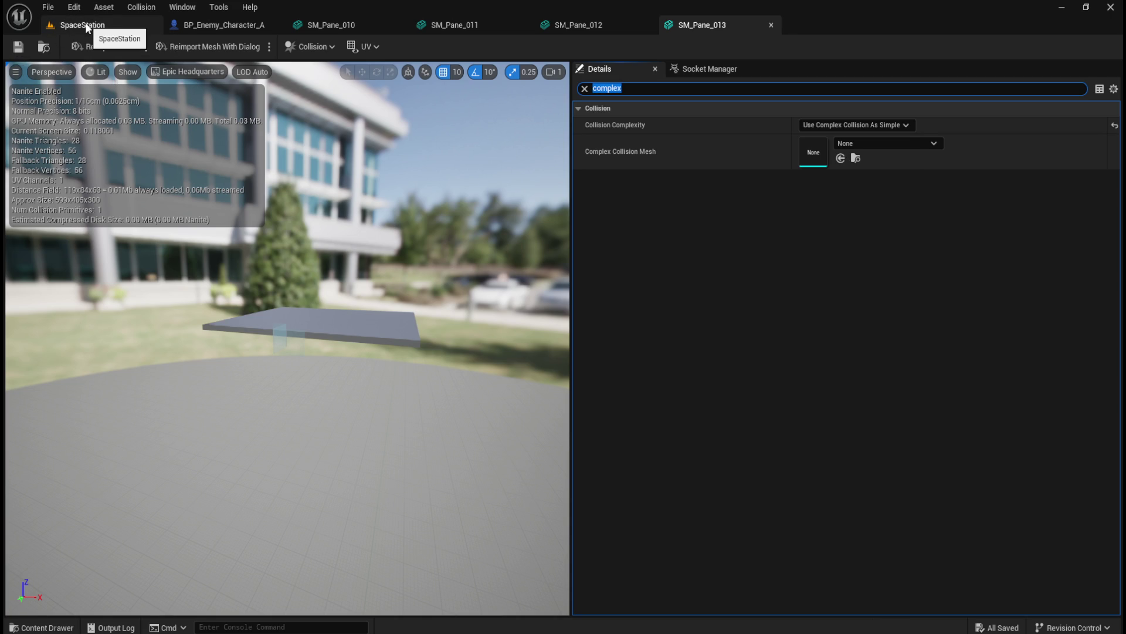
{"action": "left_click", "coordinate": [85, 23]}
{"action": "double_click", "coordinate": [975, 354]}
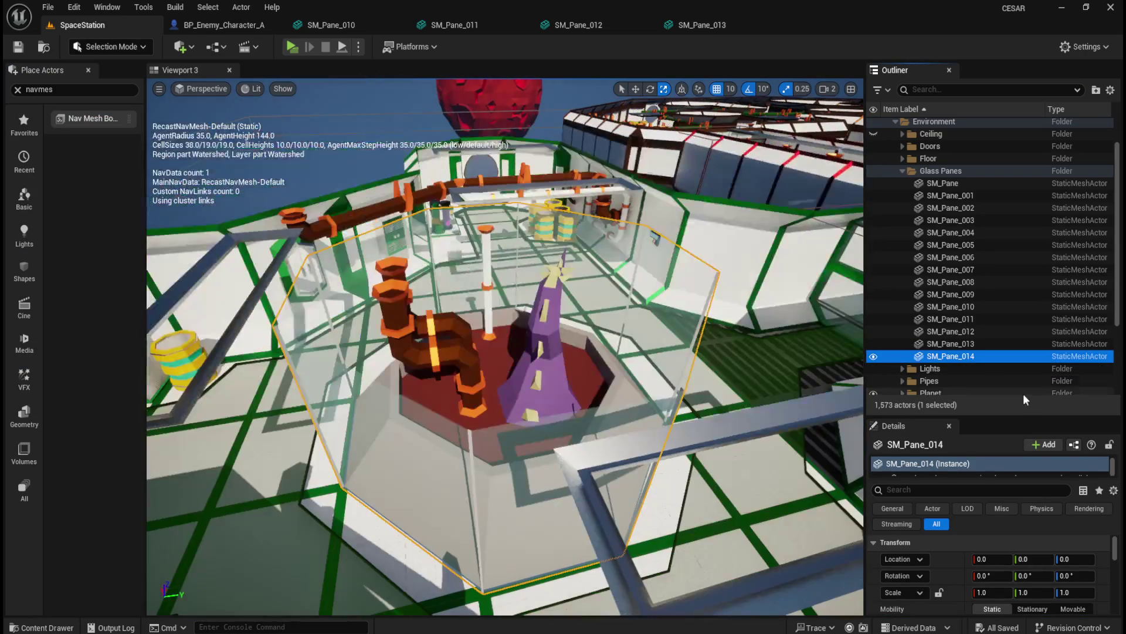
Give SM_Pane_014 Use Complex Collision As Simple collision, save it, and return to SpaceStation.
{"action": "right_click", "coordinate": [965, 360]}
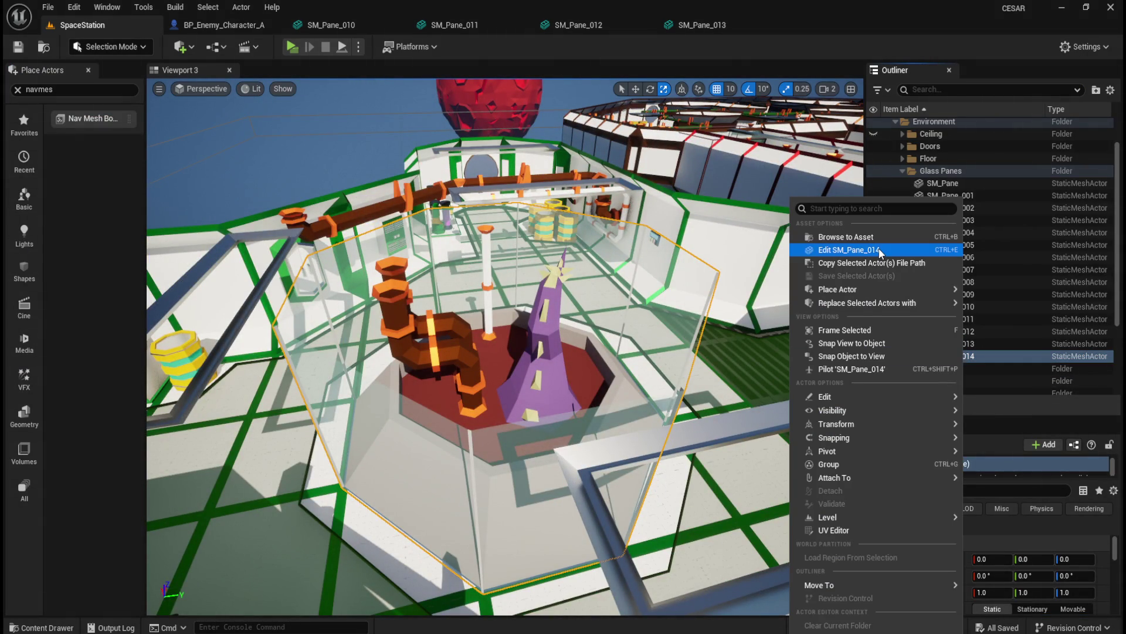
{"action": "left_click", "coordinate": [878, 251]}
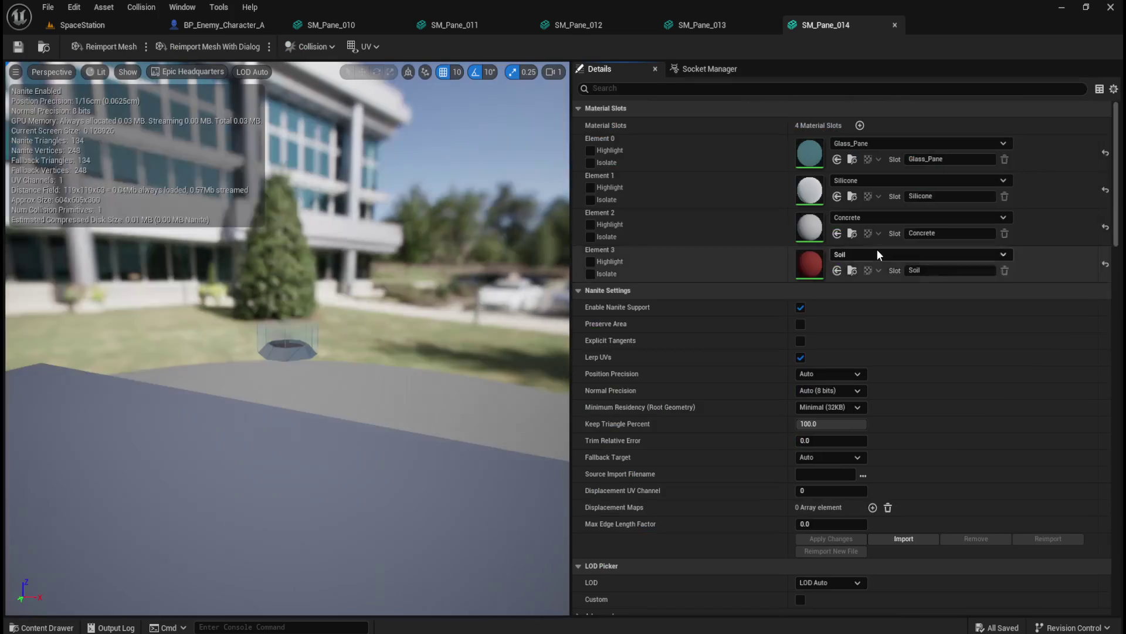
{"action": "left_click", "coordinate": [105, 24]}
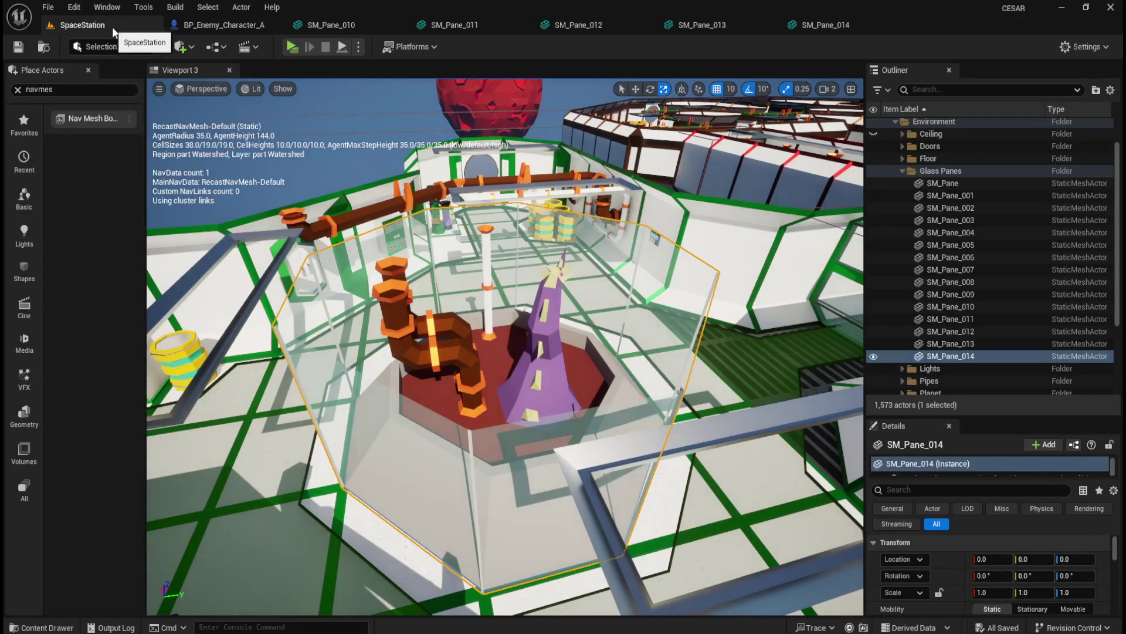
{"action": "left_click", "coordinate": [833, 29]}
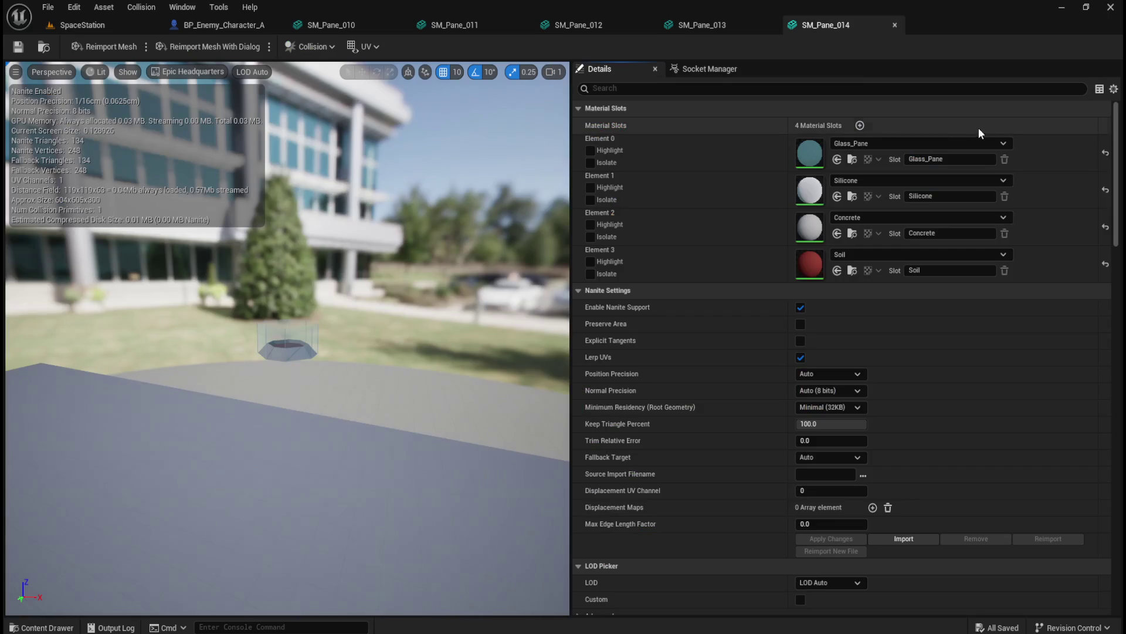
{"action": "type", "text": "comp"}
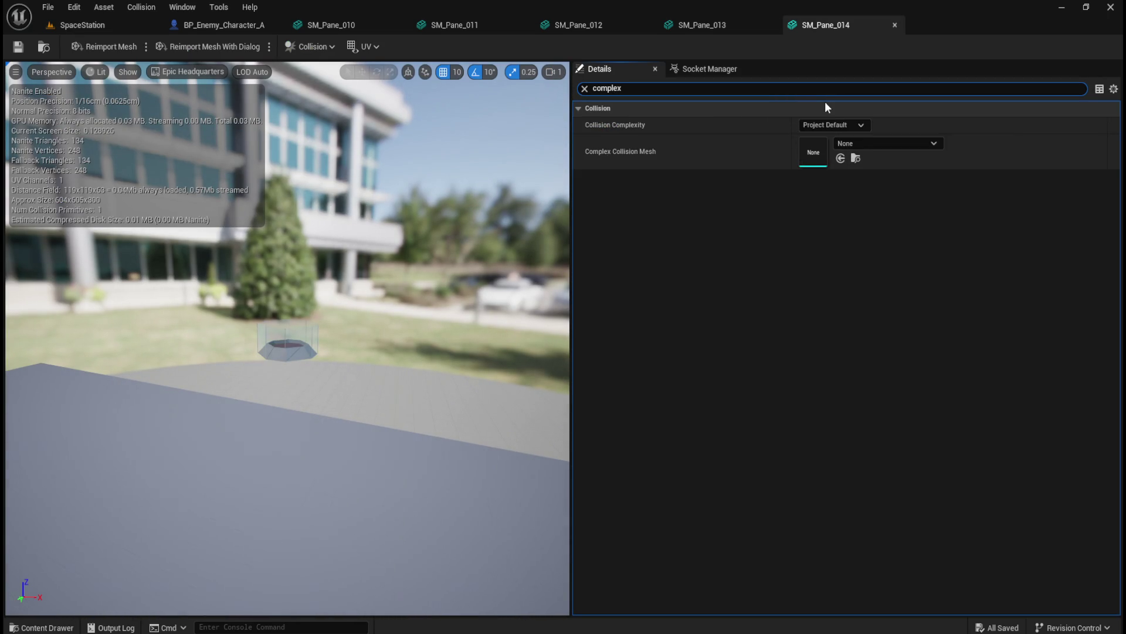
{"action": "left_click", "coordinate": [829, 121]}
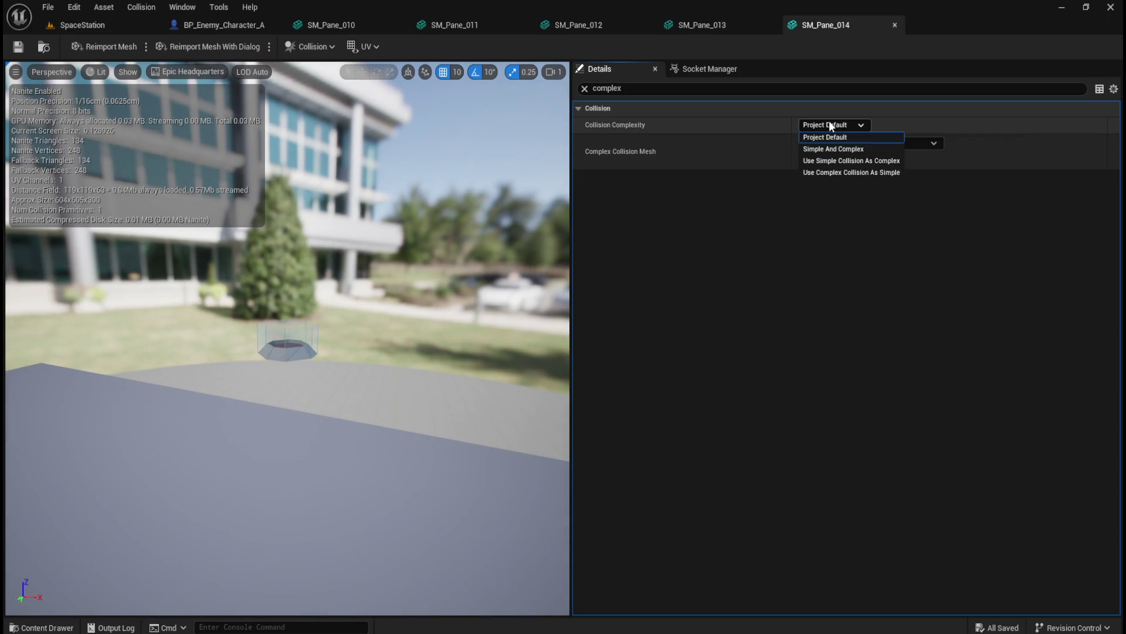
{"action": "left_click", "coordinate": [860, 171]}
{"action": "left_click", "coordinate": [22, 50]}
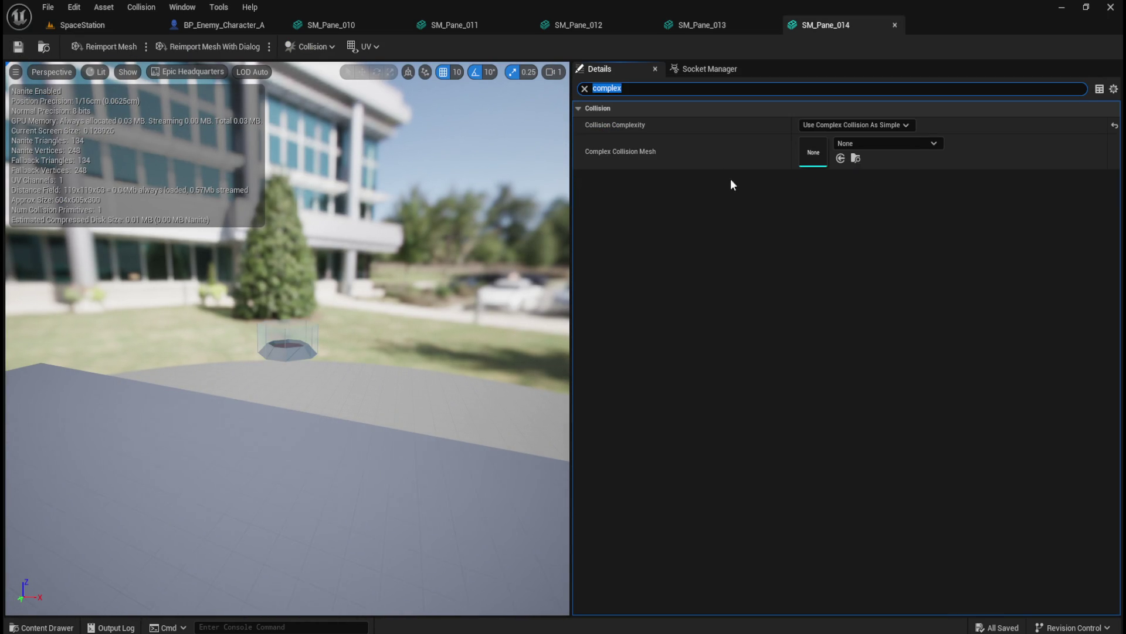
{"action": "left_click", "coordinate": [115, 26]}
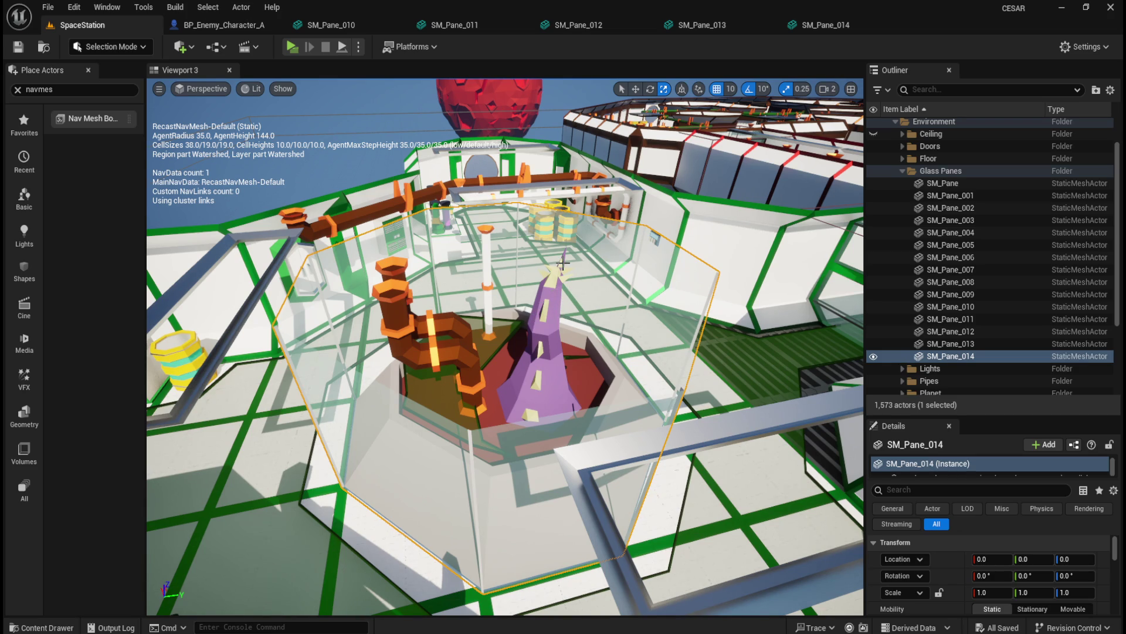
Turn on the navigation mesh display with P while viewing another station wing.
{"action": "scroll", "coordinate": [607, 264], "scroll_direction": "down", "scroll_amount": 15}
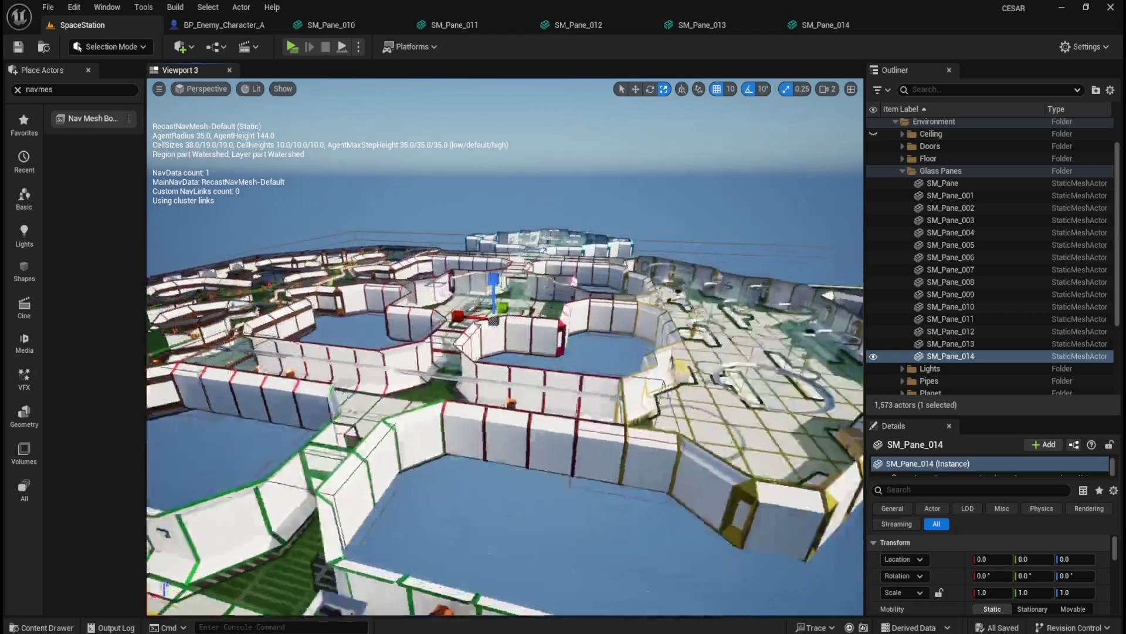
{"action": "mouse_move", "coordinate": [639, 330]}
{"action": "left_mouse_down"}
{"action": "mouse_move", "coordinate": [516, 331]}
{"action": "mouse_move", "coordinate": [499, 270]}
{"action": "mouse_move", "coordinate": [446, 299]}
{"action": "mouse_move", "coordinate": [440, 244]}
{"action": "mouse_move", "coordinate": [443, 294]}
{"action": "left_mouse_up"}
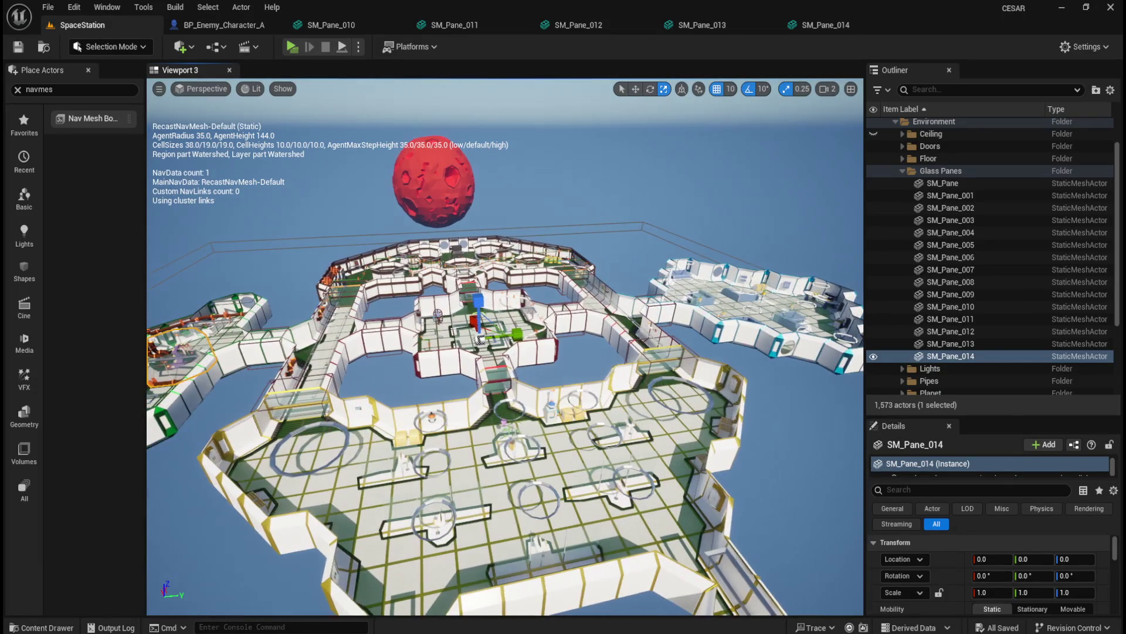
{"action": "left_click_drag", "start_coordinate": [568, 346], "coordinate": [568, 346]}
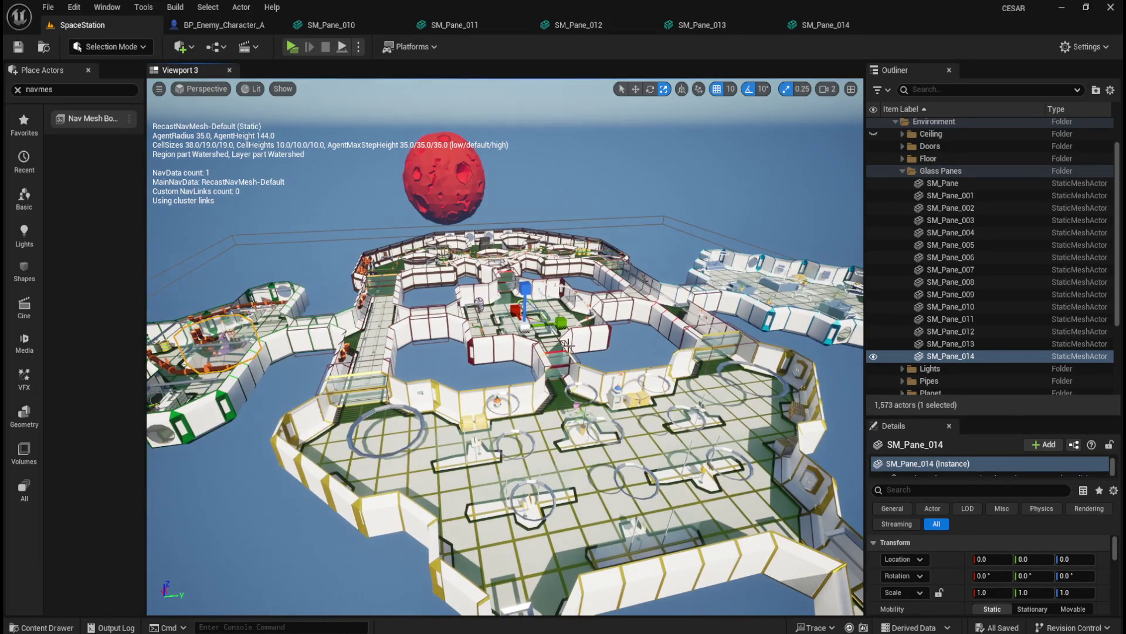
{"action": "key", "text": "p"}
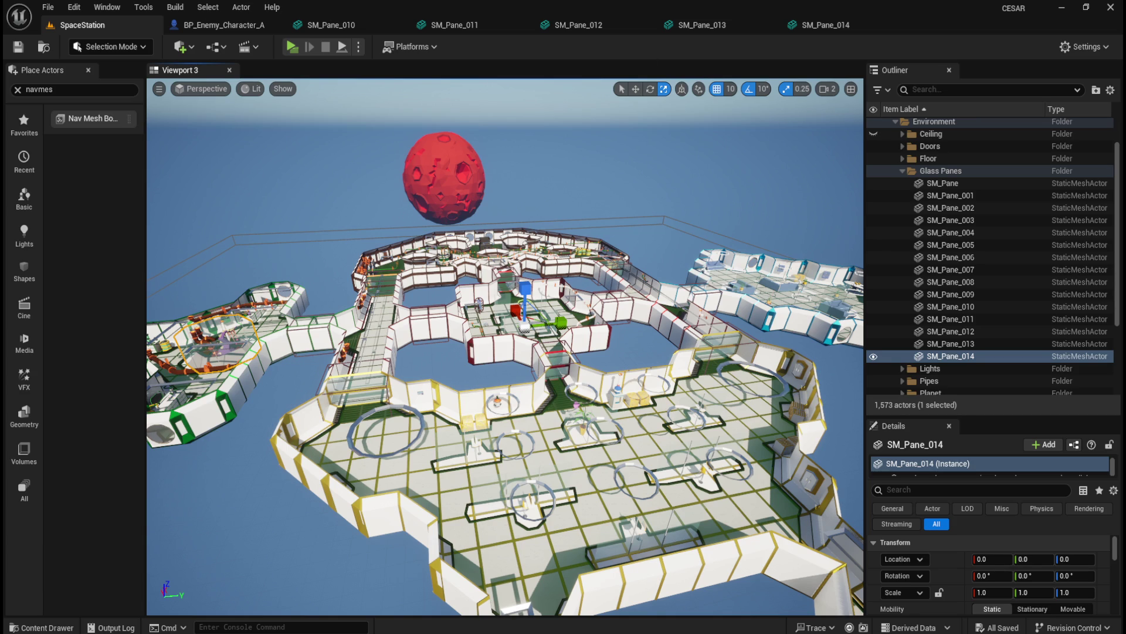
{"action": "key", "text": "p"}
Fly through the station and frame the potted office plant on the floor.
{"action": "scroll", "coordinate": [625, 320], "scroll_direction": "up", "scroll_amount": 5}
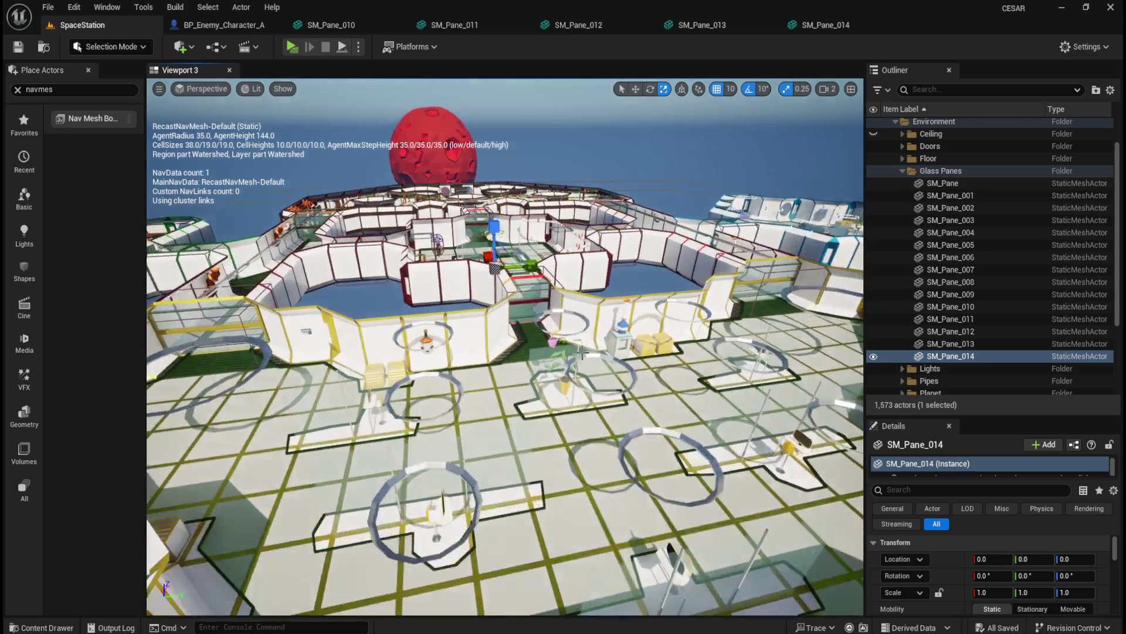
{"action": "mouse_move", "coordinate": [581, 355]}
{"action": "left_mouse_down"}
{"action": "mouse_move", "coordinate": [487, 329]}
{"action": "mouse_move", "coordinate": [566, 342]}
{"action": "left_mouse_up"}
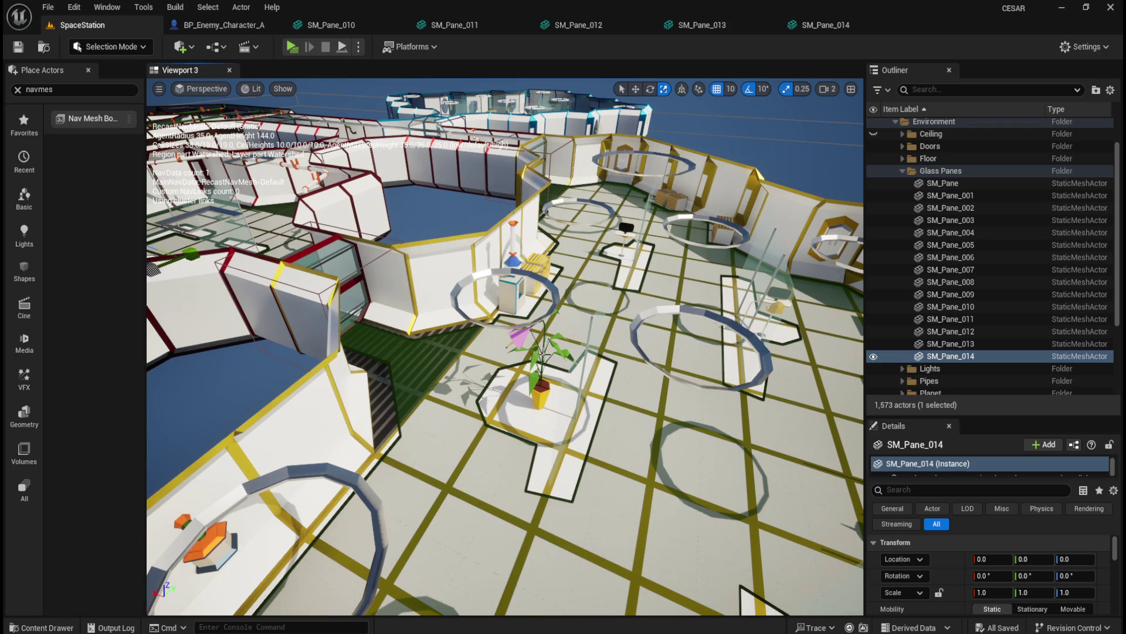
{"action": "left_click", "coordinate": [537, 352]}
{"action": "key", "text": "f"}
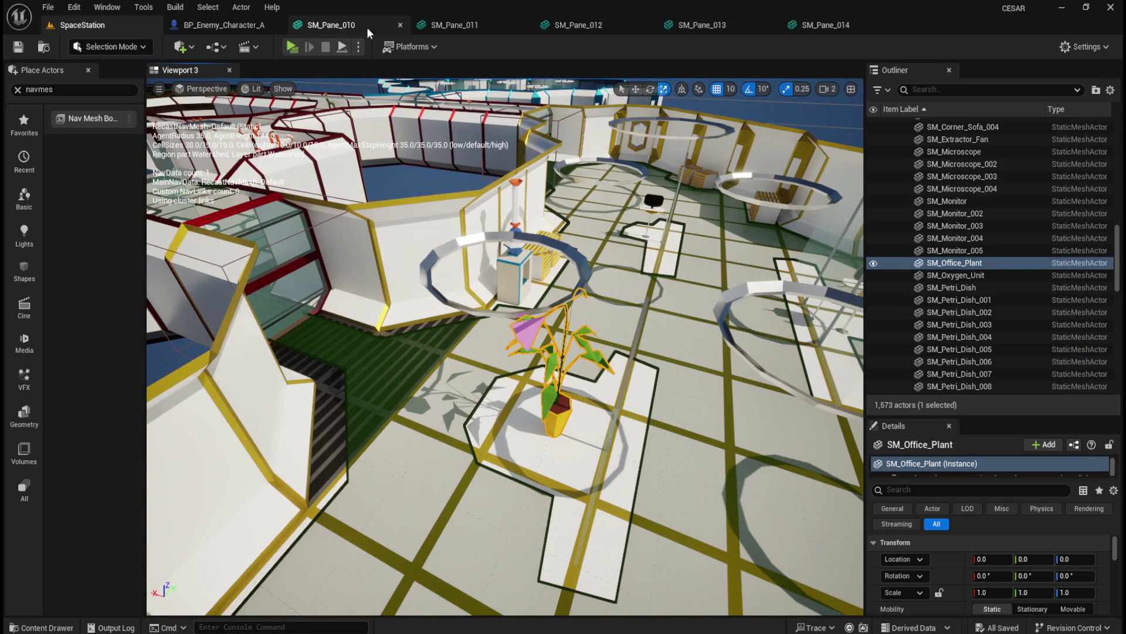
Close the SM_Pane_010 through SM_Pane_014 asset editor tabs.
{"action": "left_click", "coordinate": [400, 25]}
{"action": "left_click", "coordinate": [401, 26]}
{"action": "left_click", "coordinate": [400, 26]}
{"action": "left_click", "coordinate": [400, 26]}
{"action": "left_click", "coordinate": [400, 26]}
Reselect SM_Office_Plant in the Outliner and orbit the camera around it.
{"action": "left_click", "coordinate": [962, 275]}
{"action": "left_click", "coordinate": [962, 264]}
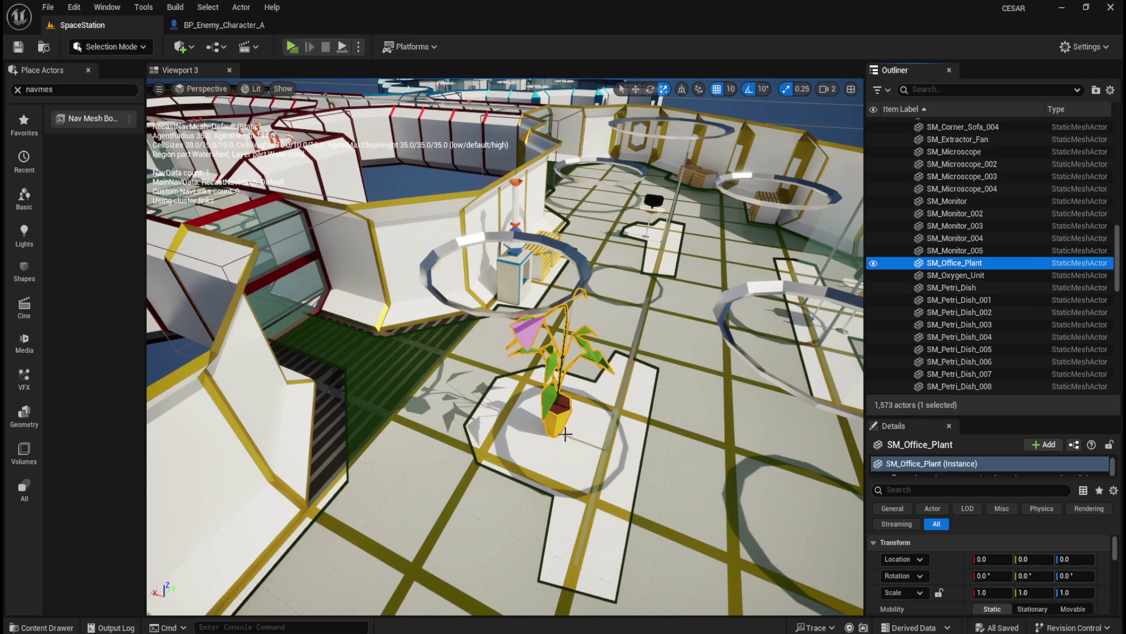
{"action": "mouse_move", "coordinate": [504, 420]}
{"action": "left_mouse_down"}
{"action": "mouse_move", "coordinate": [528, 421]}
{"action": "mouse_move", "coordinate": [504, 411]}
{"action": "mouse_move", "coordinate": [528, 415]}
{"action": "left_mouse_up"}
{"action": "scroll", "coordinate": [579, 415], "scroll_direction": "up", "scroll_amount": 5}
{"action": "key", "text": "a"}
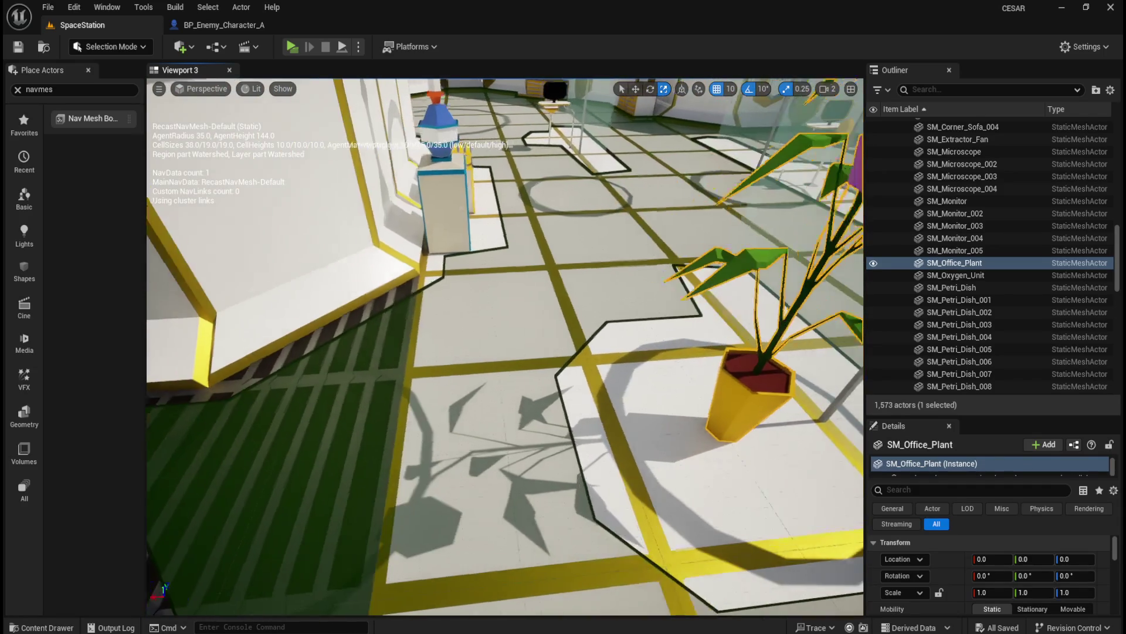
{"action": "key", "text": "f"}
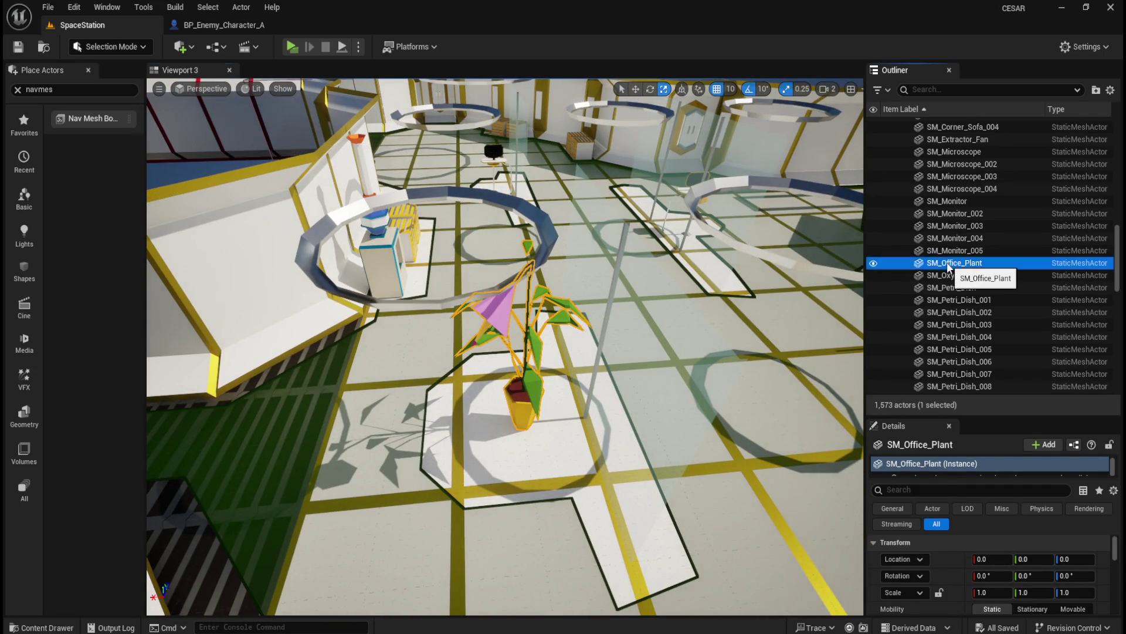
Open SM_Office_Plant in the mesh editor and show its Simple Collision hull.
{"action": "right_click", "coordinate": [945, 263]}
{"action": "left_click", "coordinate": [858, 251]}
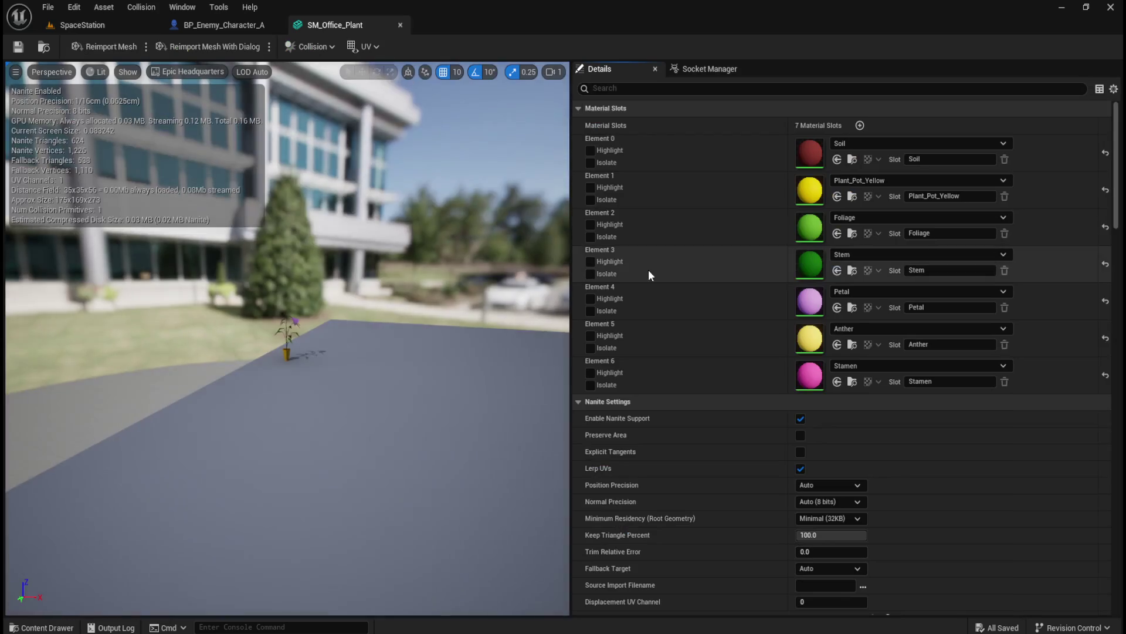
{"action": "left_click_drag", "start_coordinate": [281, 356], "coordinate": [281, 352]}
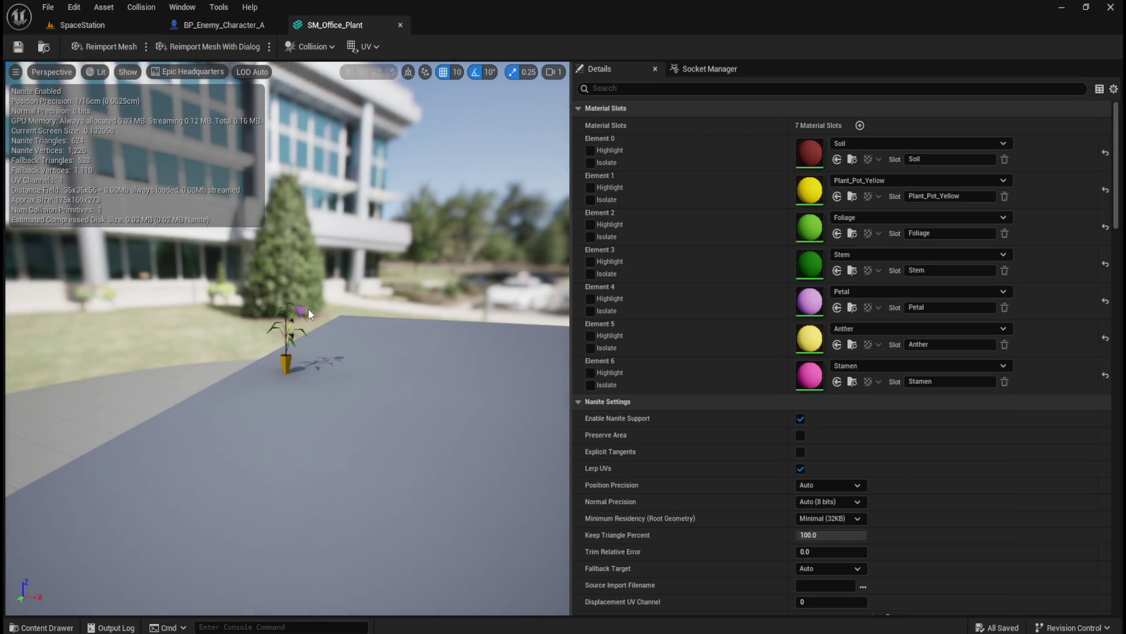
{"action": "scroll", "coordinate": [343, 301], "scroll_direction": "up", "scroll_amount": 5}
{"action": "scroll", "coordinate": [337, 270], "scroll_direction": "down", "scroll_amount": 3}
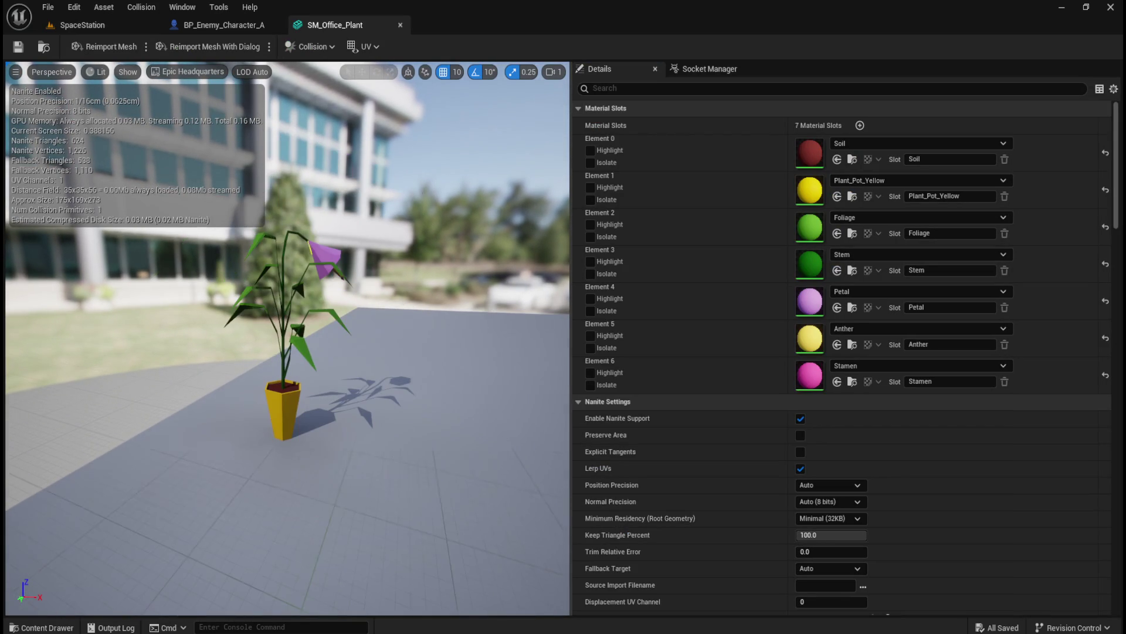
{"action": "scroll", "coordinate": [332, 238], "scroll_direction": "up", "scroll_amount": 1}
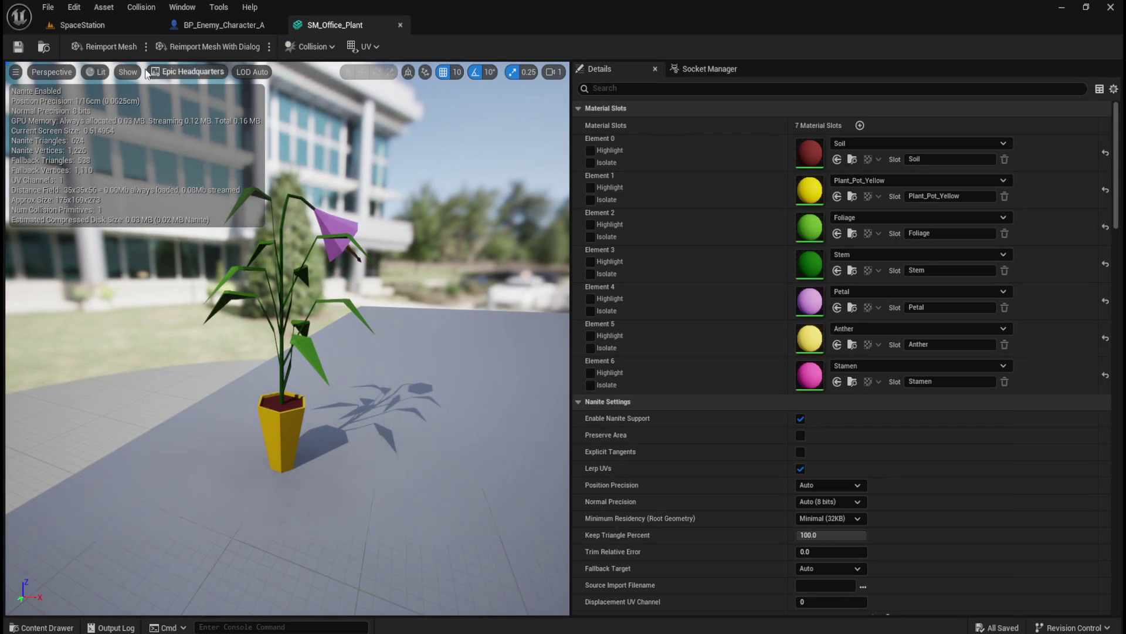
{"action": "left_click", "coordinate": [127, 72]}
{"action": "left_click", "coordinate": [148, 292]}
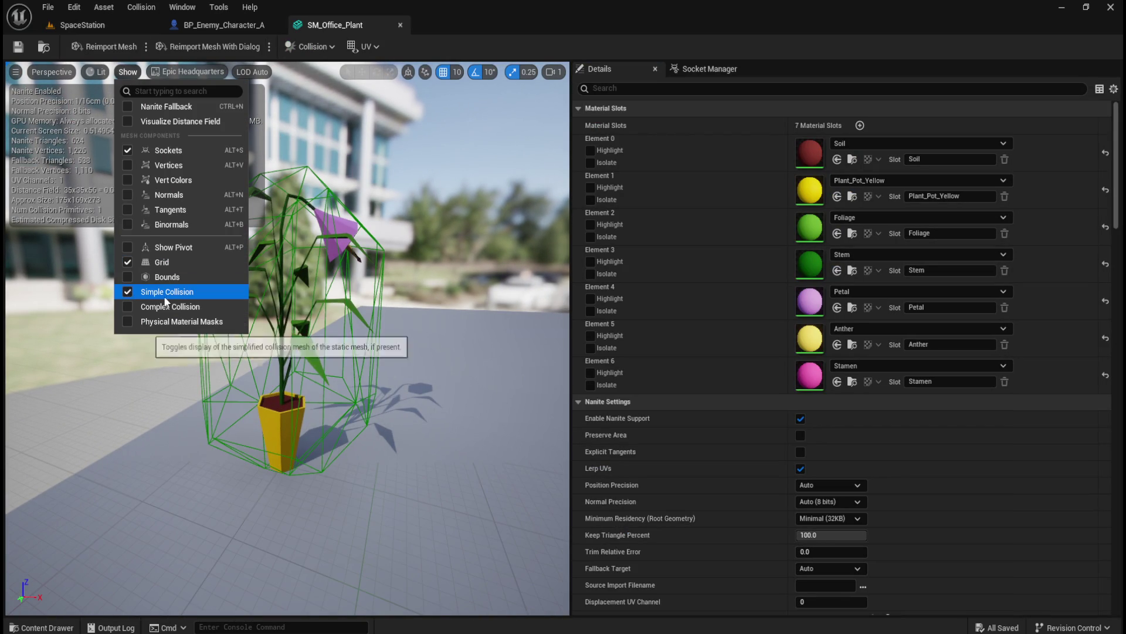
{"action": "mouse_move", "coordinate": [329, 352]}
{"action": "left_mouse_down"}
{"action": "mouse_move", "coordinate": [235, 352]}
{"action": "mouse_move", "coordinate": [258, 352]}
{"action": "mouse_move", "coordinate": [452, 254]}
{"action": "mouse_move", "coordinate": [352, 255]}
{"action": "mouse_move", "coordinate": [419, 265]}
{"action": "mouse_move", "coordinate": [375, 265]}
{"action": "mouse_move", "coordinate": [387, 265]}
{"action": "mouse_move", "coordinate": [375, 294]}
{"action": "mouse_move", "coordinate": [352, 292]}
{"action": "mouse_move", "coordinate": [157, 107]}
{"action": "left_mouse_up"}
{"action": "scroll", "coordinate": [377, 294], "scroll_direction": "down", "scroll_amount": 5}
{"action": "scroll", "coordinate": [376, 296], "scroll_direction": "up", "scroll_amount": 10}
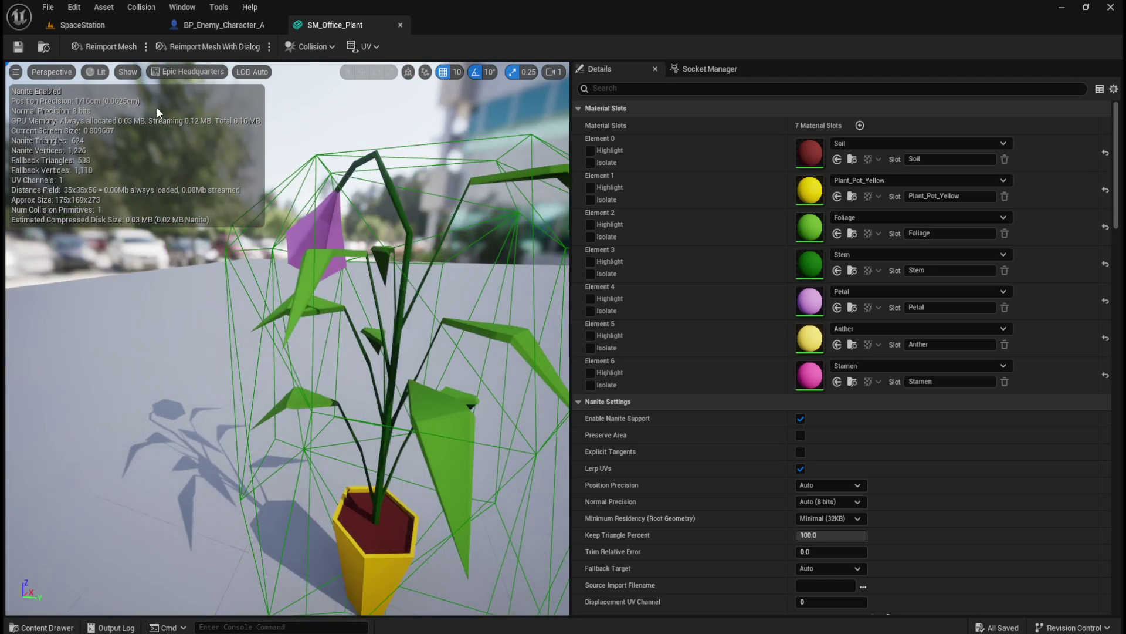
Compare the plant in the SpaceStation level against its mesh editor preview.
{"action": "left_click", "coordinate": [121, 26]}
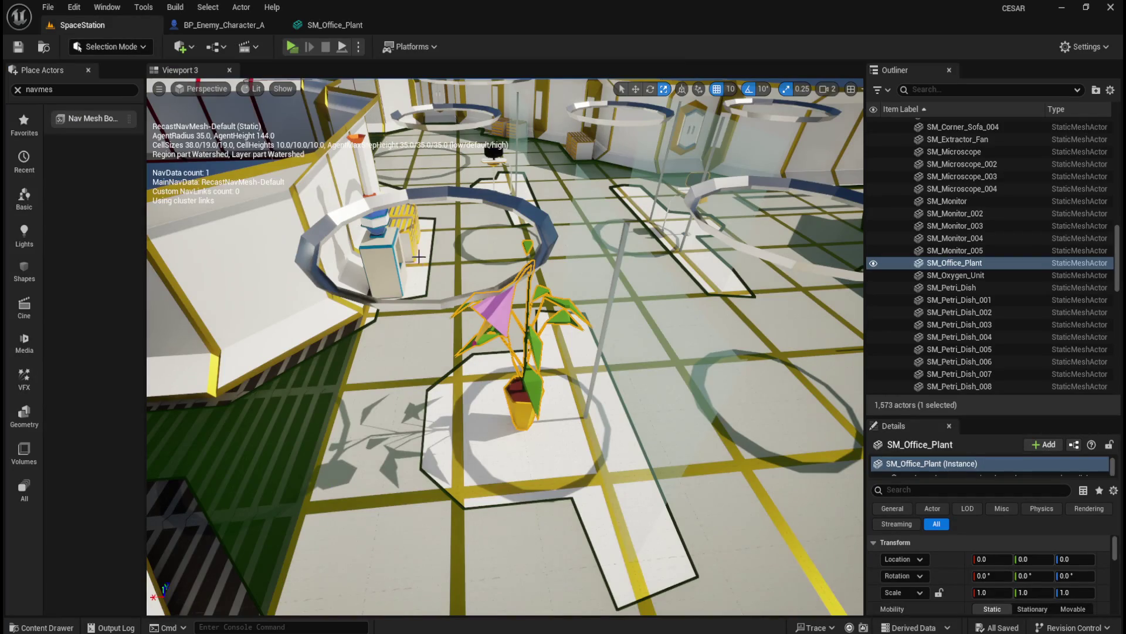
{"action": "left_click_drag", "start_coordinate": [445, 301], "coordinate": [376, 264]}
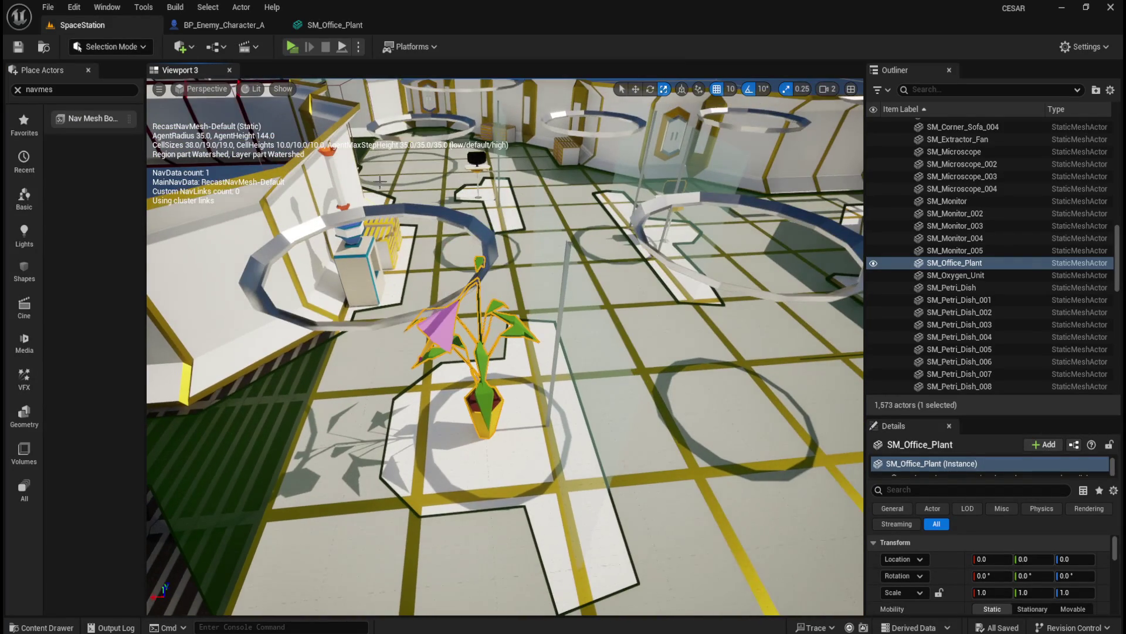
{"action": "left_click", "coordinate": [355, 24]}
{"action": "left_click", "coordinate": [99, 27]}
{"action": "key", "text": "f"}
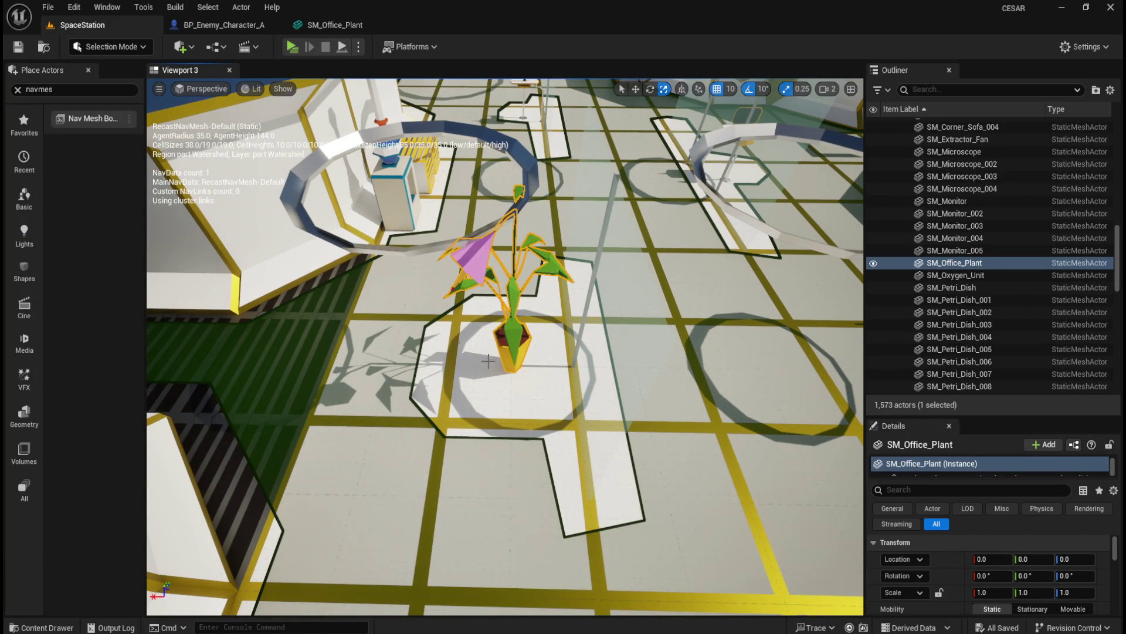
{"action": "left_click", "coordinate": [343, 25]}
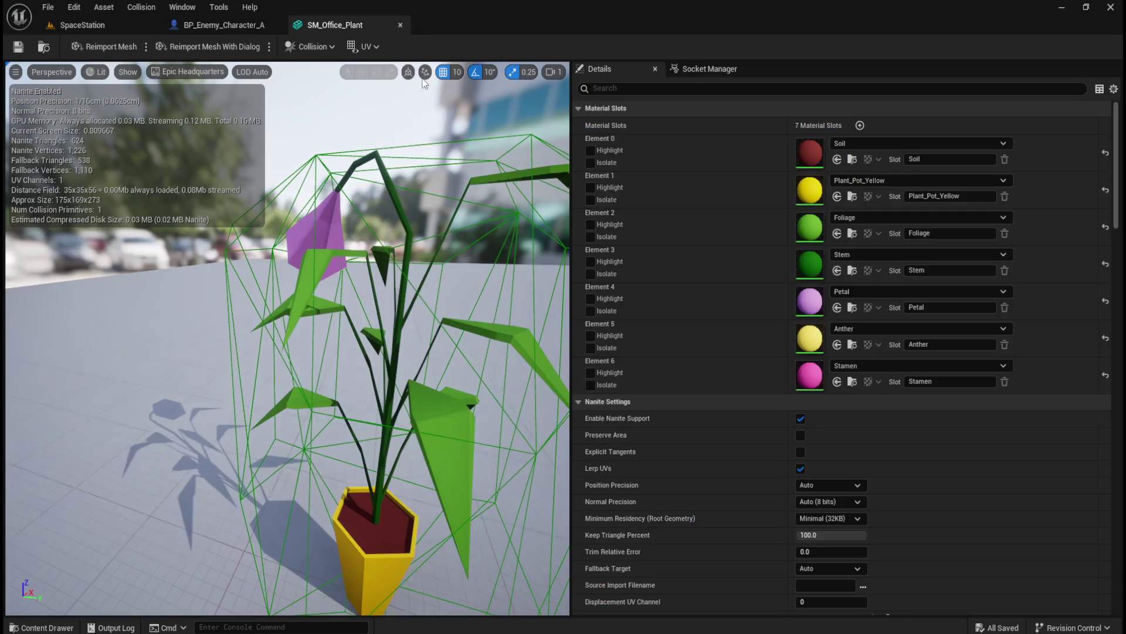
{"action": "left_click", "coordinate": [777, 89]}
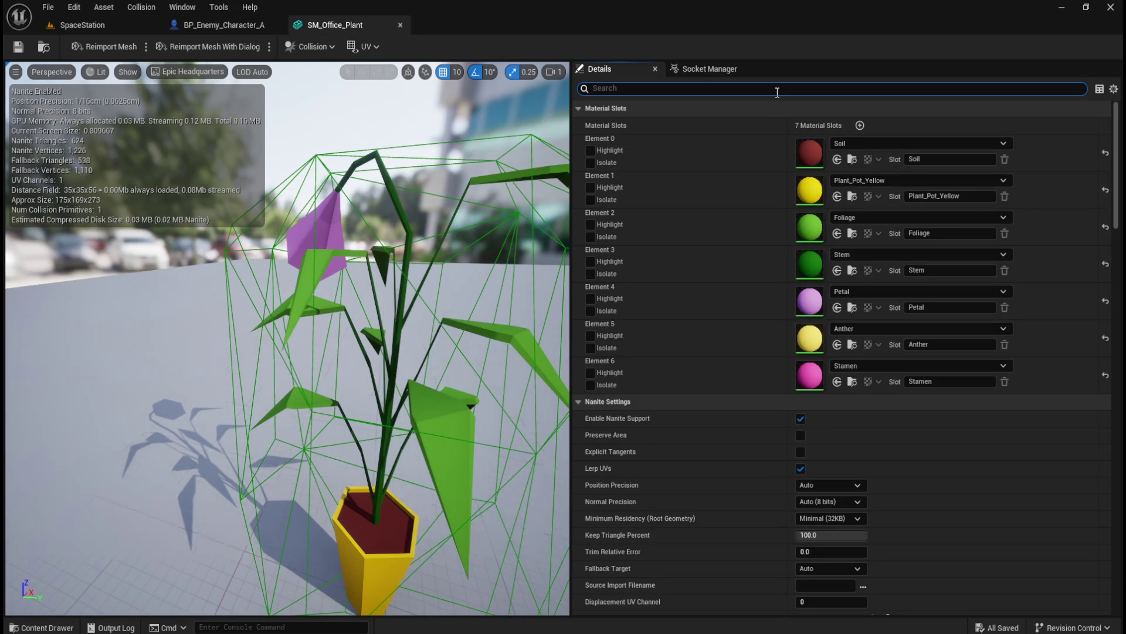
{"action": "left_click", "coordinate": [113, 24]}
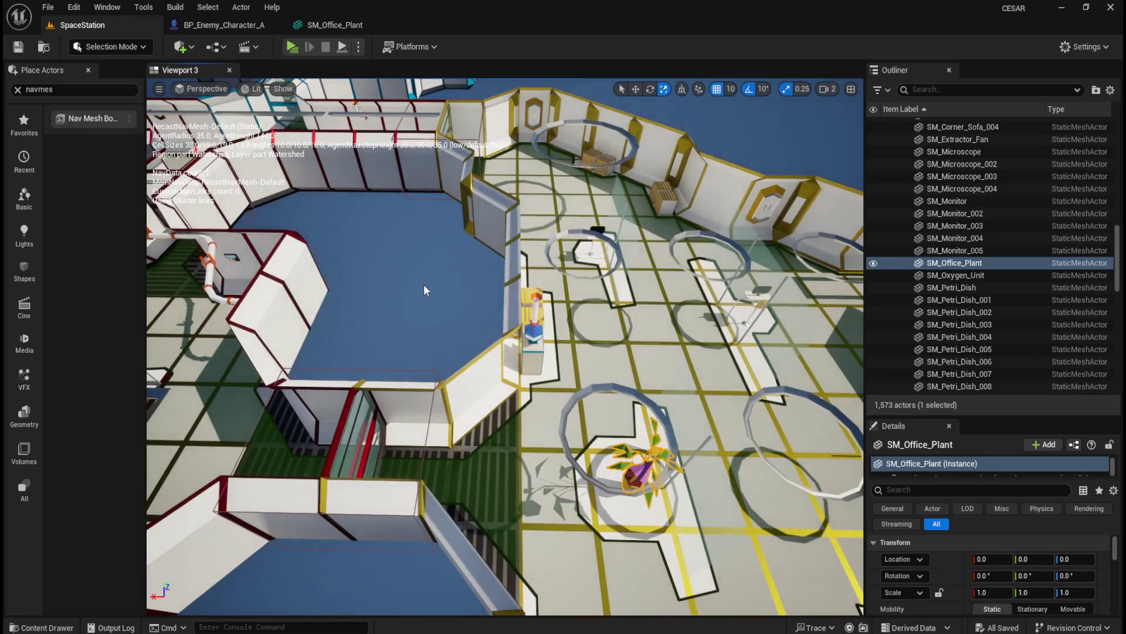
{"action": "key", "text": "Escape"}
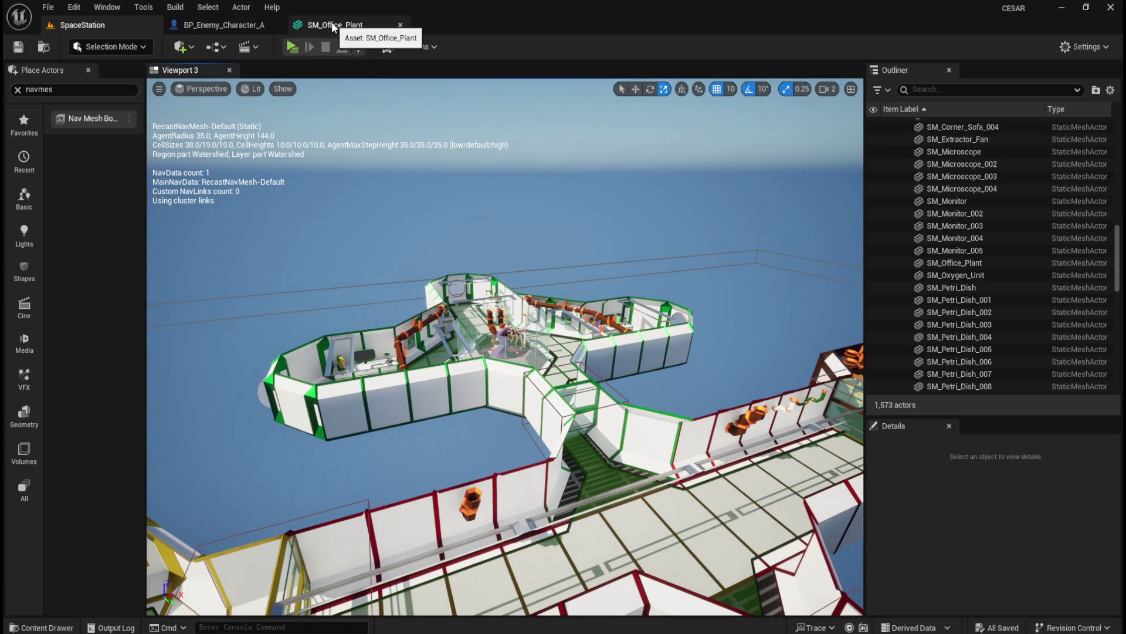
{"action": "left_click", "coordinate": [329, 25]}
Set SM_Office_Plant's Collision Complexity to Use Complex Collision As Simple.
{"action": "left_click", "coordinate": [770, 90]}
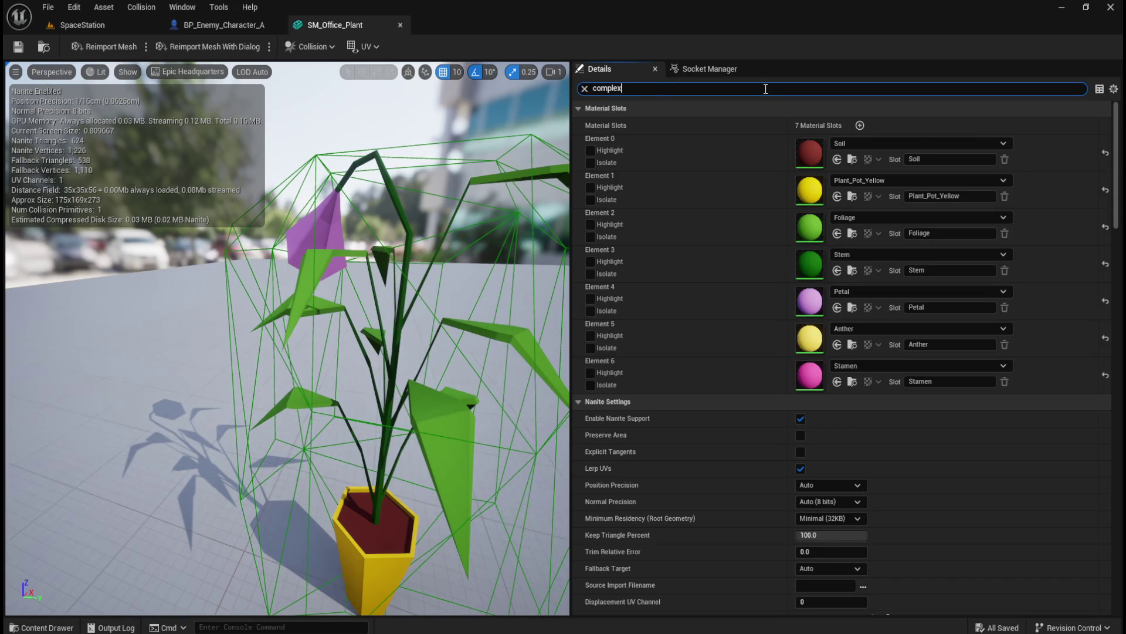
{"action": "type", "text": "x"}
{"action": "left_click", "coordinate": [825, 124]}
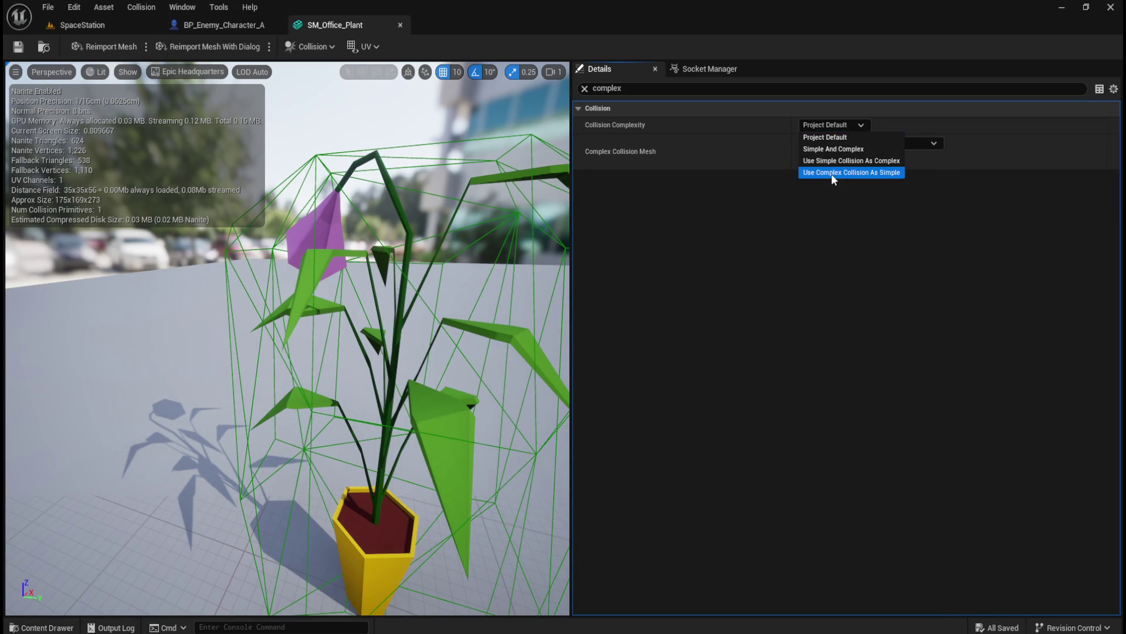
{"action": "left_click", "coordinate": [832, 172]}
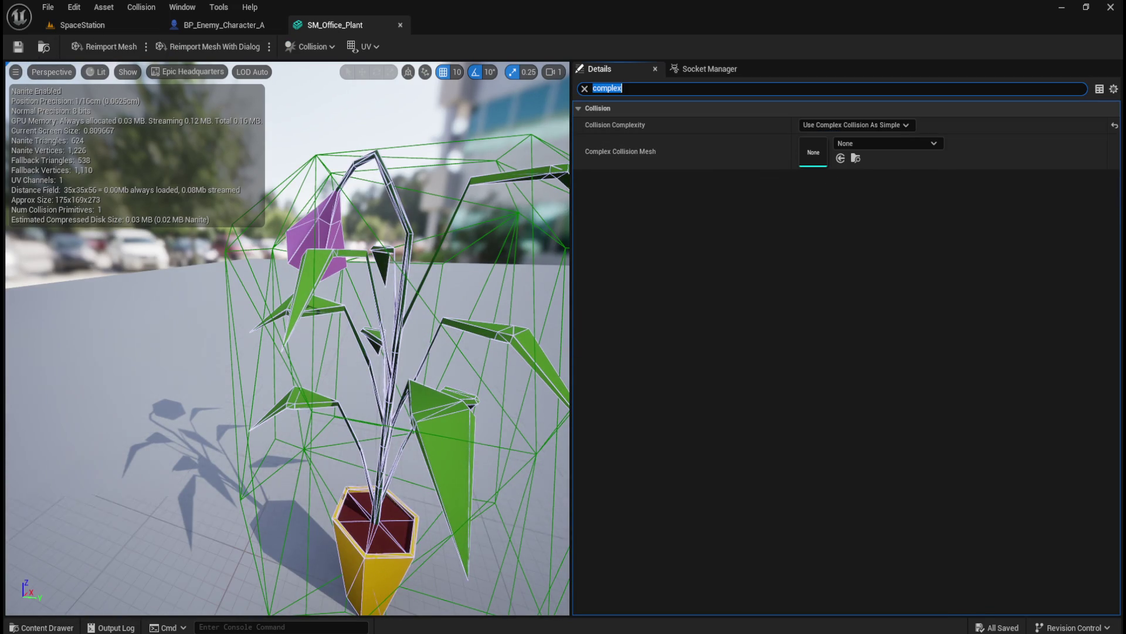
Inspect the plant in the level, then open the BP_Enemy_Character_A blueprint.
{"action": "left_click", "coordinate": [124, 26]}
{"action": "left_click_drag", "start_coordinate": [517, 256], "coordinate": [505, 340]}
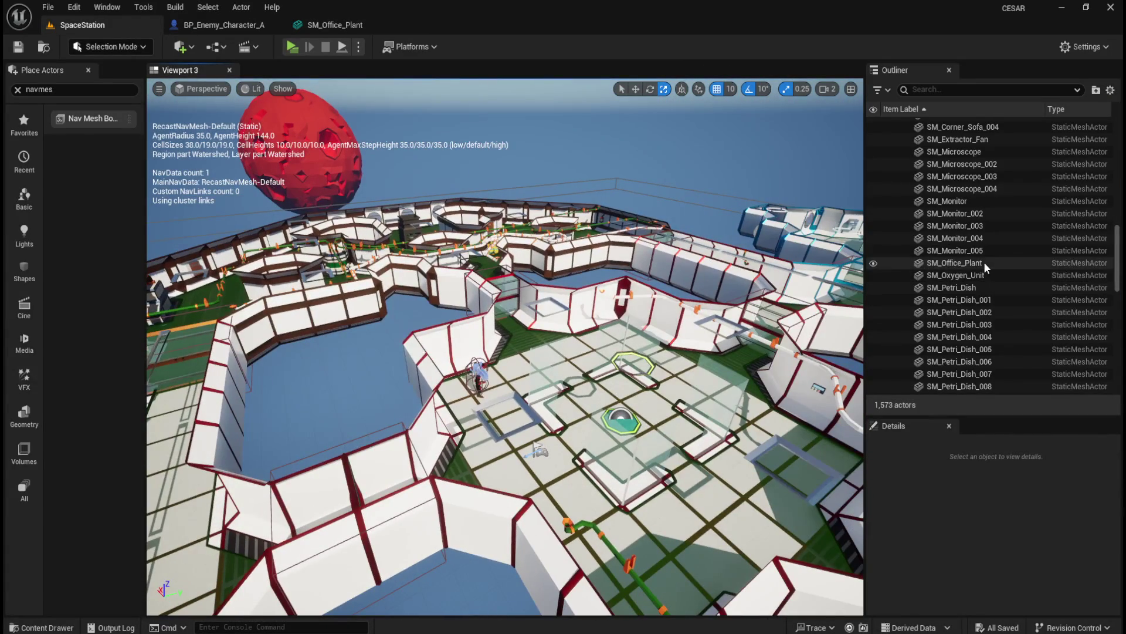
{"action": "left_click", "coordinate": [955, 263]}
{"action": "key", "text": "f"}
{"action": "mouse_move", "coordinate": [524, 328]}
{"action": "left_mouse_down"}
{"action": "mouse_move", "coordinate": [592, 335]}
{"action": "mouse_move", "coordinate": [587, 352]}
{"action": "mouse_move", "coordinate": [560, 339]}
{"action": "left_mouse_up"}
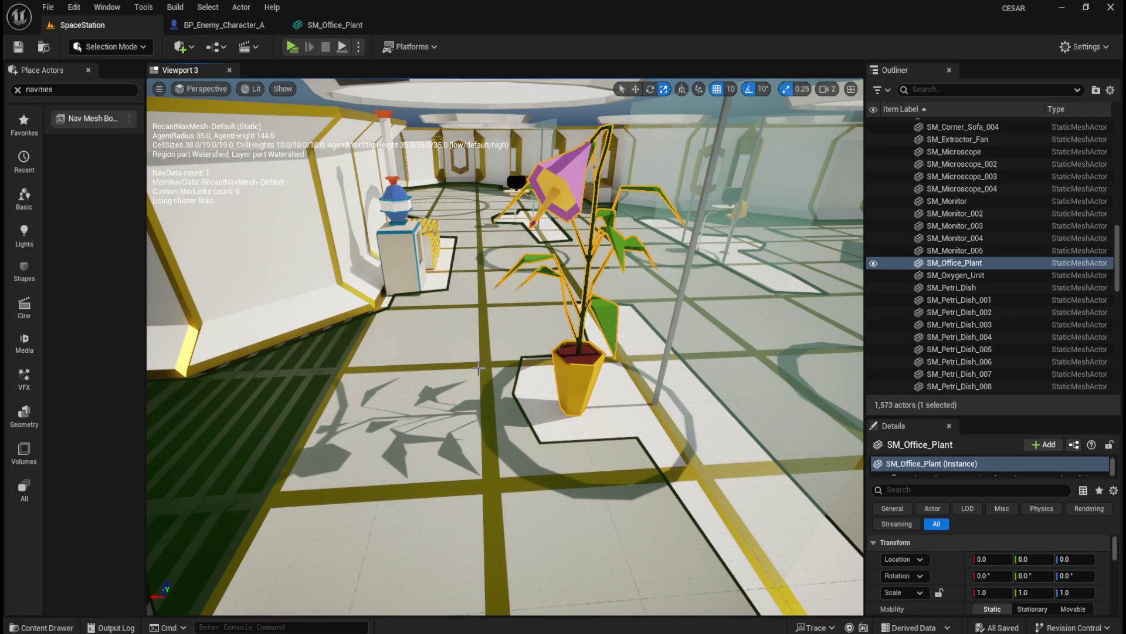
{"action": "left_click_drag", "start_coordinate": [487, 391], "coordinate": [520, 381]}
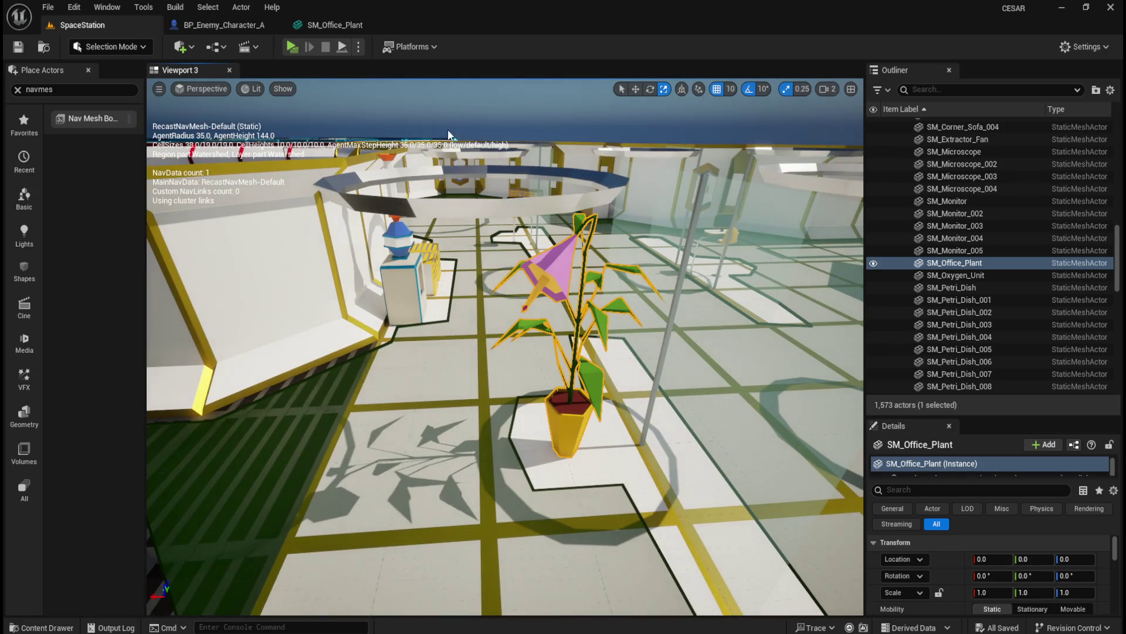
{"action": "left_click", "coordinate": [352, 23]}
{"action": "left_click", "coordinate": [203, 27]}
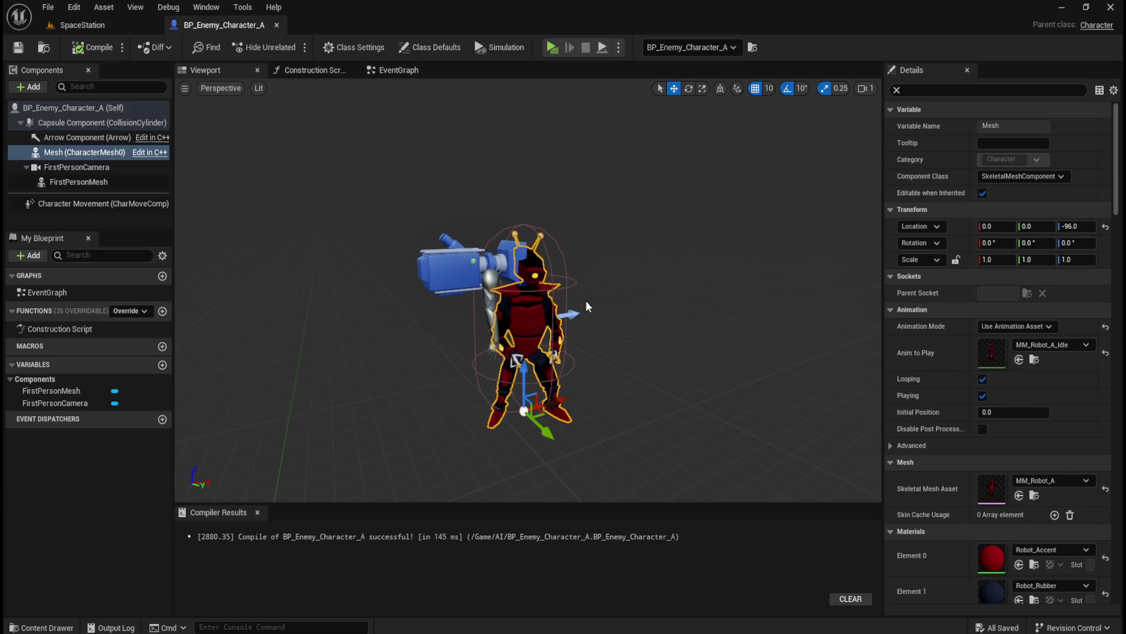
Save all modified assets with Ctrl+S and launch SpaceStation as a Standalone Game.
{"action": "scroll", "coordinate": [642, 354], "scroll_direction": "up", "scroll_amount": 5}
{"action": "scroll", "coordinate": [641, 355], "scroll_direction": "down", "scroll_amount": 4}
{"action": "scroll", "coordinate": [645, 355], "scroll_direction": "up", "scroll_amount": 3}
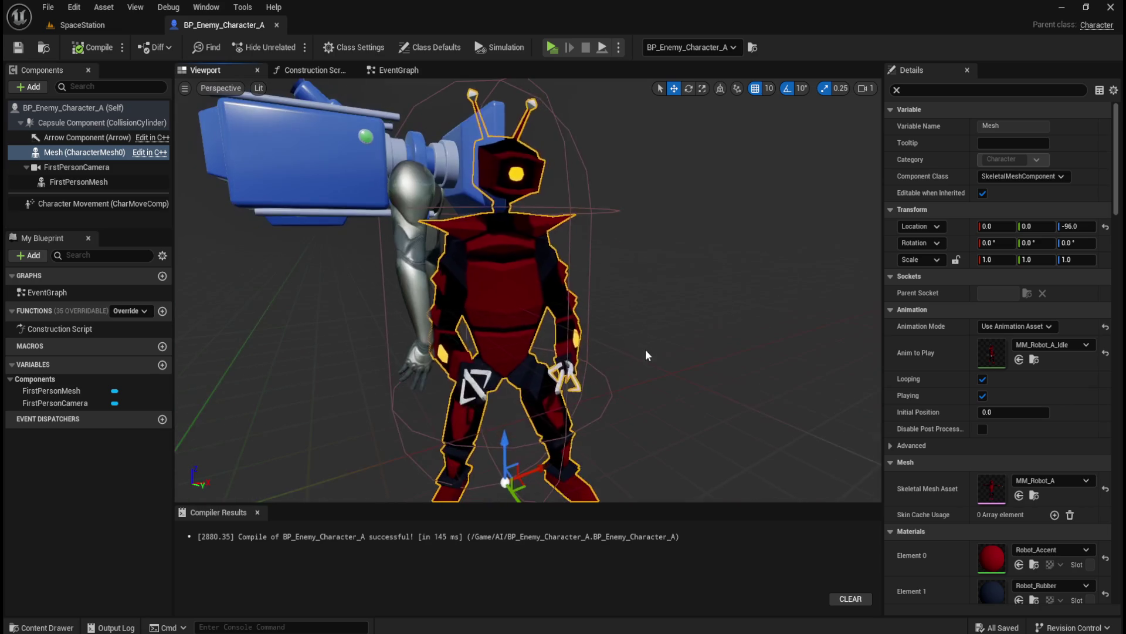
{"action": "scroll", "coordinate": [646, 352], "scroll_direction": "down", "scroll_amount": 4}
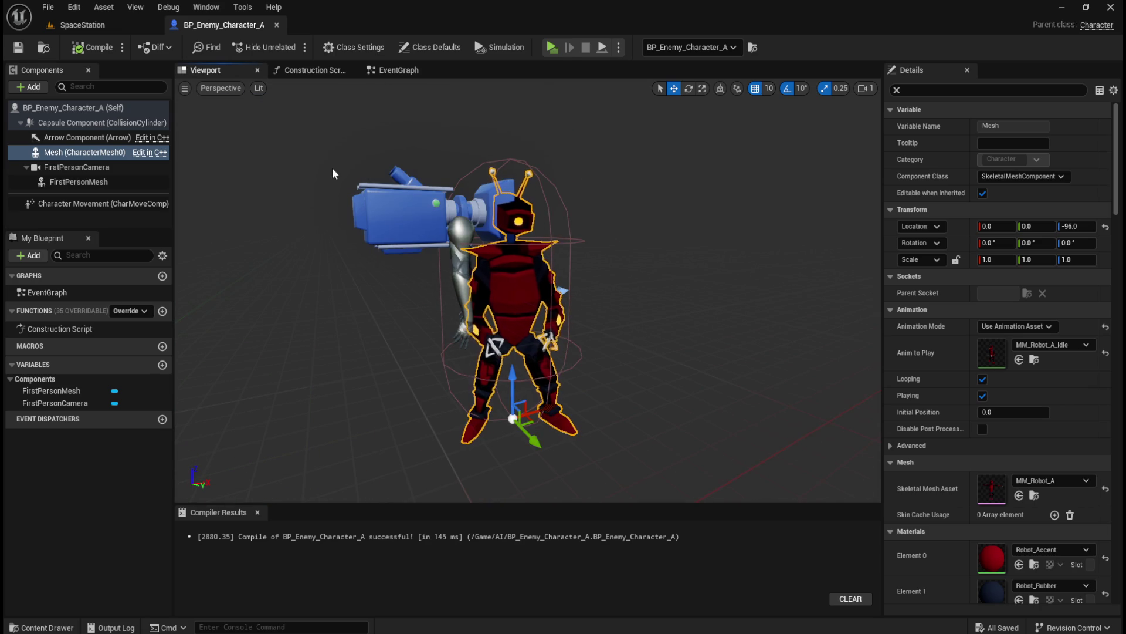
{"action": "left_click", "coordinate": [102, 23]}
{"action": "key", "text": "ctrl+s"}
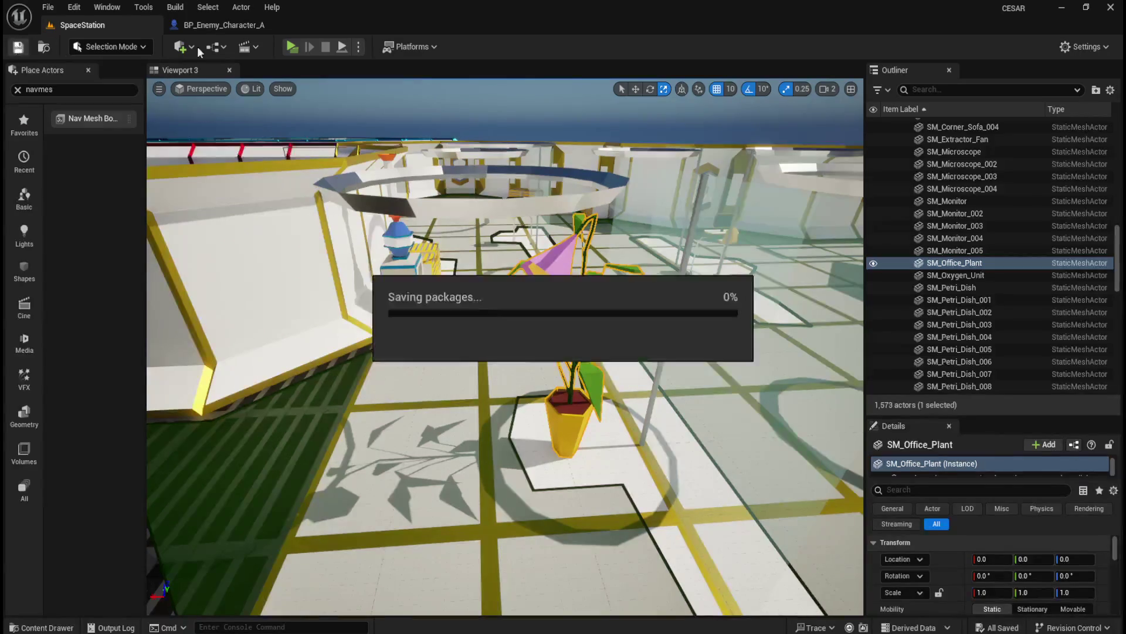
{"action": "left_click", "coordinate": [297, 48]}
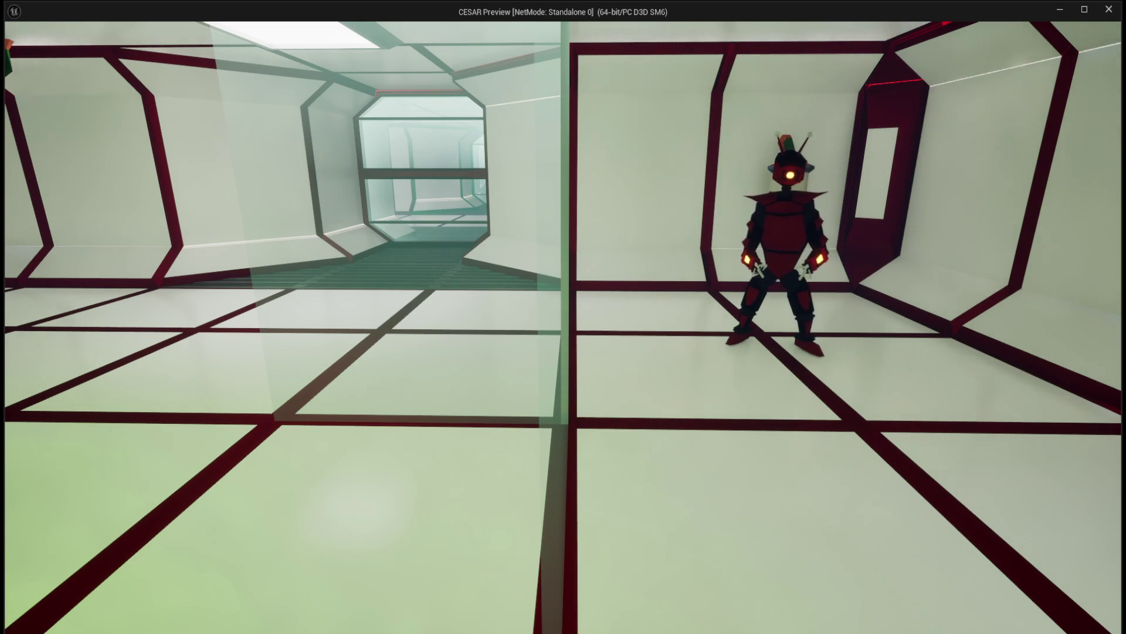
Walk forward down the green-striped corridor, then step back from the floor pad.
{"action": "key", "text": "w"}
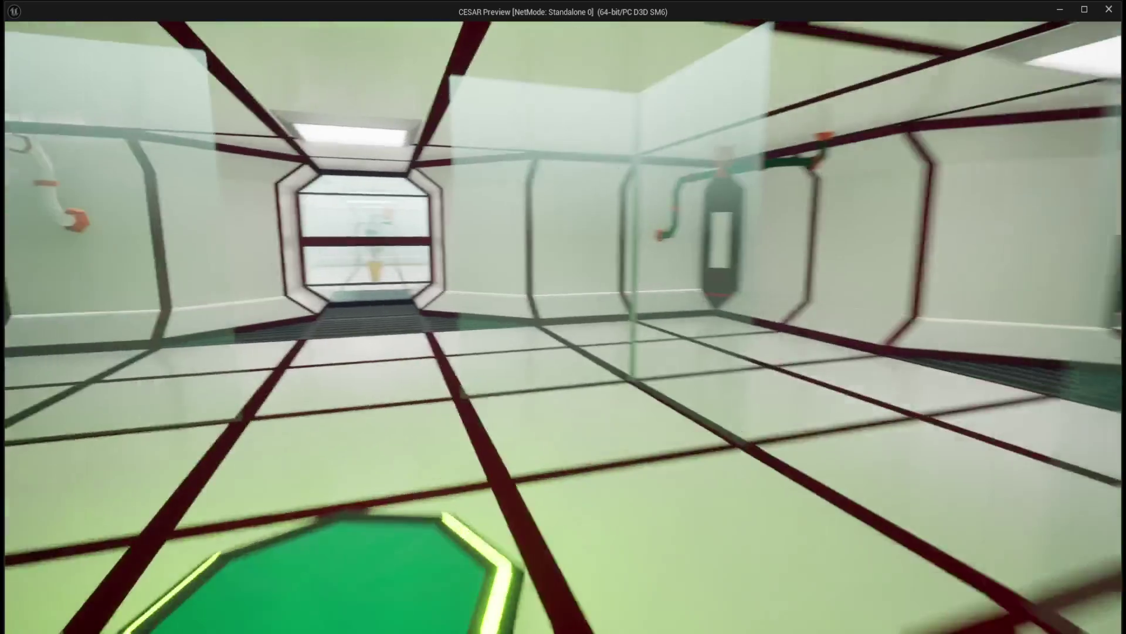
{"action": "key", "text": "s"}
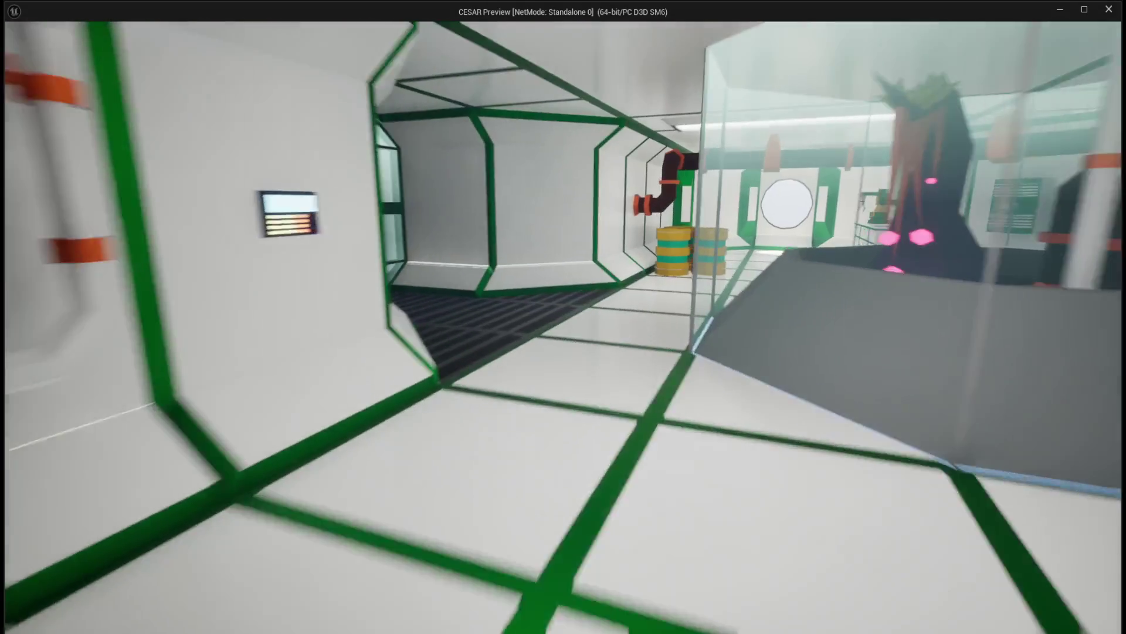
Walk through the red corridor into the tiled hall among the barrels and console.
{"action": "key", "text": "w"}
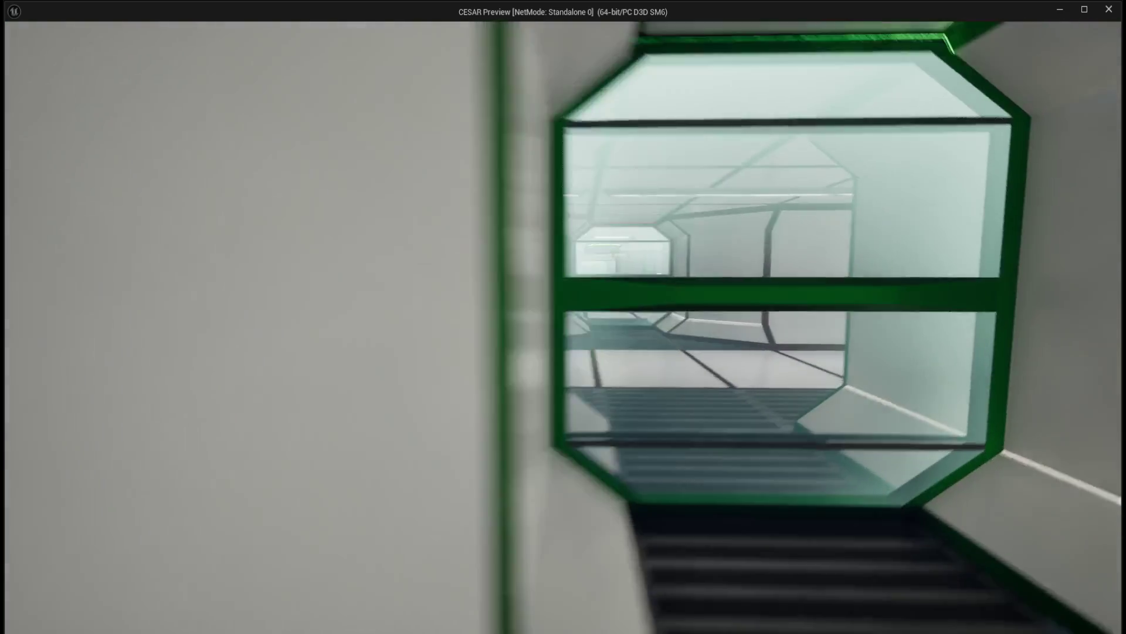
{"action": "key", "text": "w"}
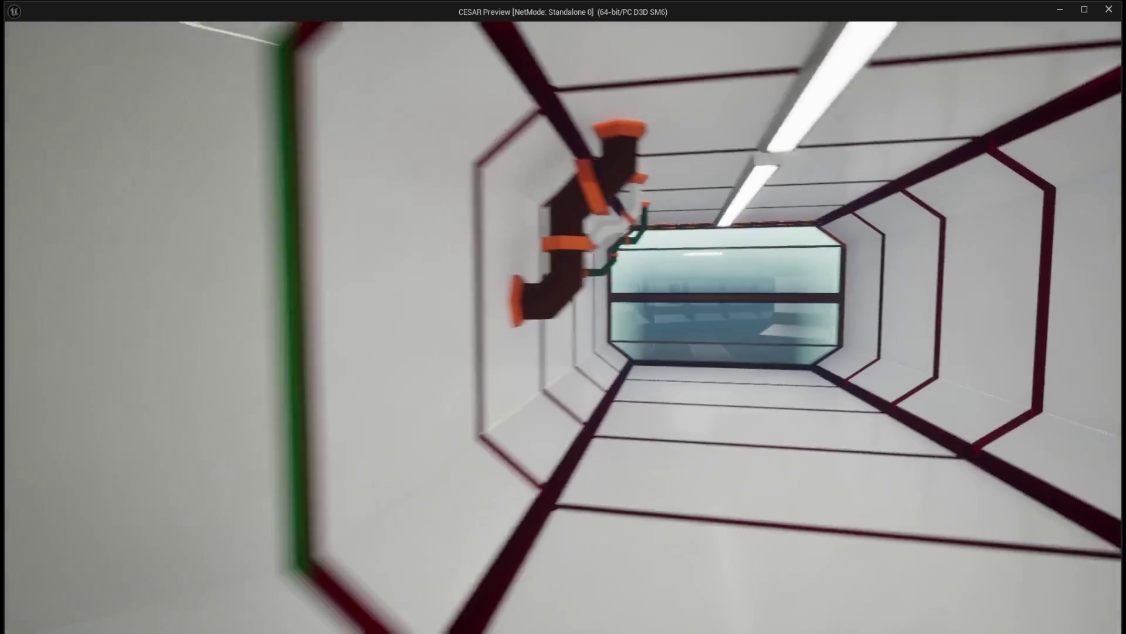
{"action": "key", "text": "w"}
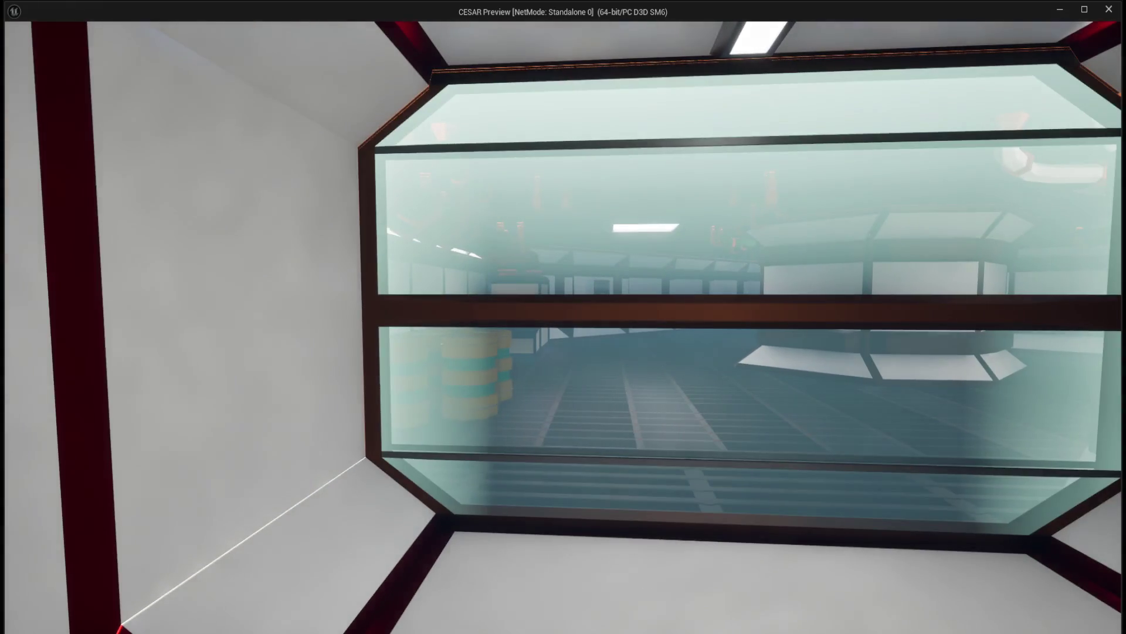
{"action": "key", "text": "w"}
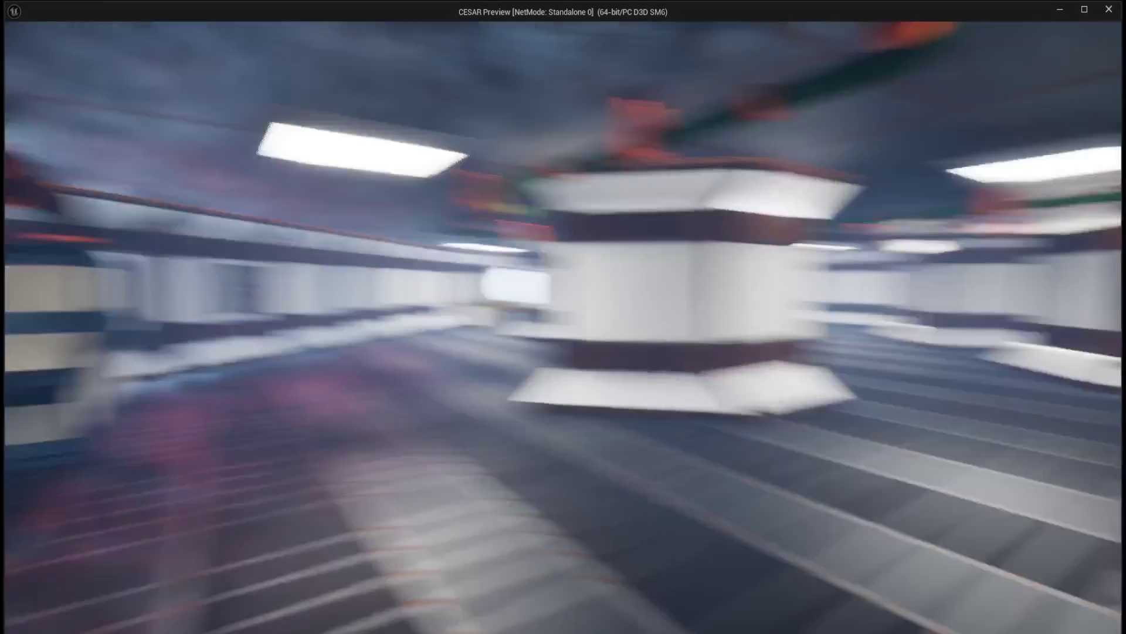
{"action": "key", "text": "w"}
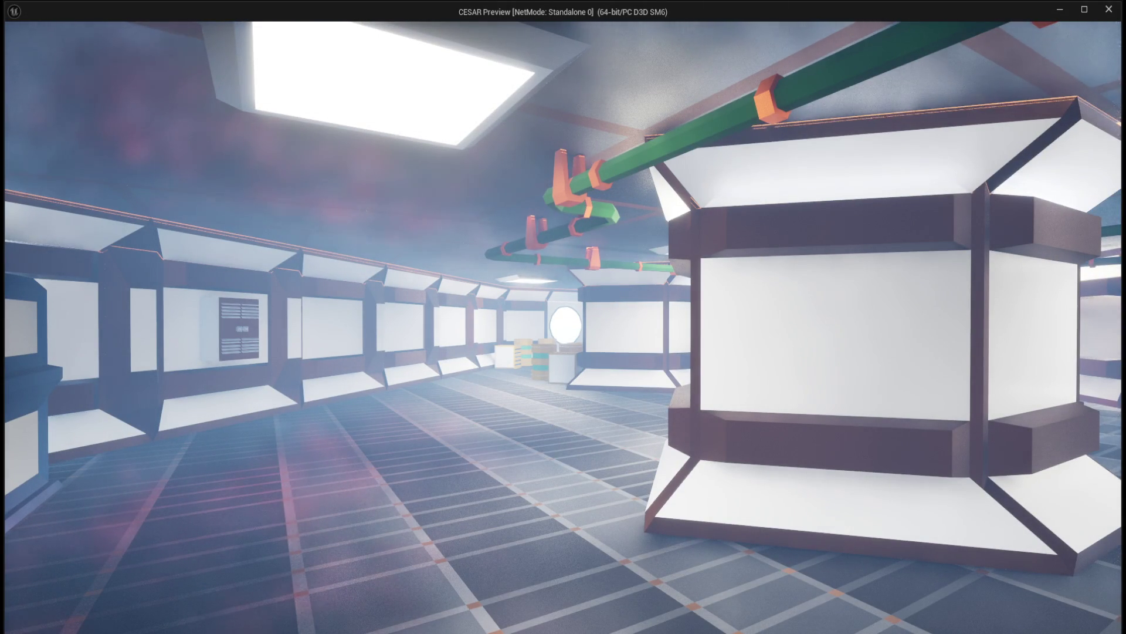
{"action": "key", "text": "w"}
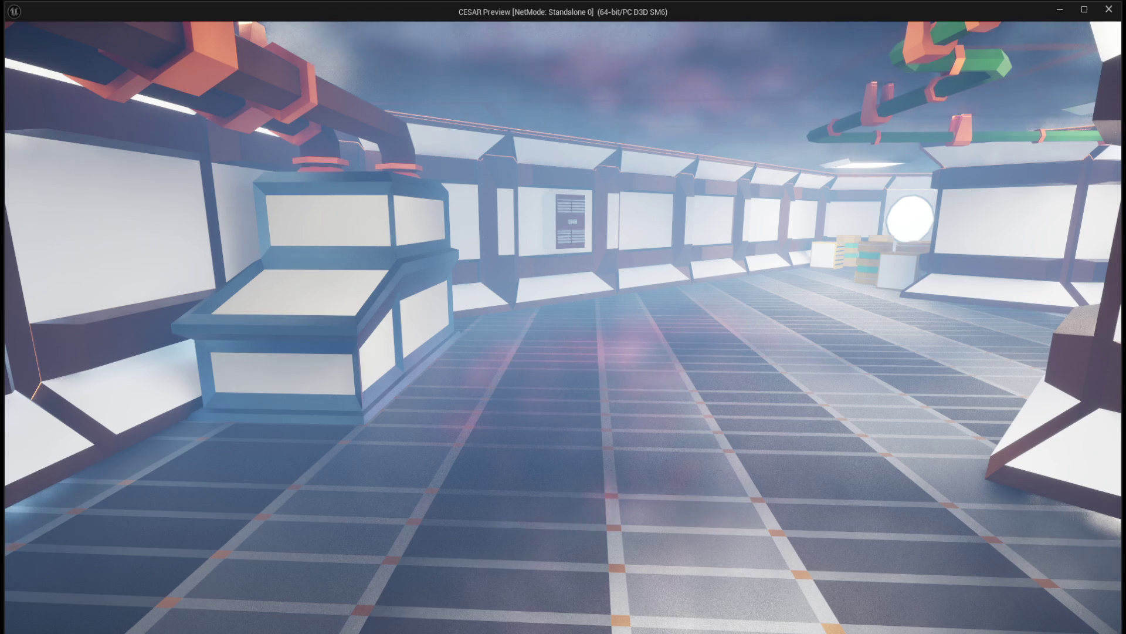
{"action": "key", "text": "w"}
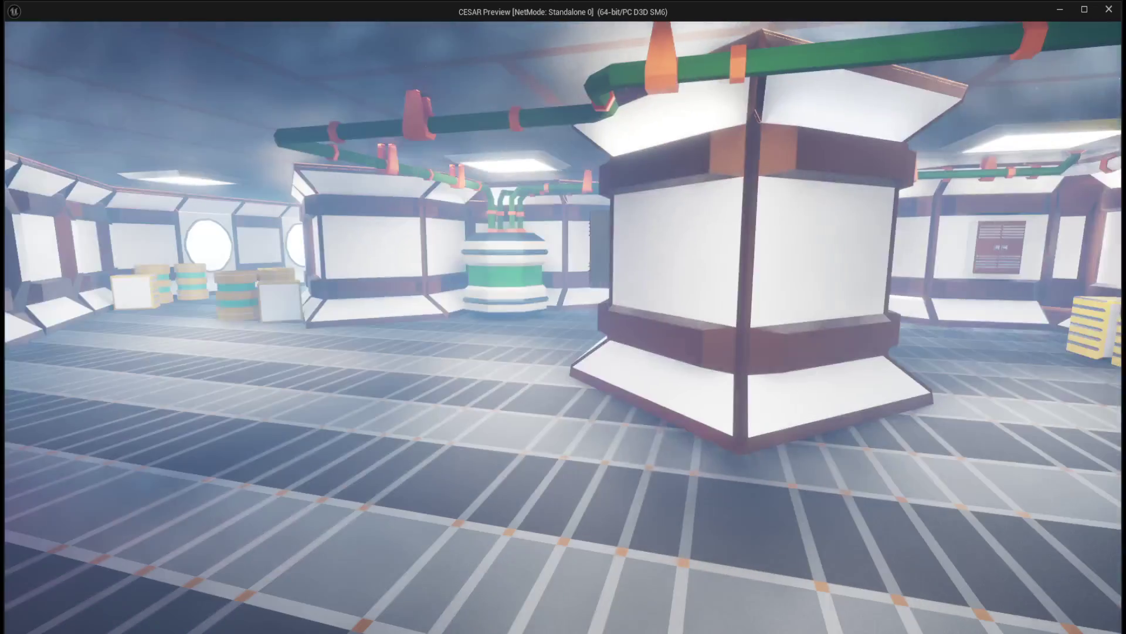
{"action": "key", "text": "w"}
{"action": "key", "text": "w"}
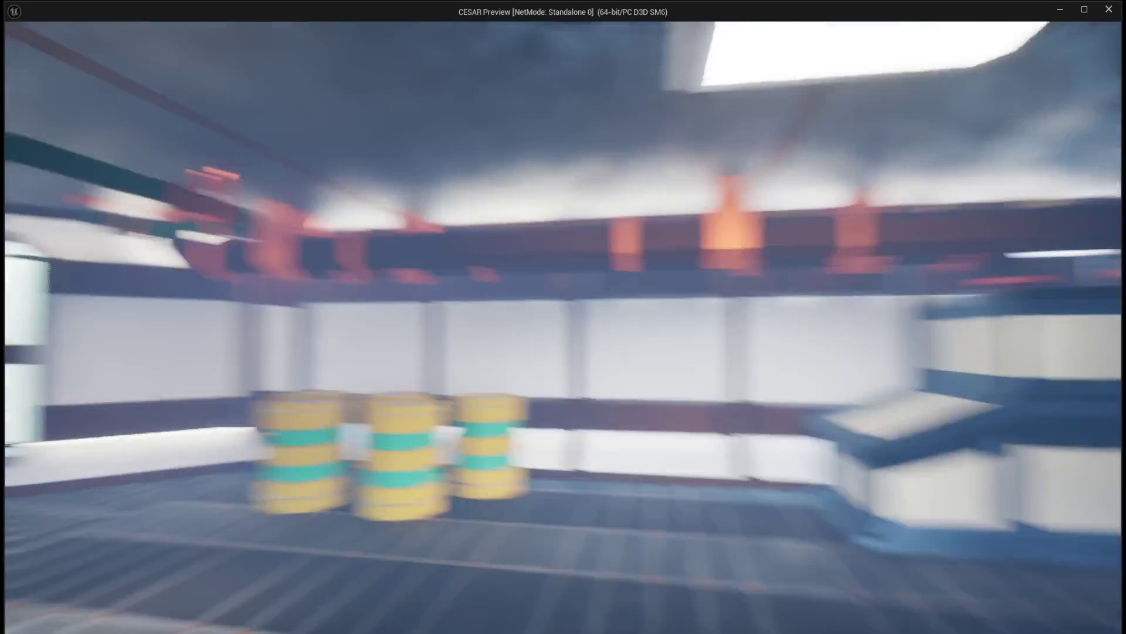
{"action": "key", "text": "w"}
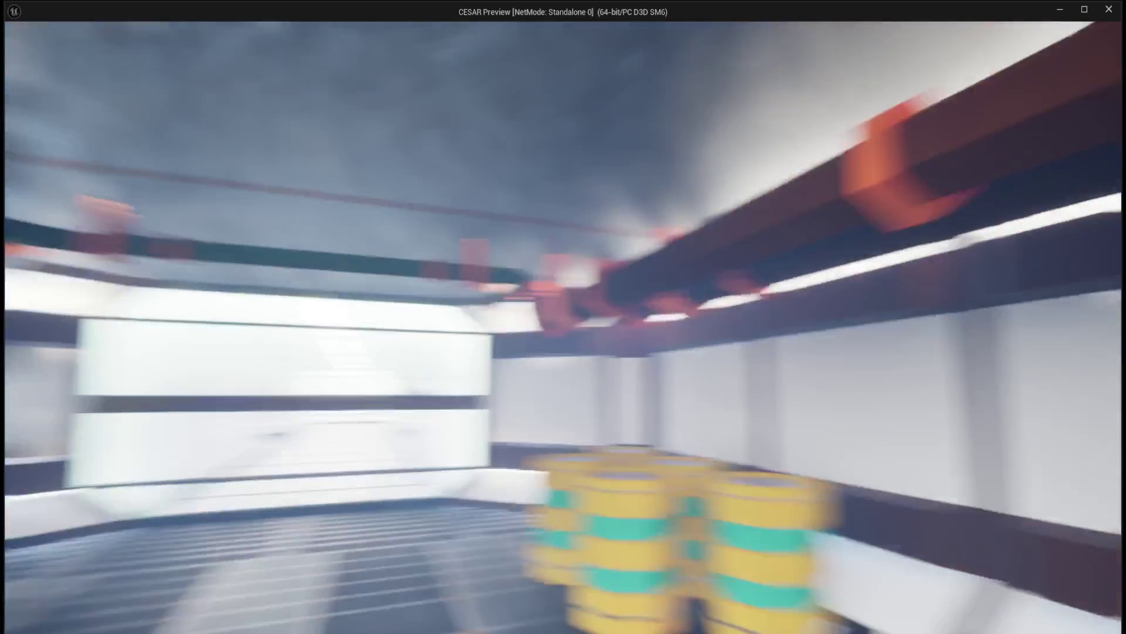
{"action": "key", "text": "w"}
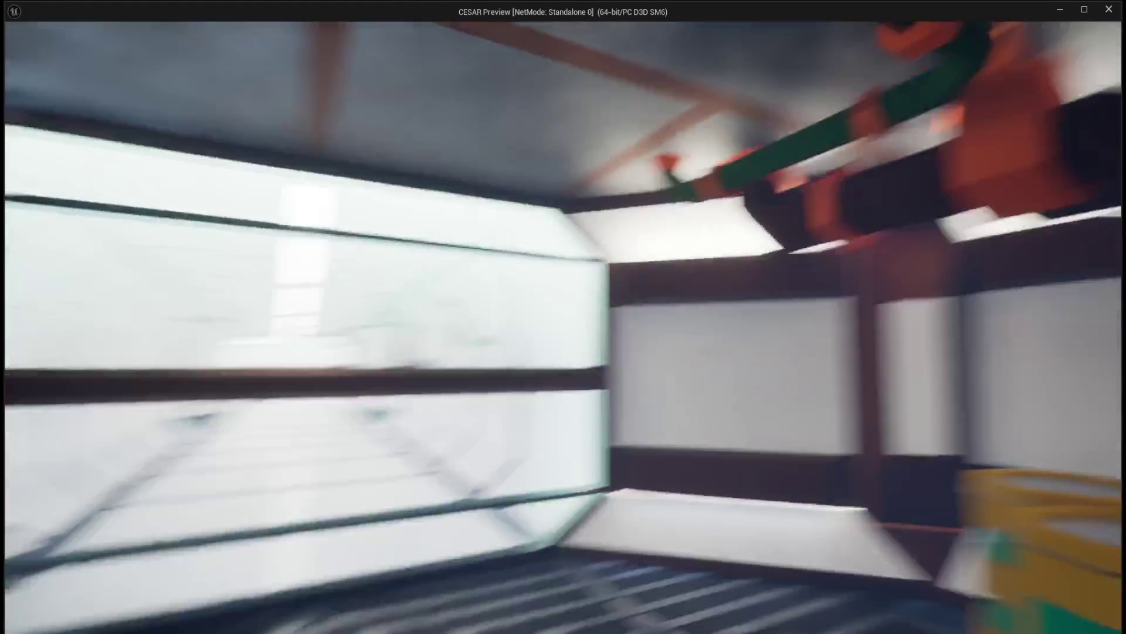
{"action": "key", "text": "w"}
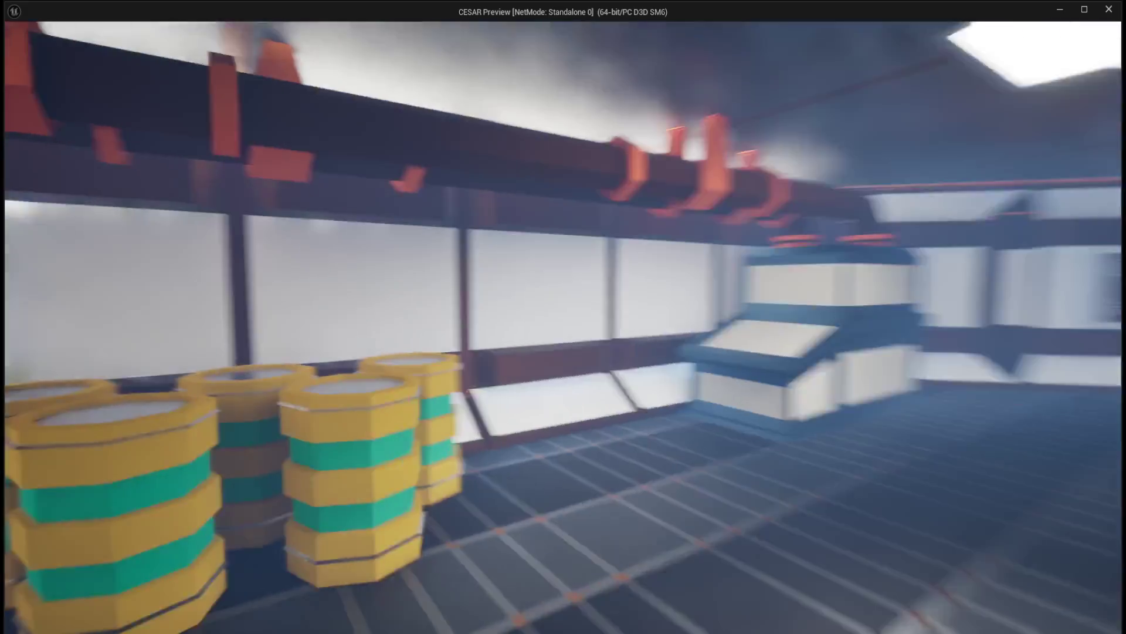
{"action": "key", "text": "w"}
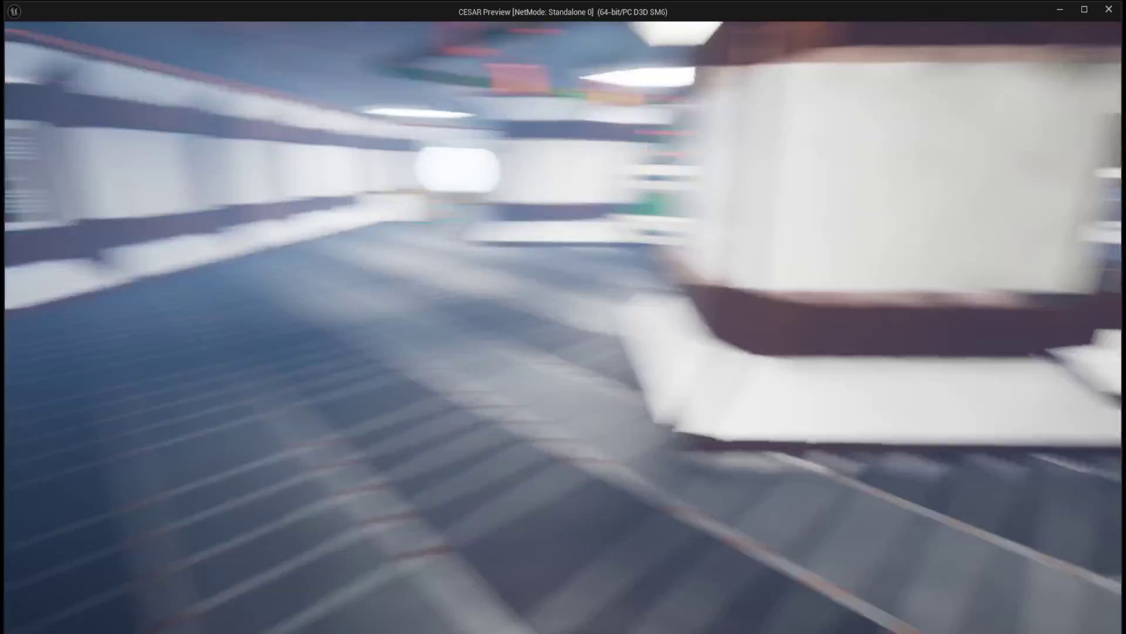
{"action": "key", "text": "w"}
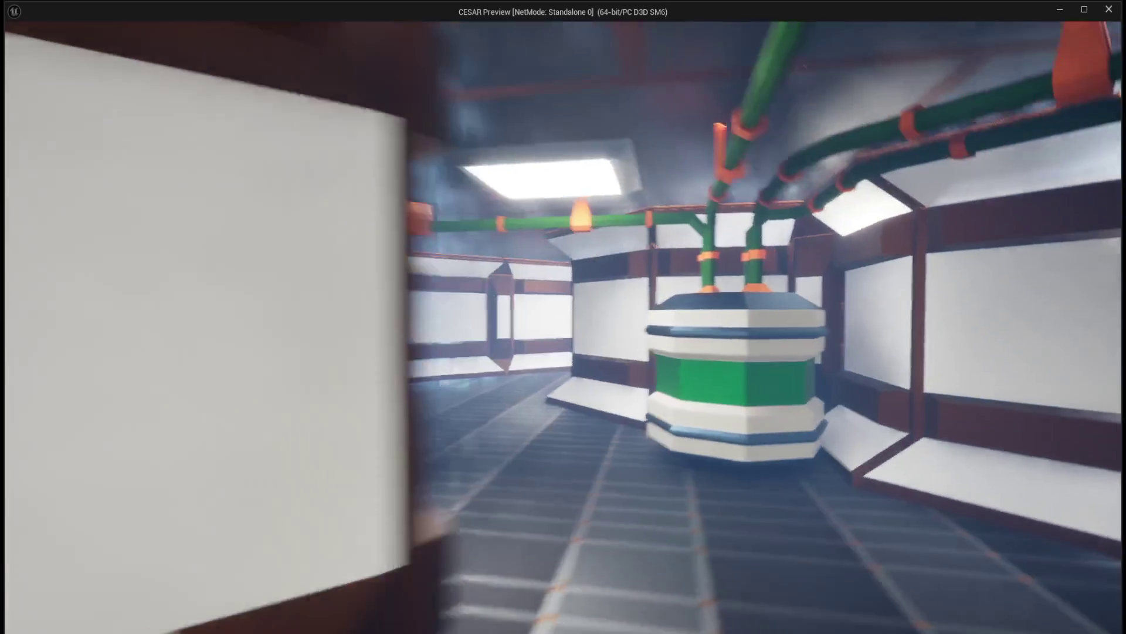
Continue past the crates and blue machinery into the glass-partitioned blue lounge.
{"action": "key", "text": "s"}
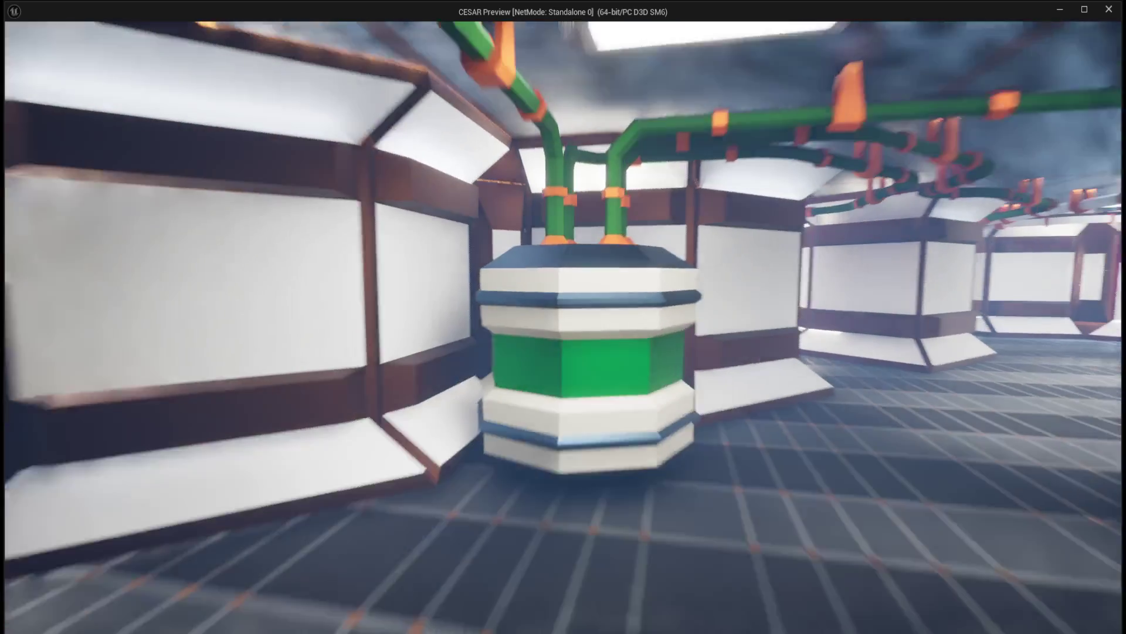
{"action": "key", "text": "w"}
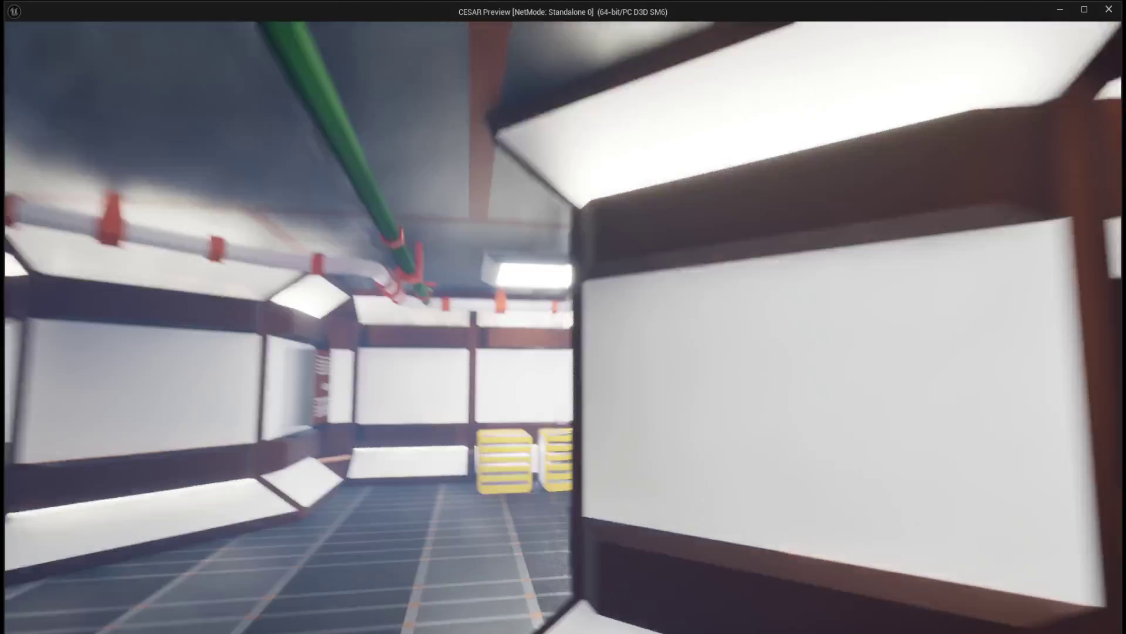
{"action": "key", "text": "w"}
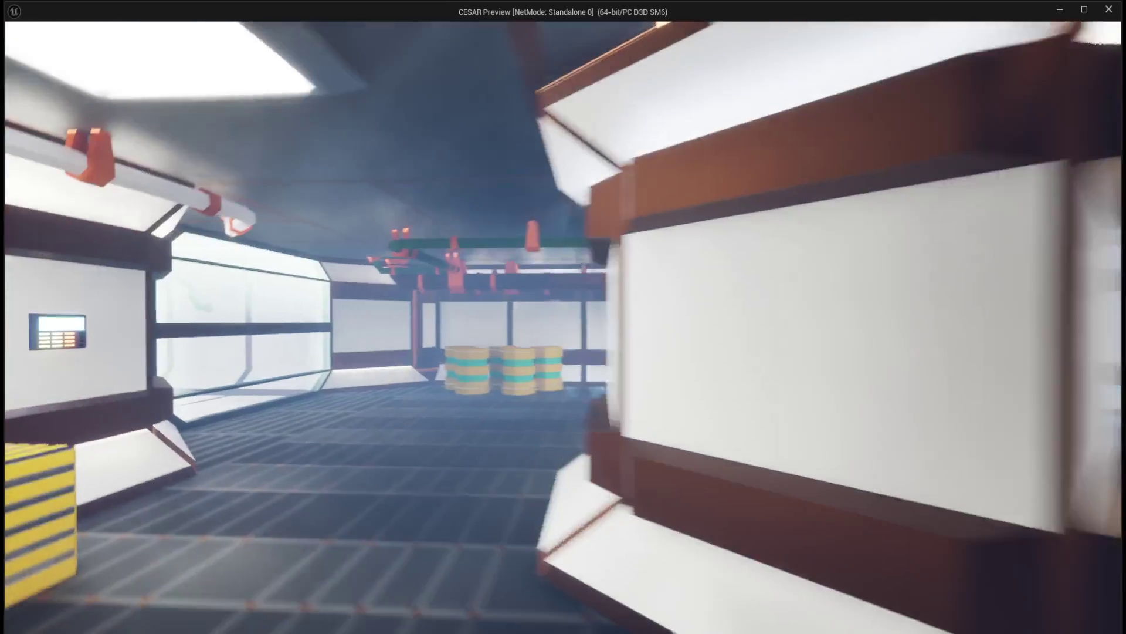
{"action": "key", "text": "w"}
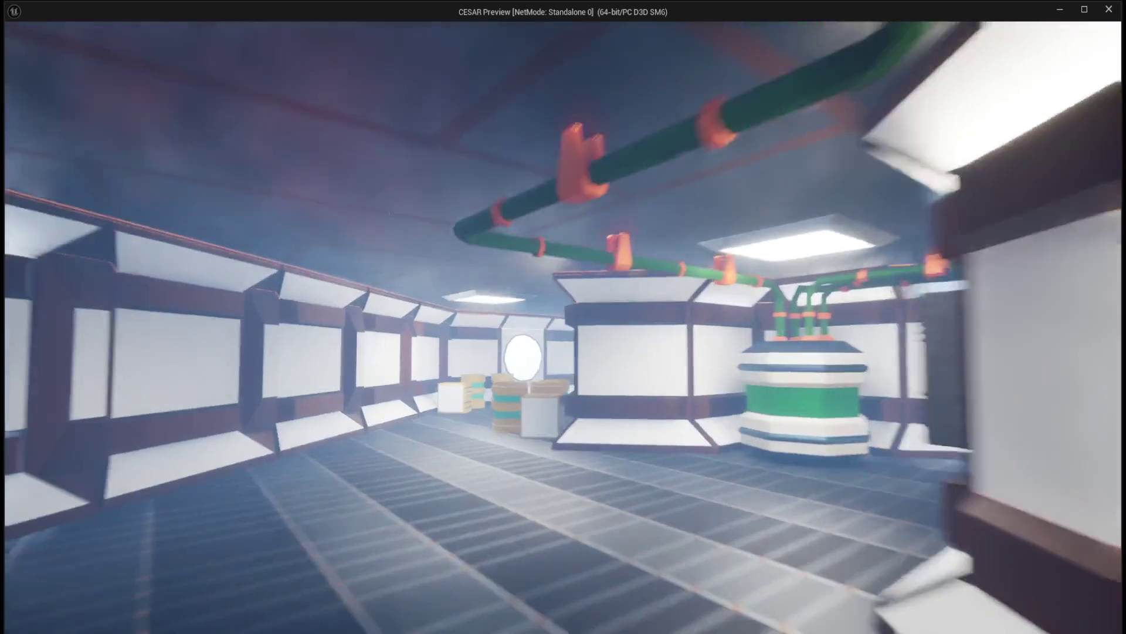
{"action": "key", "text": "w"}
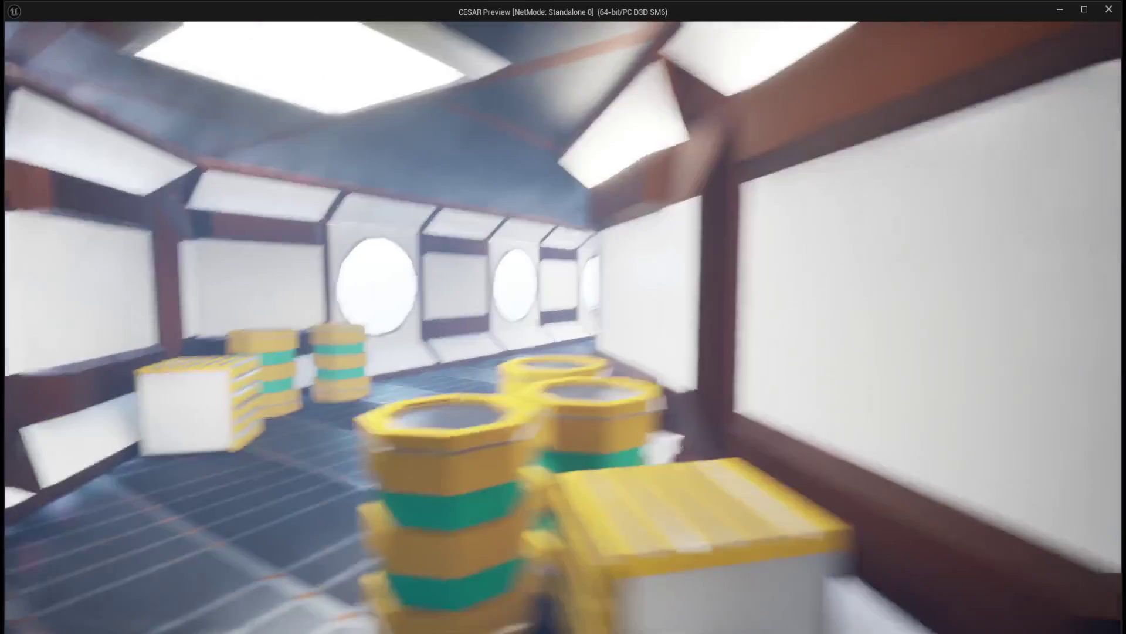
{"action": "key", "text": "w"}
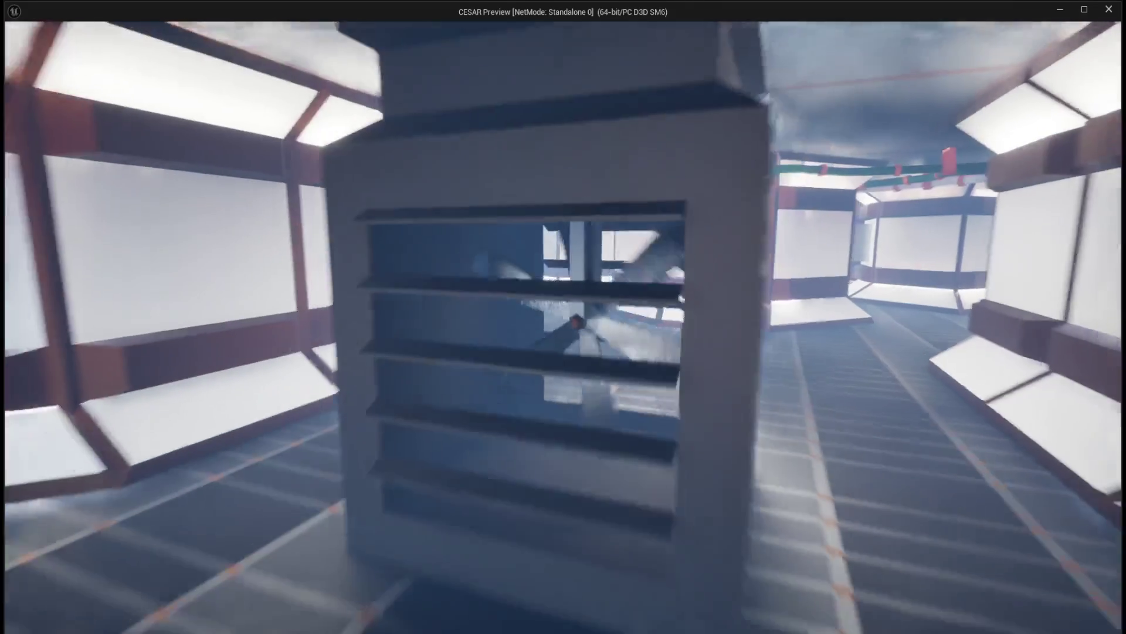
{"action": "key", "text": "w"}
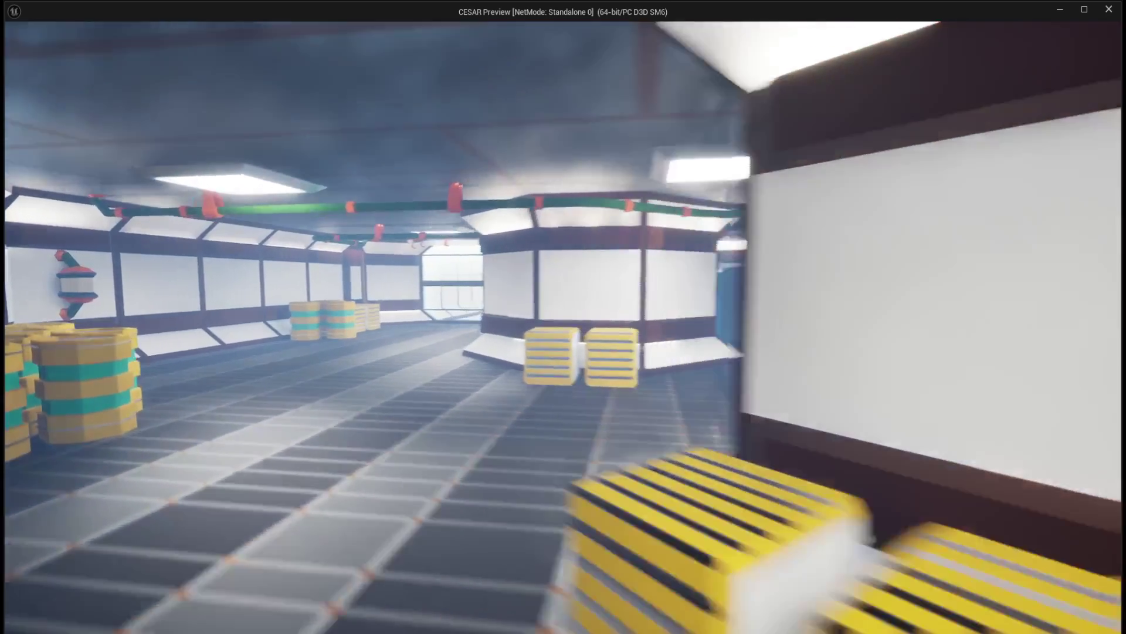
{"action": "key", "text": "w"}
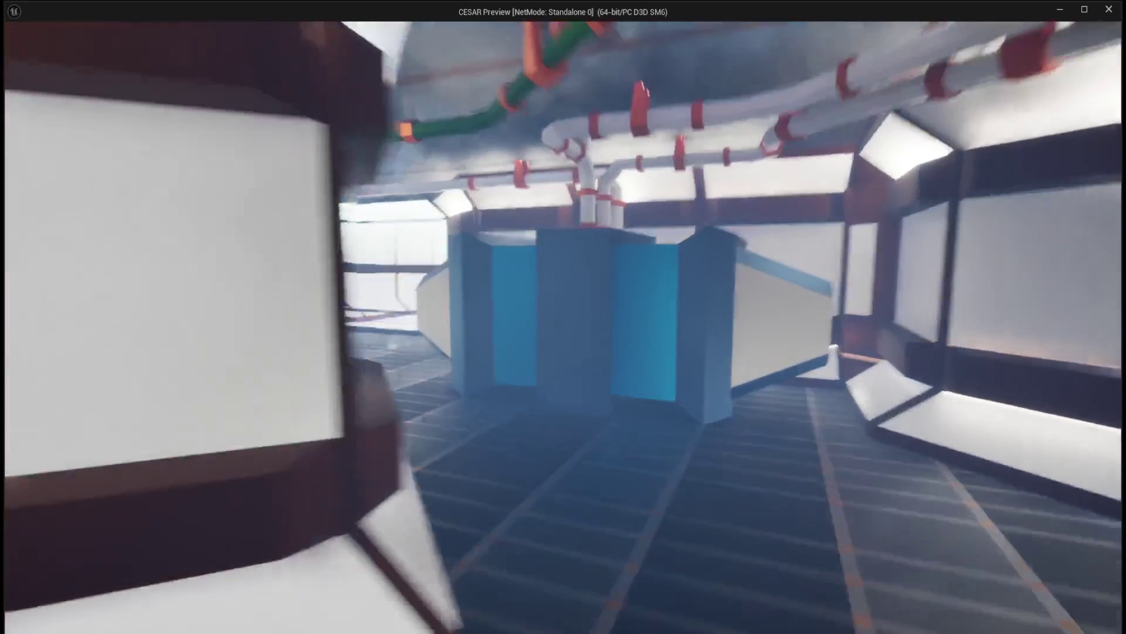
{"action": "key", "text": "w"}
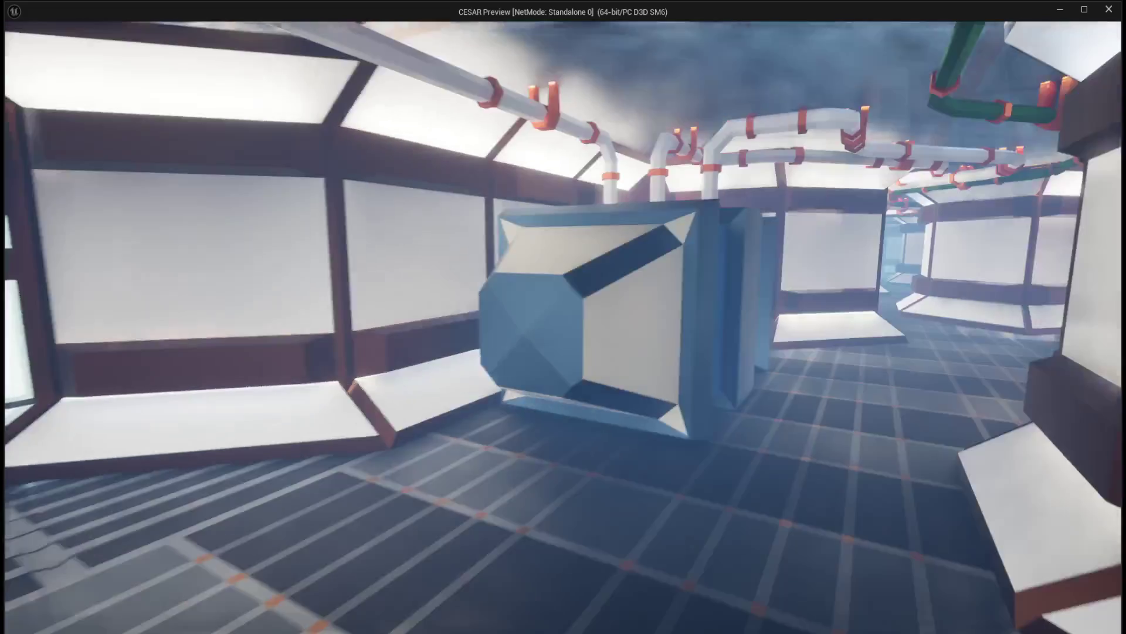
{"action": "key", "text": "w"}
{"action": "key", "text": "w"}
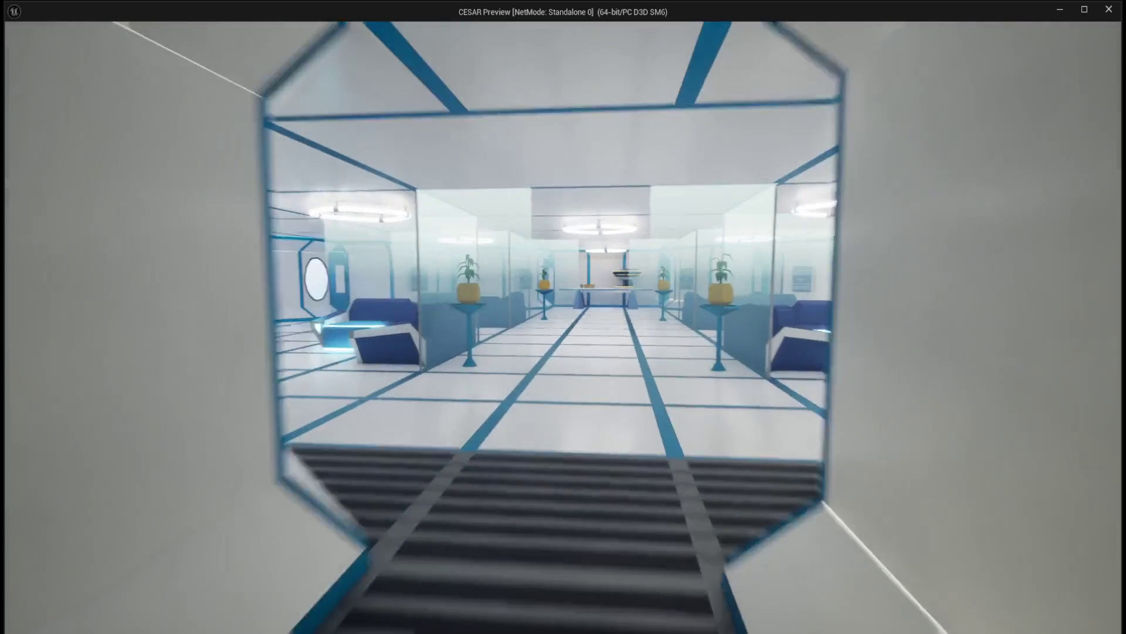
{"action": "key", "text": "w"}
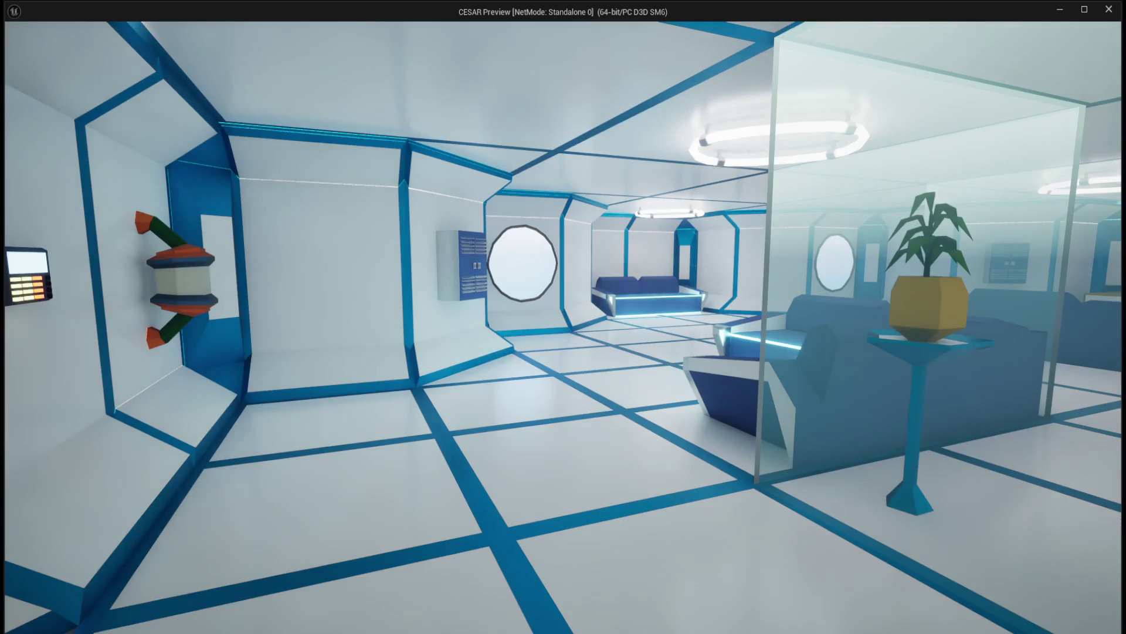
{"action": "key", "text": "w"}
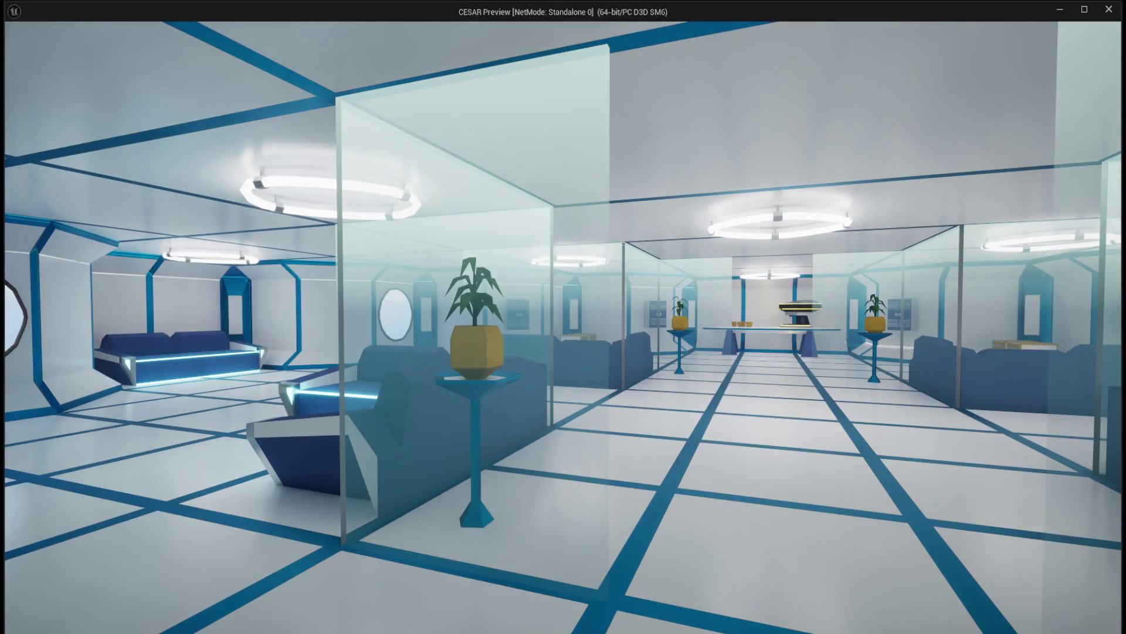
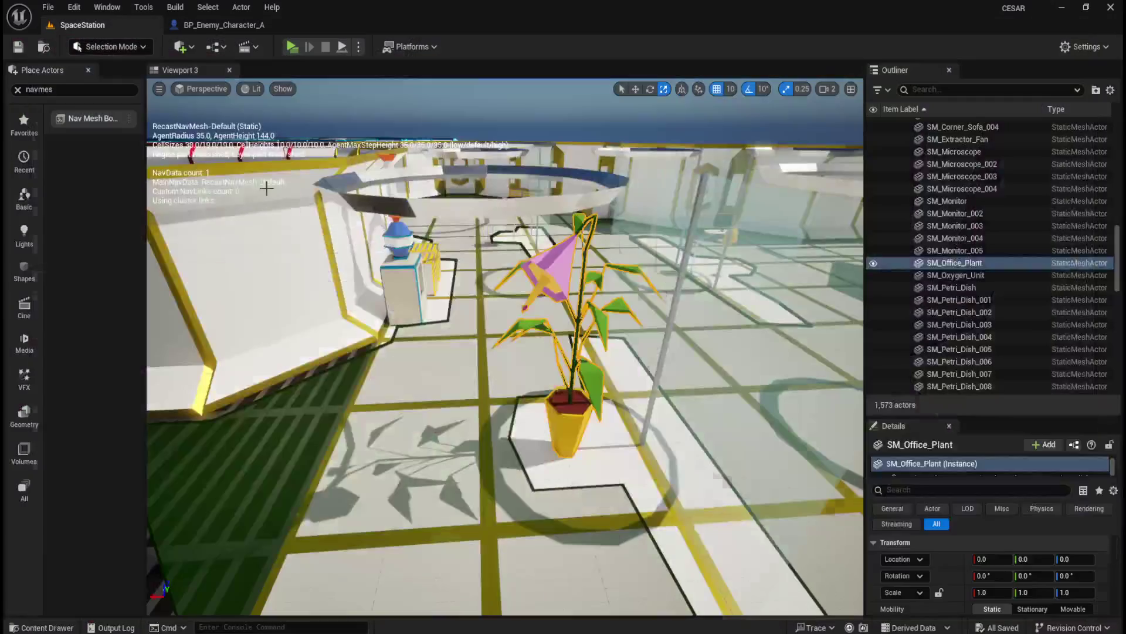
Zoom the viewport out and toggle the navigation debug display off and back on with P.
{"action": "scroll", "coordinate": [349, 220], "scroll_direction": "down", "scroll_amount": 10}
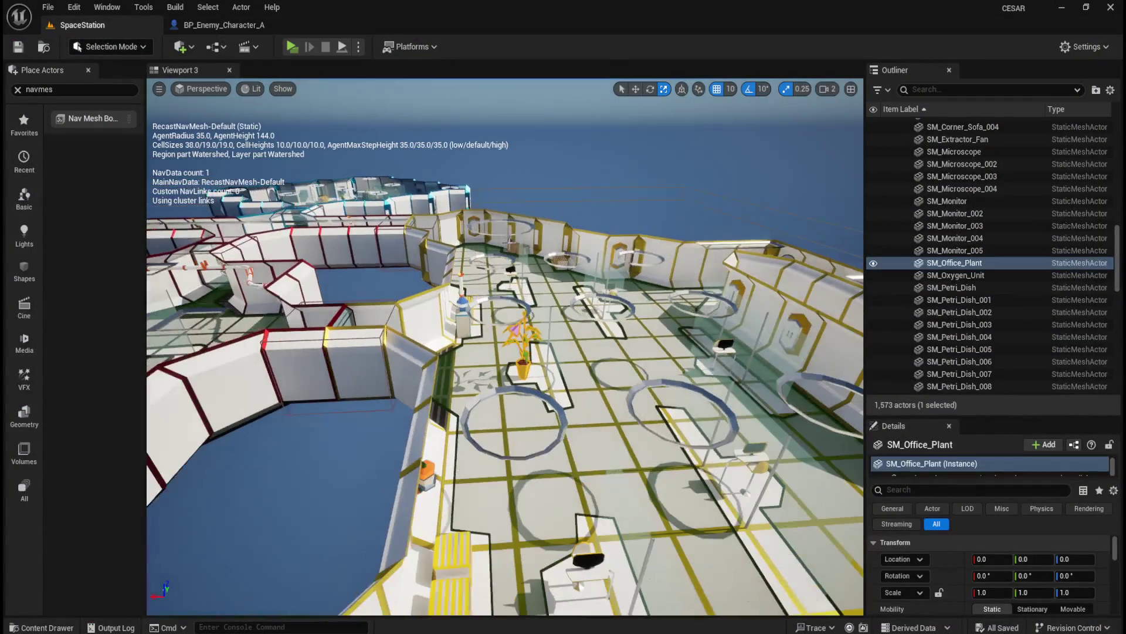
{"action": "key", "text": "p"}
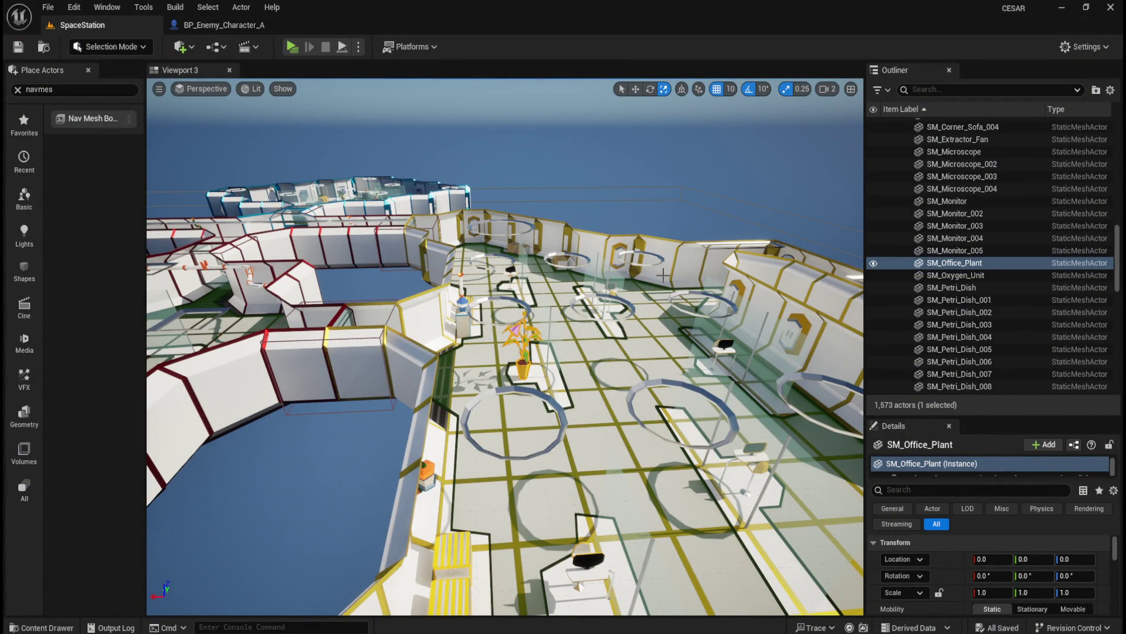
{"action": "key", "text": "p"}
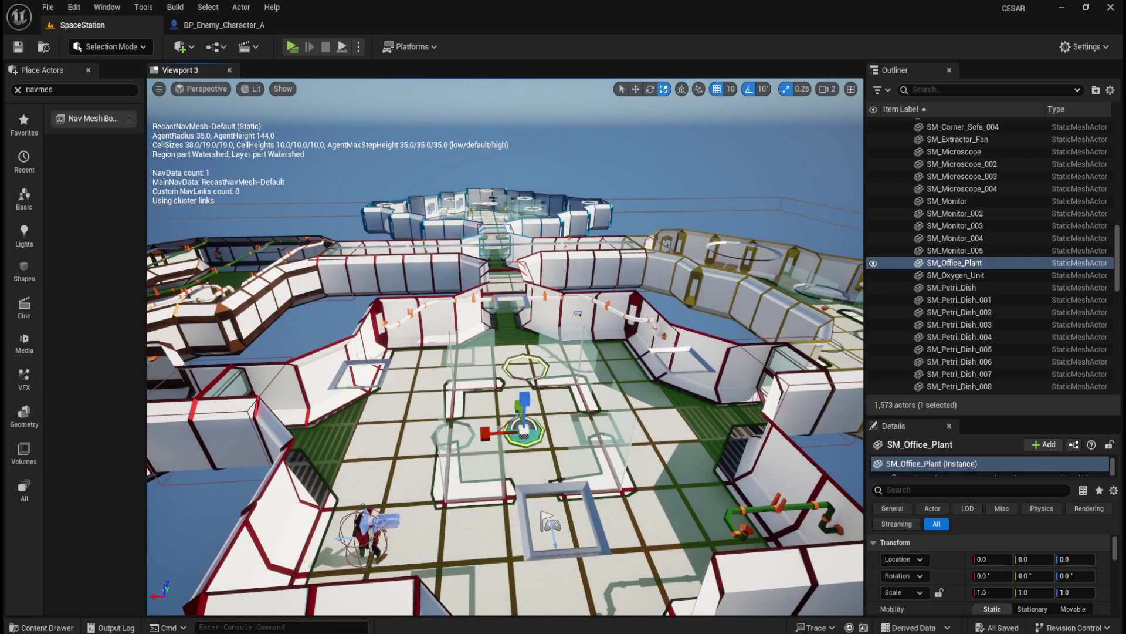
Collapse the Glass Panes and Props folders in the Outliner.
{"action": "scroll", "coordinate": [589, 320], "scroll_direction": "down", "scroll_amount": 2}
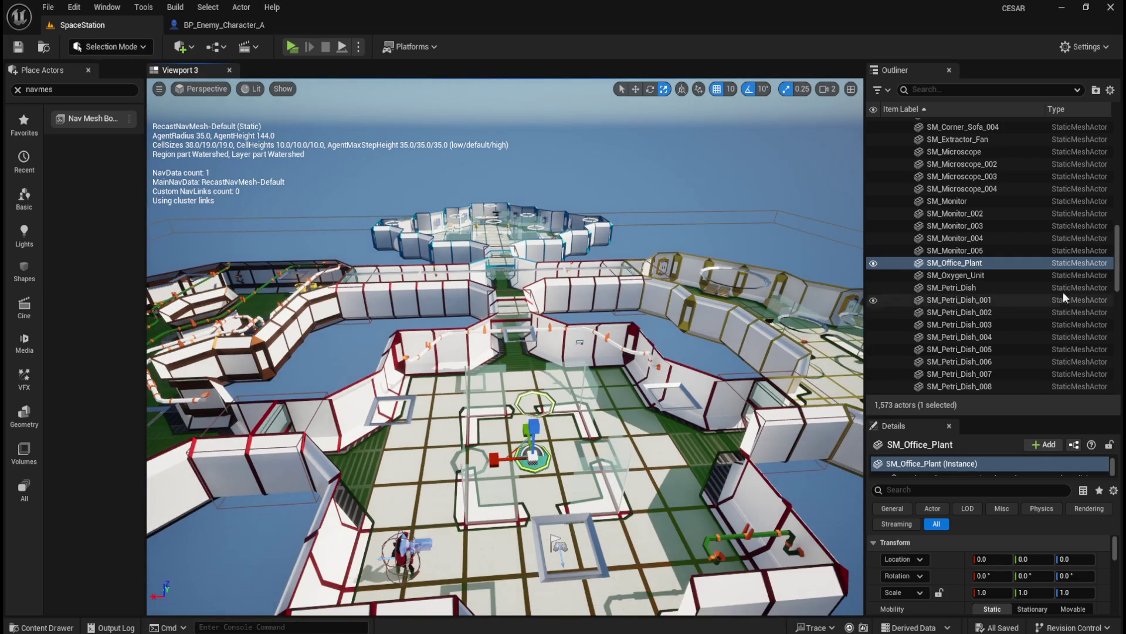
{"action": "left_click_drag", "start_coordinate": [1121, 262], "coordinate": [1121, 118]}
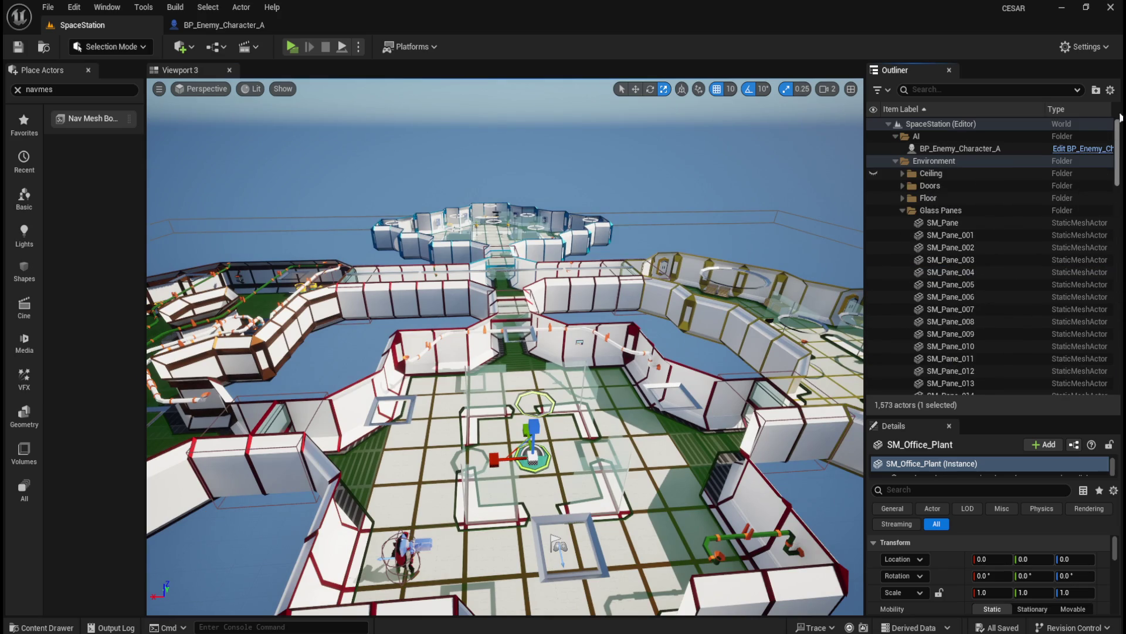
{"action": "left_click", "coordinate": [903, 210]}
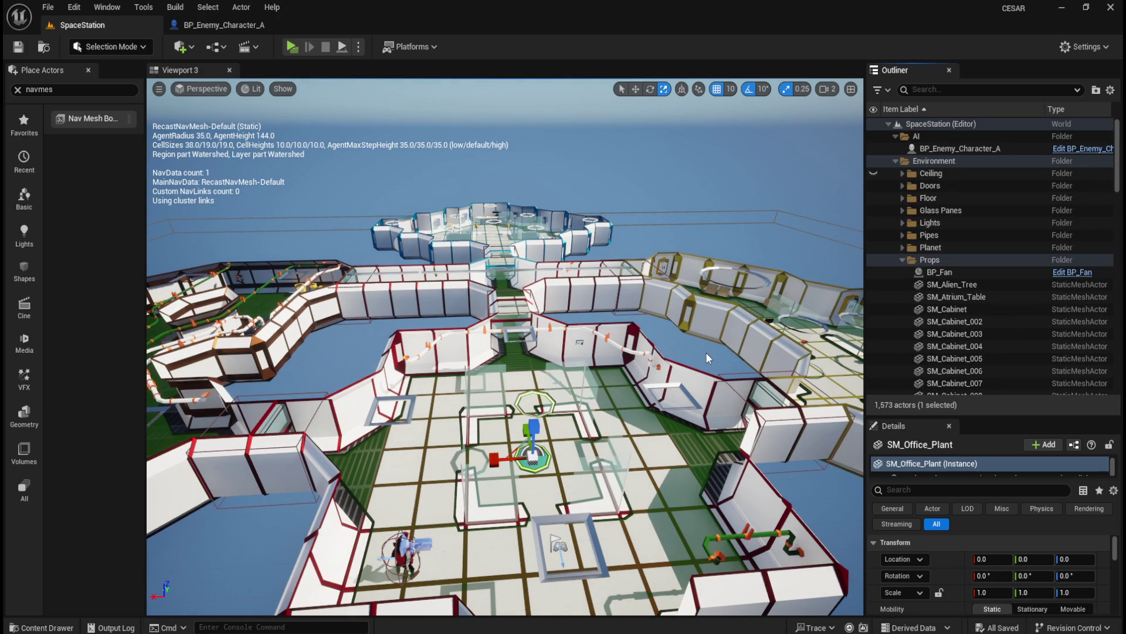
{"action": "left_click", "coordinate": [904, 260]}
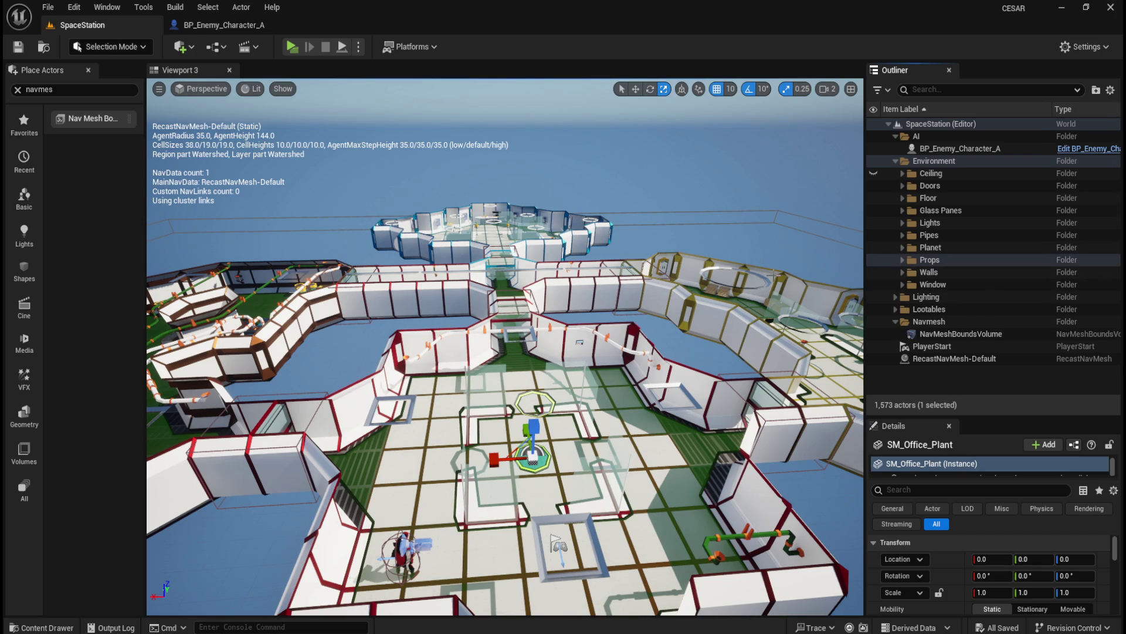
{"action": "left_click_drag", "start_coordinate": [686, 260], "coordinate": [686, 211]}
Fly the camera over the station and deselect SM_Office_Plant by clicking empty space.
{"action": "mouse_move", "coordinate": [647, 267]}
{"action": "left_mouse_down"}
{"action": "mouse_move", "coordinate": [646, 296]}
{"action": "mouse_move", "coordinate": [646, 267]}
{"action": "left_mouse_up"}
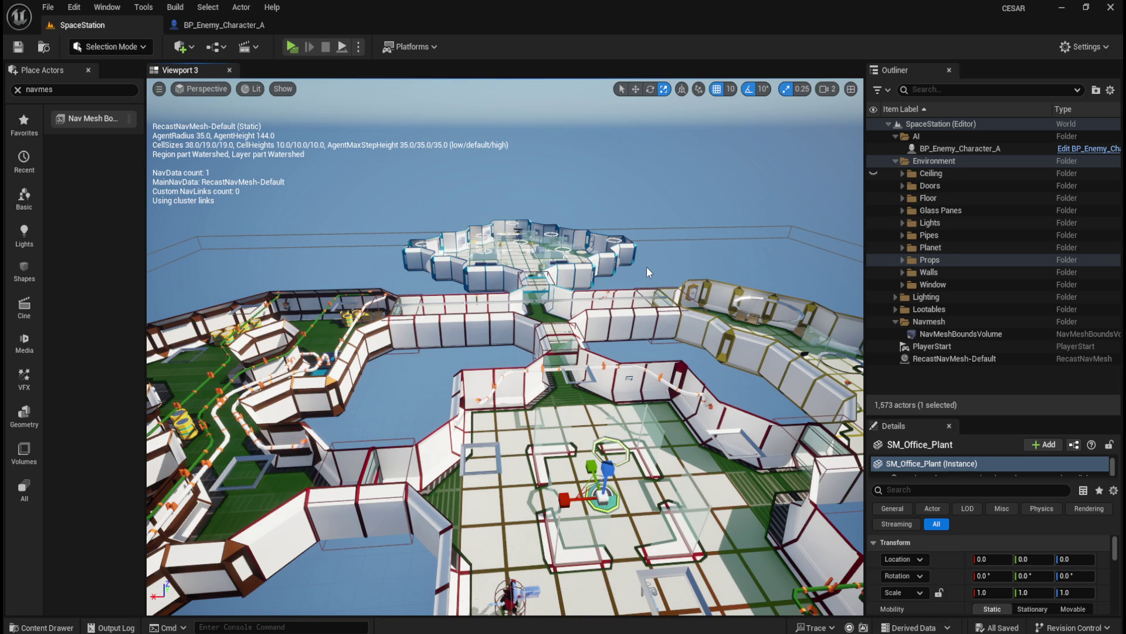
{"action": "left_click_drag", "start_coordinate": [681, 271], "coordinate": [673, 197]}
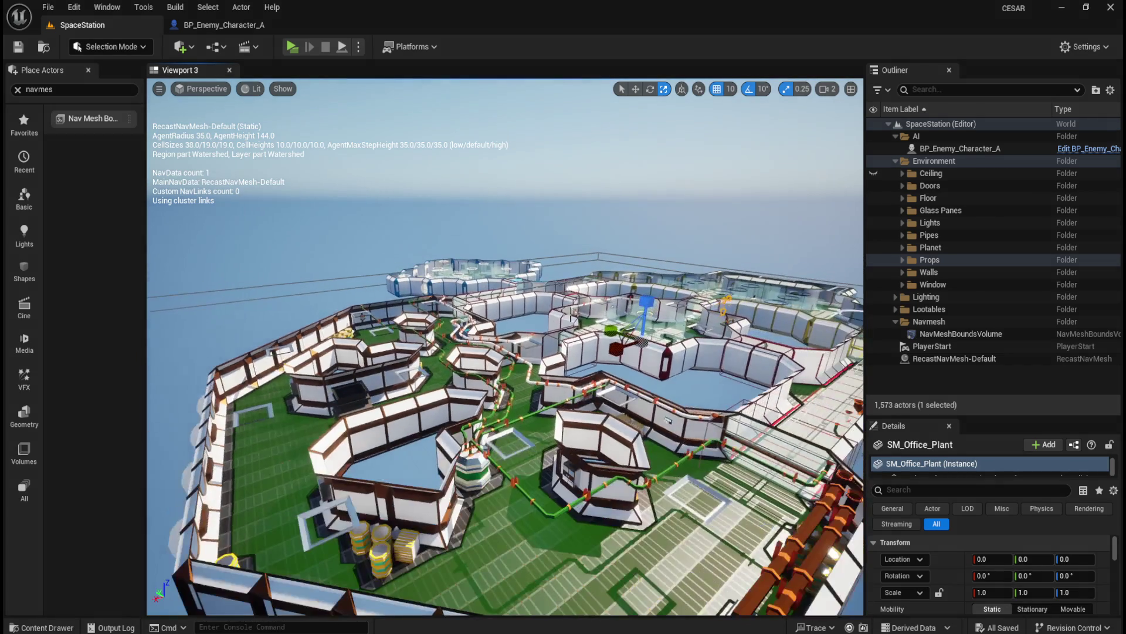
{"action": "left_click", "coordinate": [628, 212]}
{"action": "left_click_drag", "start_coordinate": [547, 233], "coordinate": [547, 234]}
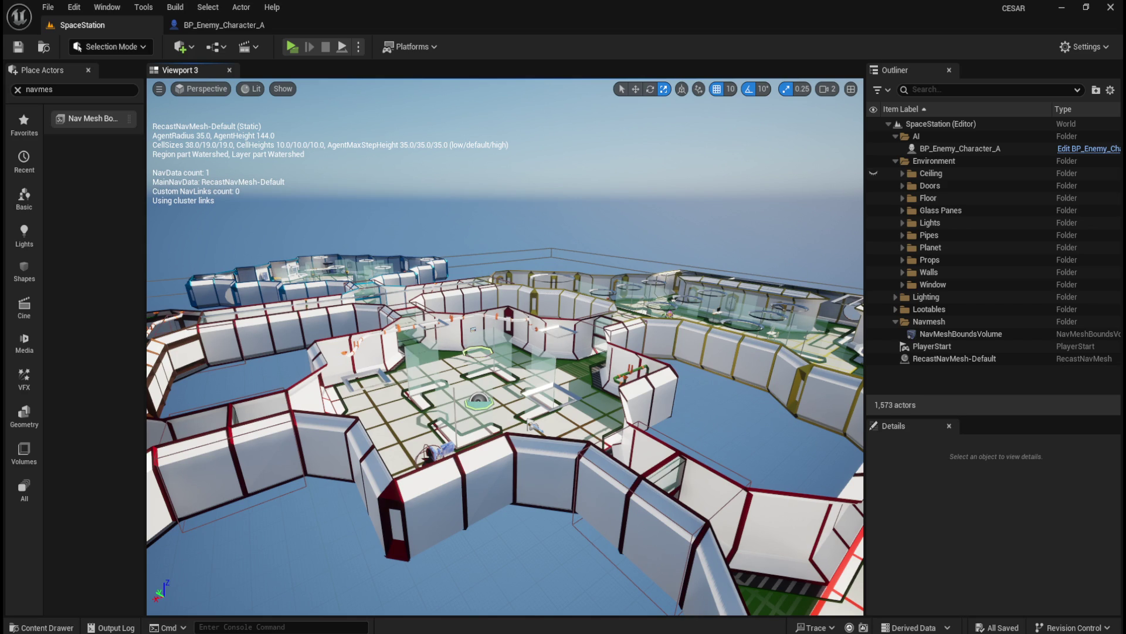
Fly in over the central room near the enemy and turn the navmesh overlay on with P.
{"action": "left_click_drag", "start_coordinate": [591, 246], "coordinate": [591, 182]}
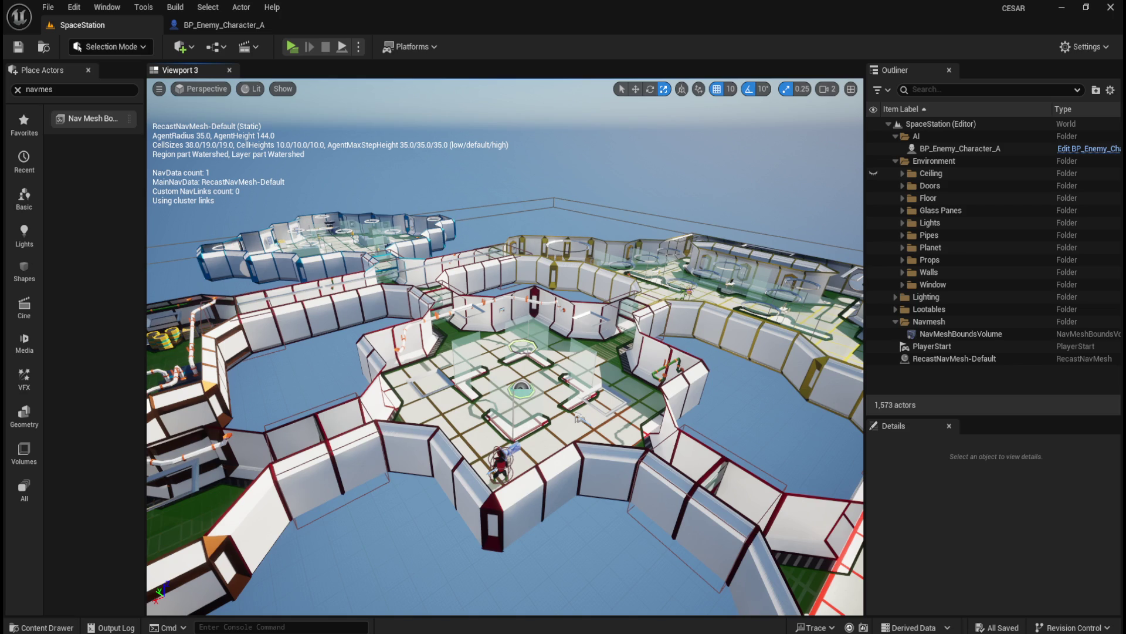
{"action": "left_click_drag", "start_coordinate": [505, 352], "coordinate": [528, 376]}
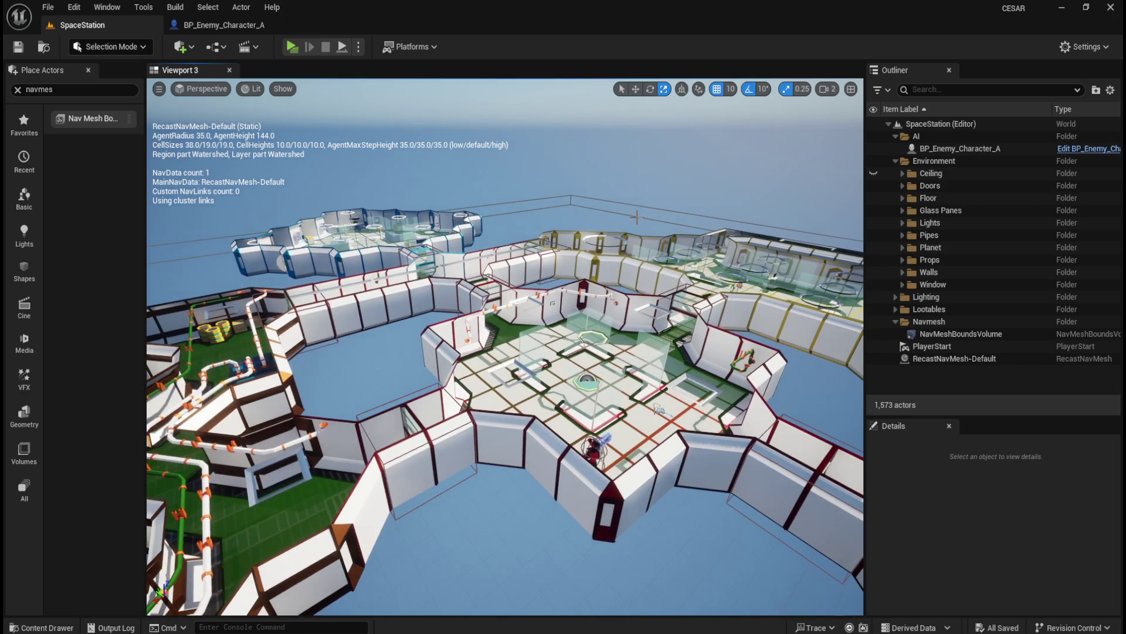
{"action": "key", "text": "p"}
{"action": "key", "text": "p"}
{"action": "key", "text": "p"}
{"action": "left_click_drag", "start_coordinate": [505, 352], "coordinate": [496, 345]}
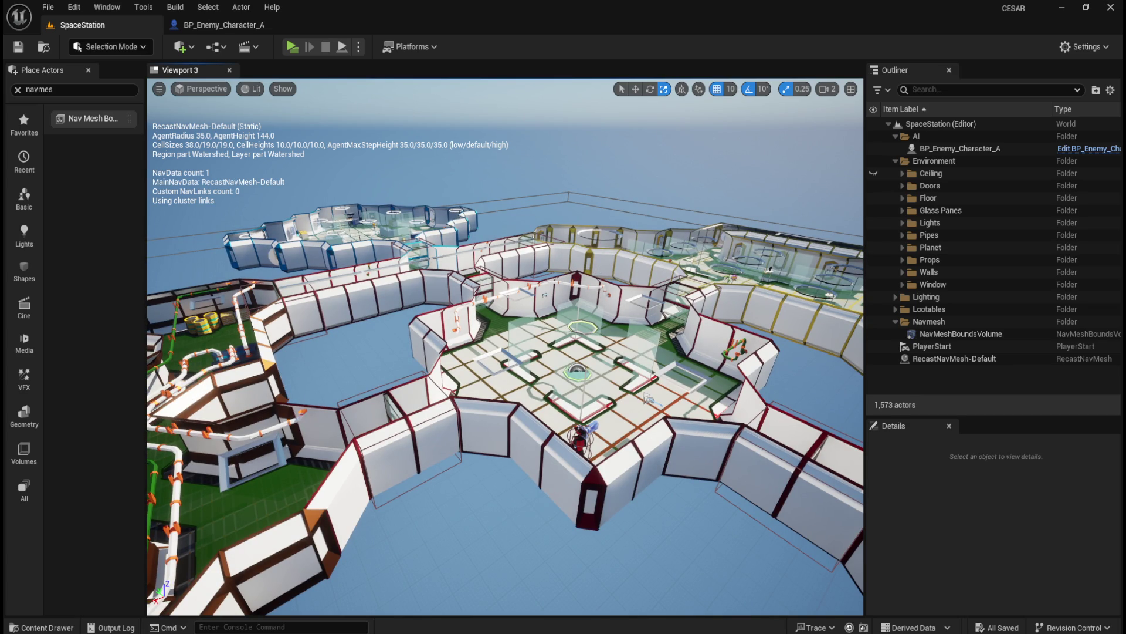
{"action": "mouse_move", "coordinate": [505, 352]}
{"action": "left_mouse_down"}
{"action": "mouse_move", "coordinate": [598, 345]}
{"action": "mouse_move", "coordinate": [637, 271]}
{"action": "left_mouse_up"}
In Content > AI, add an Artificial Intelligence > Blackboard asset named BB_Enemy_A.
{"action": "key", "text": "ctrl+space"}
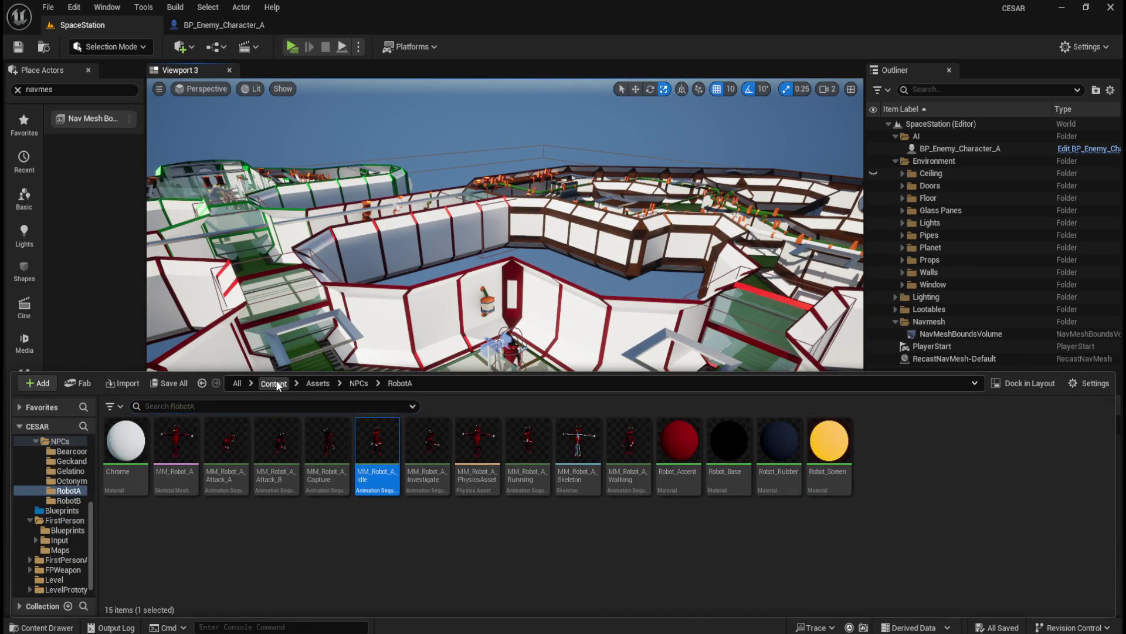
{"action": "left_click", "coordinate": [273, 383]}
{"action": "double_click", "coordinate": [133, 456]}
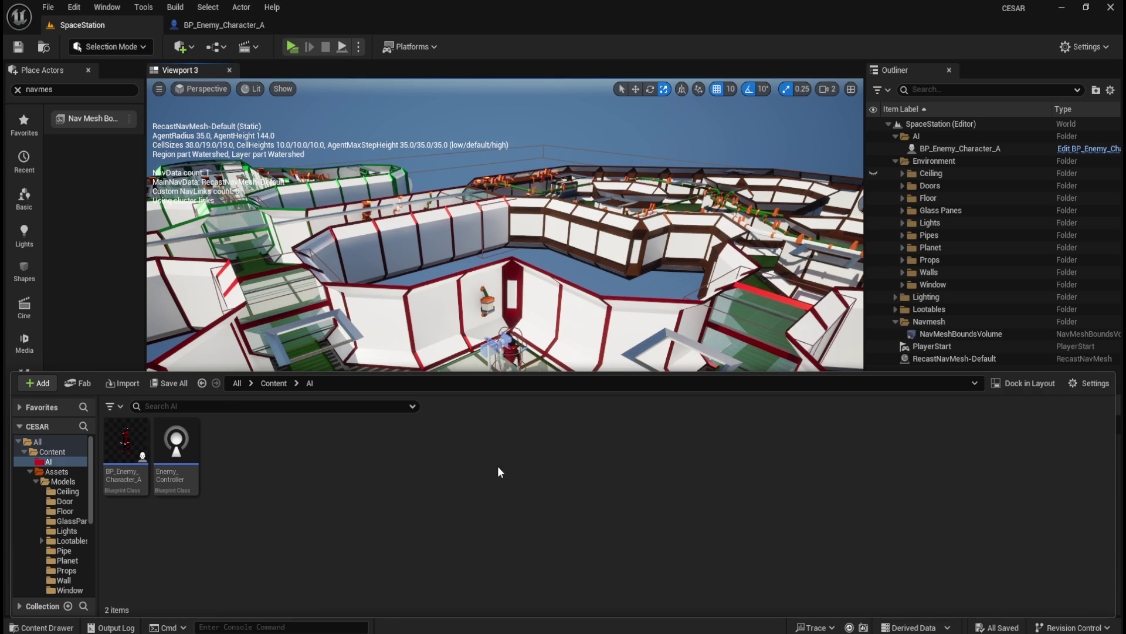
{"action": "right_click", "coordinate": [488, 480]}
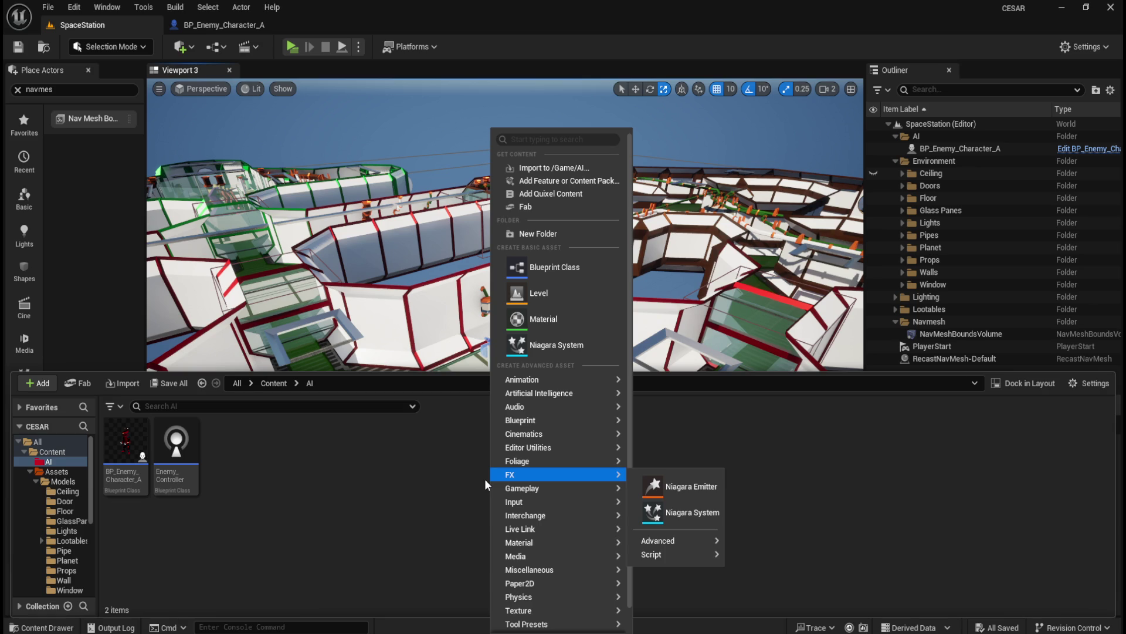
{"action": "mouse_move", "coordinate": [553, 394]}
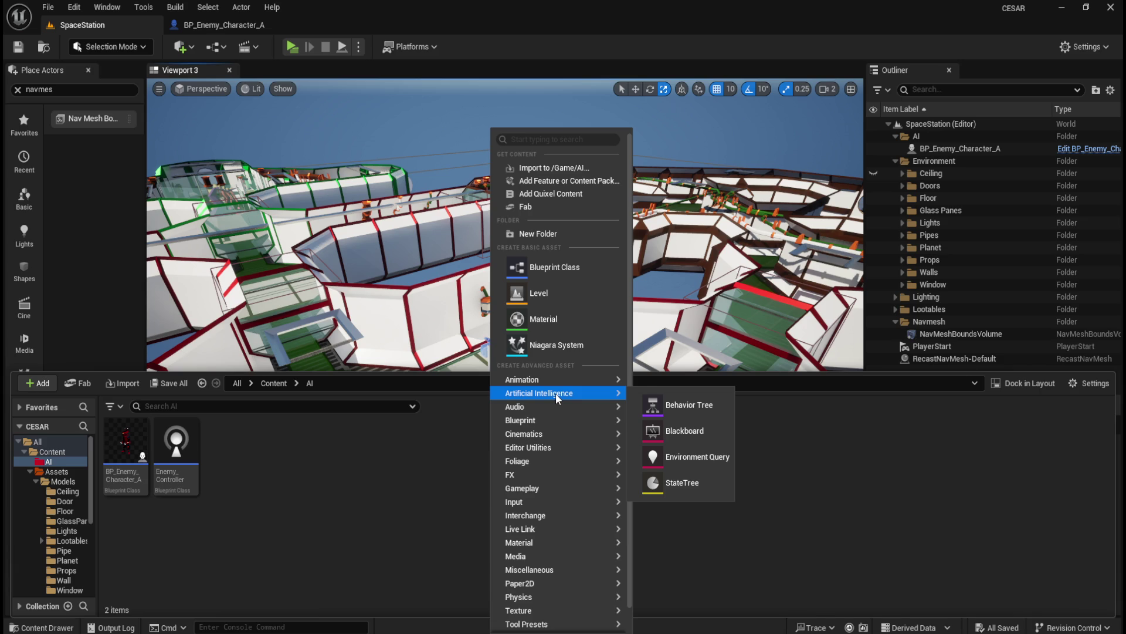
{"action": "left_click", "coordinate": [697, 437]}
{"action": "type", "text": "B"}
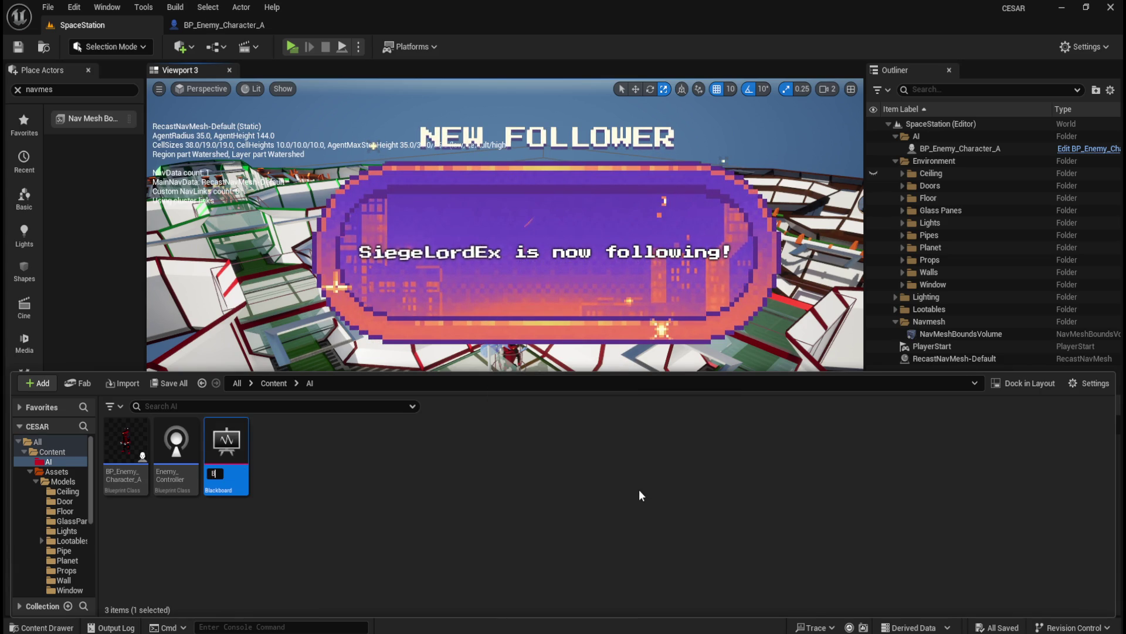
{"action": "type", "text": "B_Enemy"}
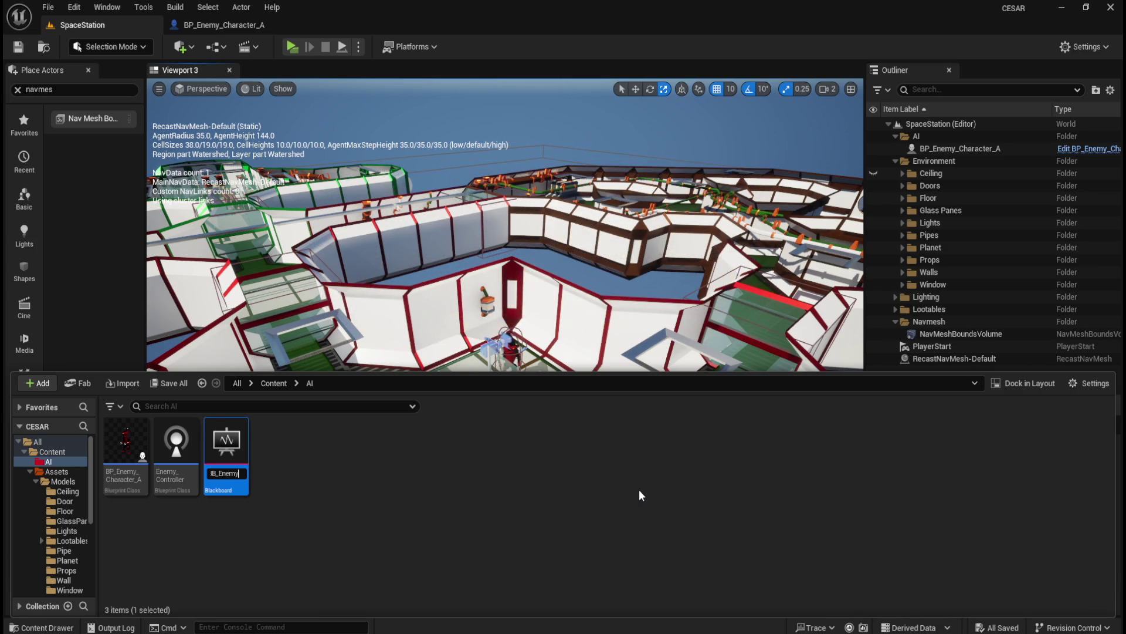
{"action": "type", "text": "_A"}
{"action": "key", "text": "Return"}
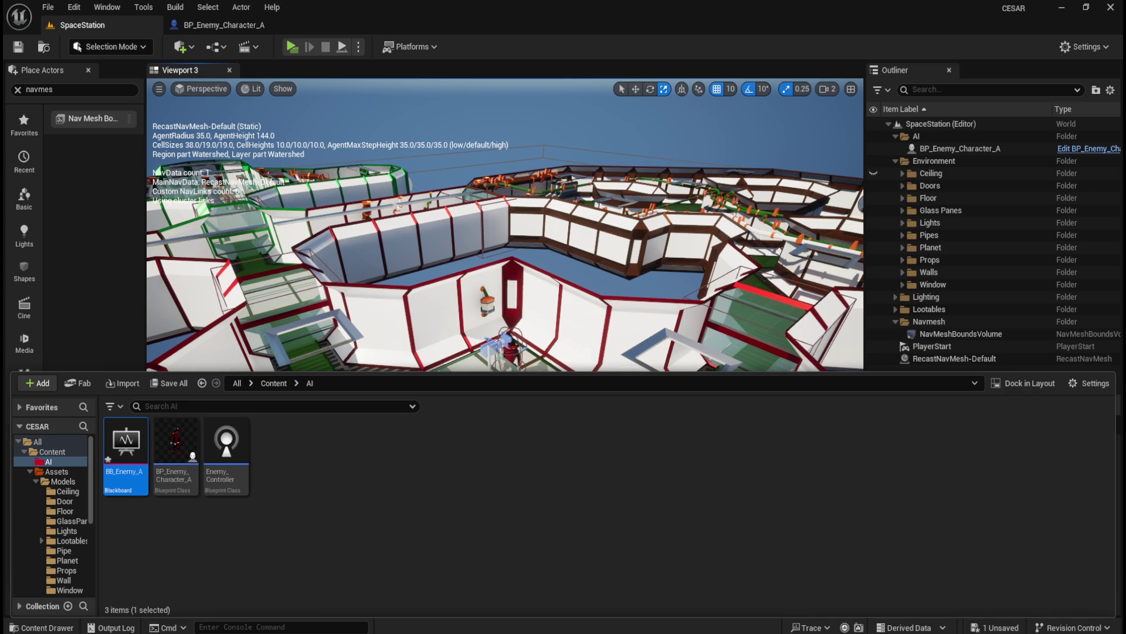
Open BB_Enemy_A in the Blackboard editor and add a new Object-type key.
{"action": "left_click", "coordinate": [352, 502]}
{"action": "double_click", "coordinate": [133, 450]}
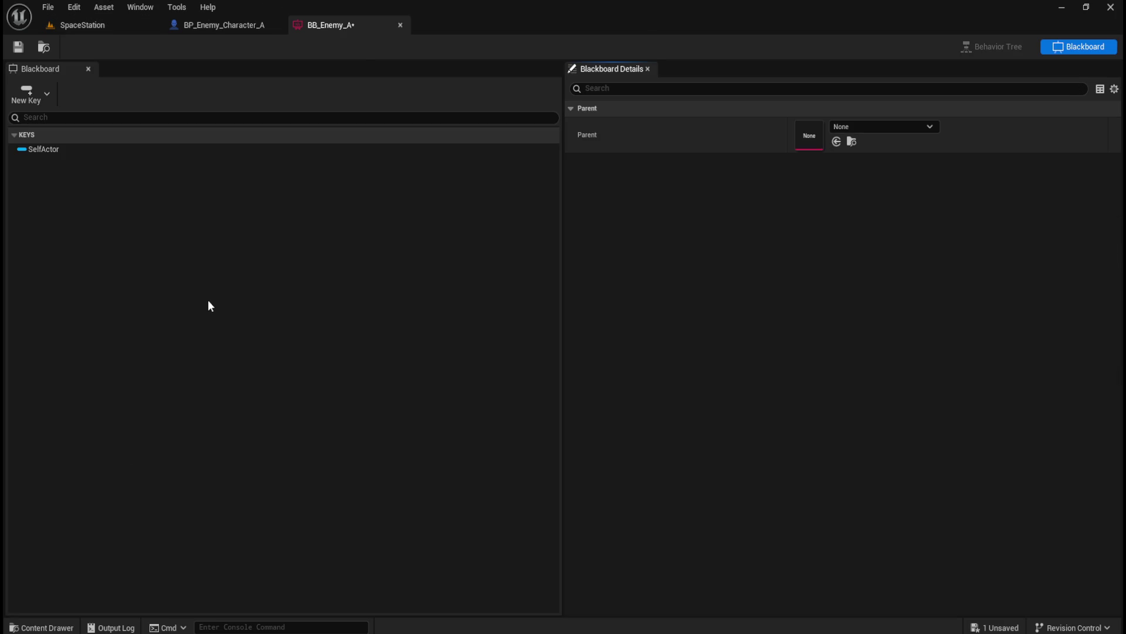
{"action": "left_click", "coordinate": [40, 102]}
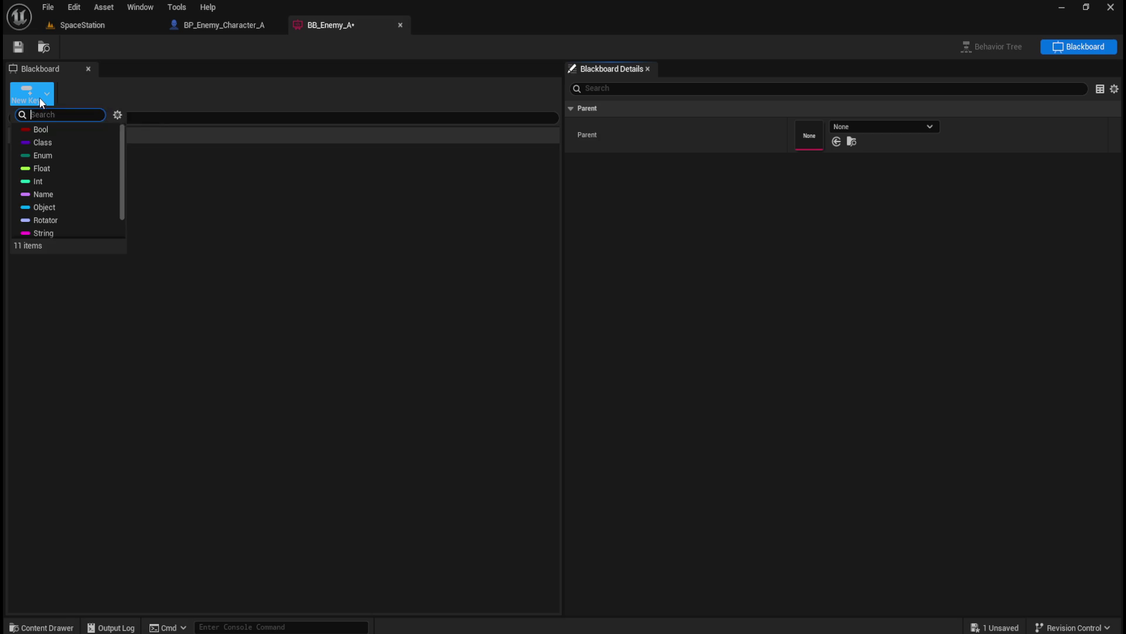
{"action": "left_click", "coordinate": [50, 204]}
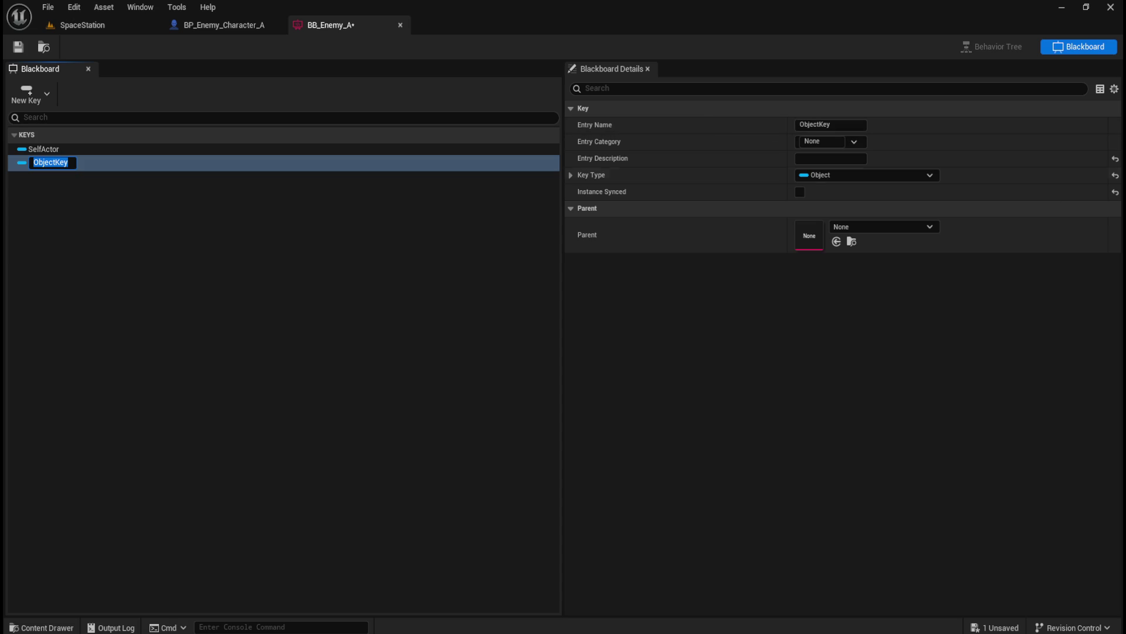
{"action": "left_click", "coordinate": [834, 126]}
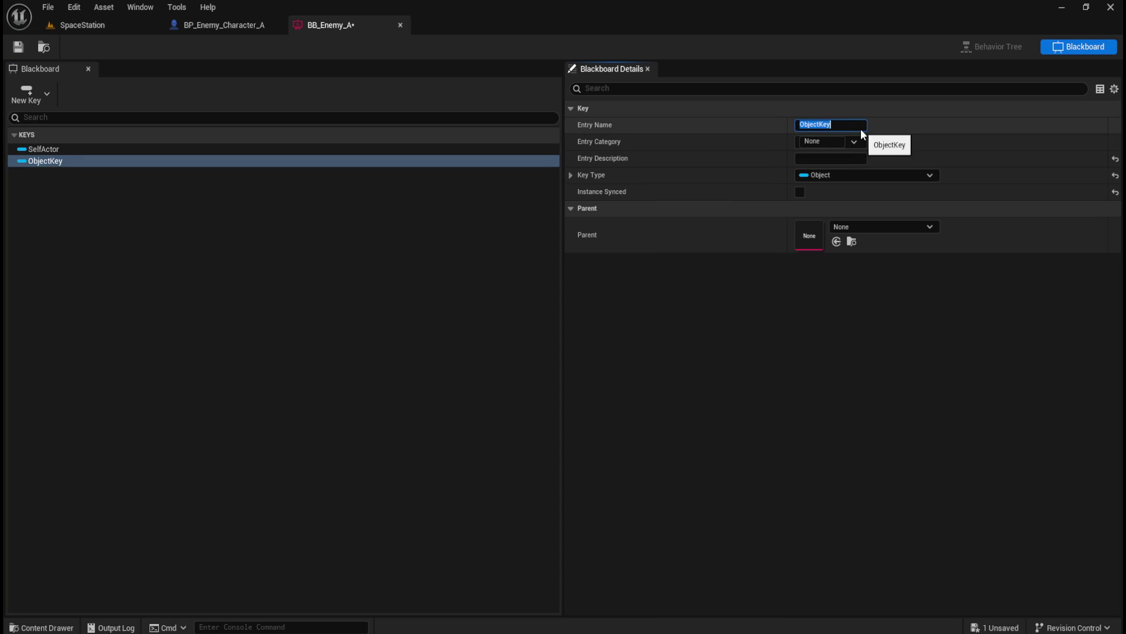
Name the Object key EnemyActor and set its Key Type base class to Actor.
{"action": "type", "text": "EnemyActor"}
{"action": "key", "text": "Return"}
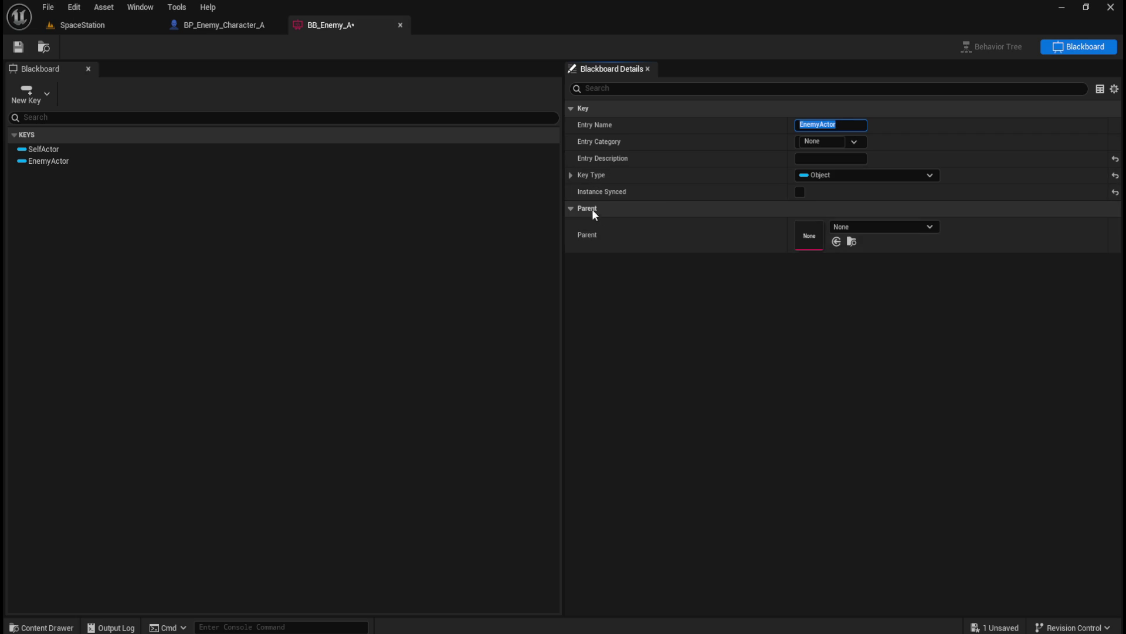
{"action": "left_click", "coordinate": [569, 175]}
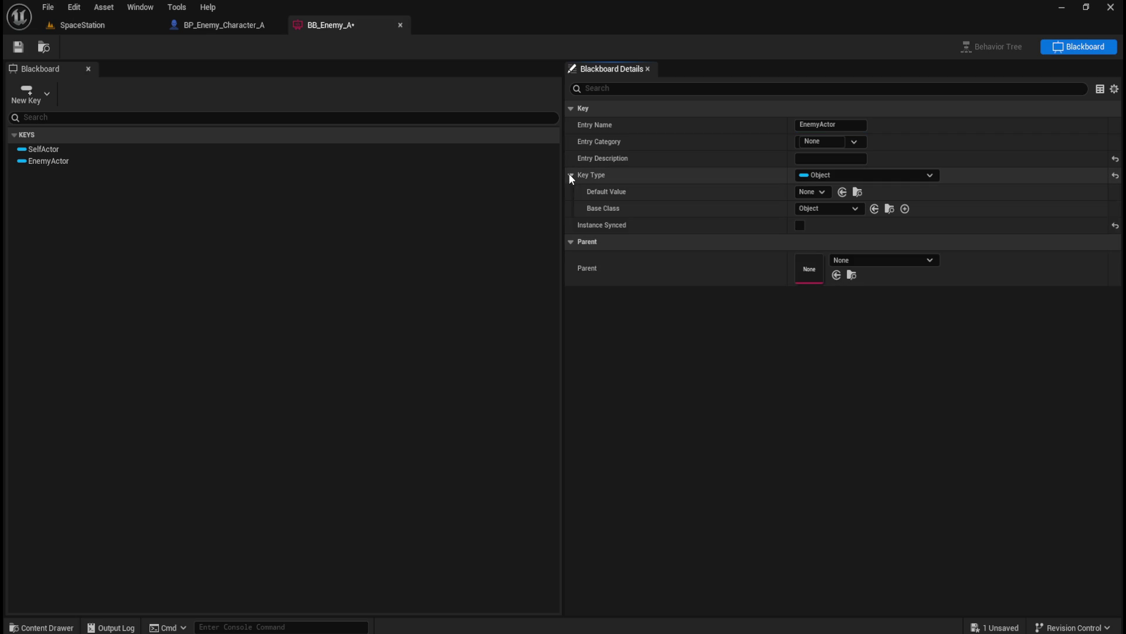
{"action": "left_click", "coordinate": [820, 209]}
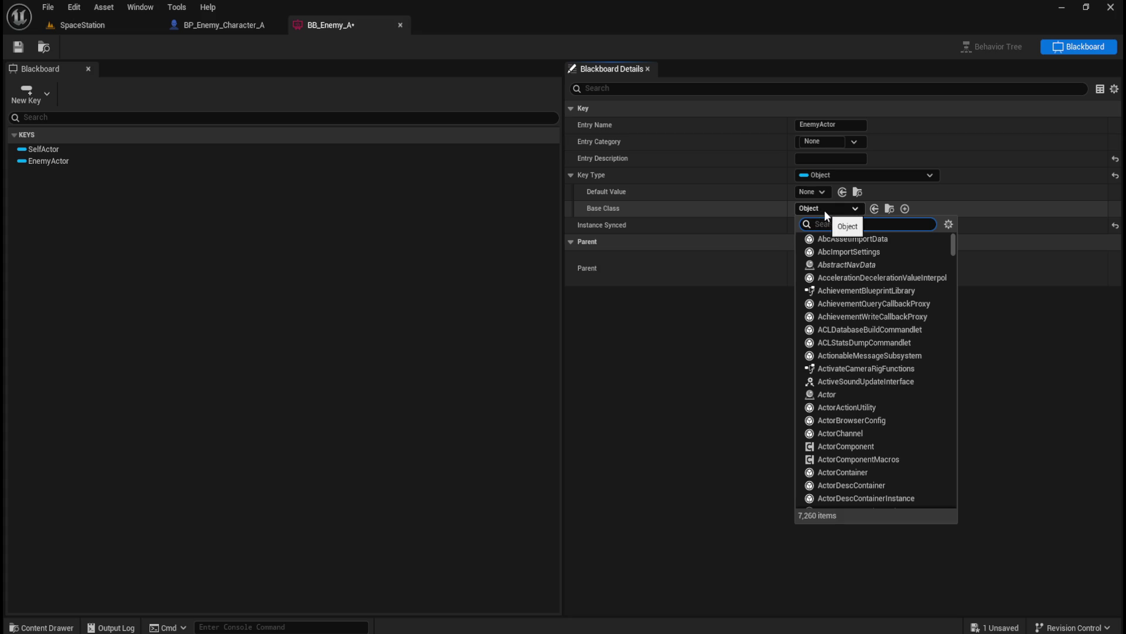
{"action": "left_click", "coordinate": [829, 396]}
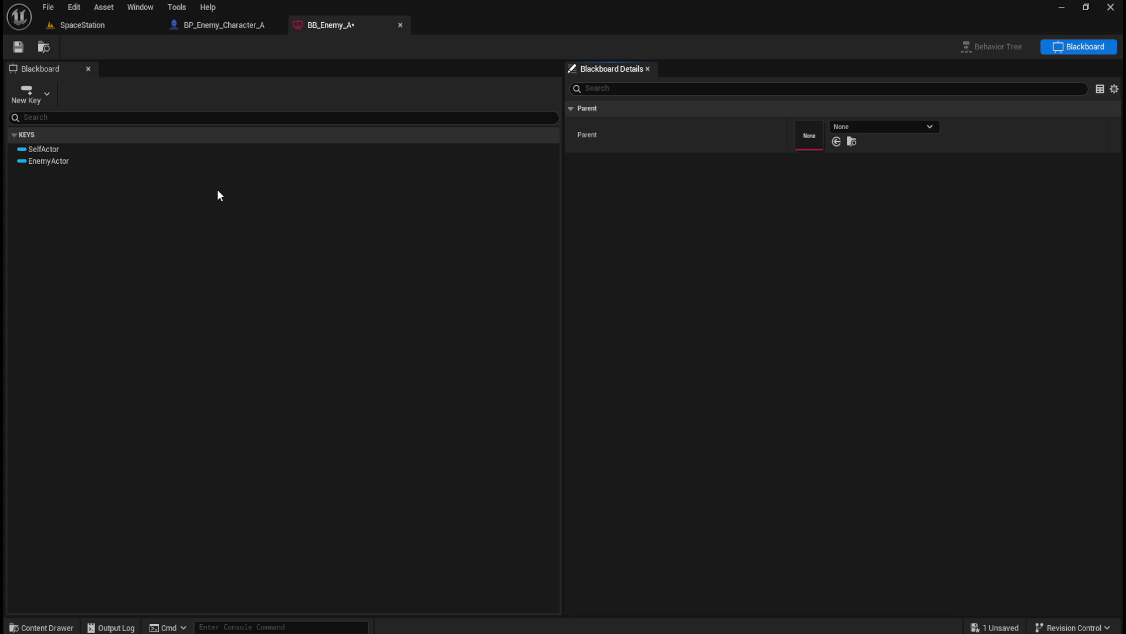
{"action": "left_click", "coordinate": [52, 161]}
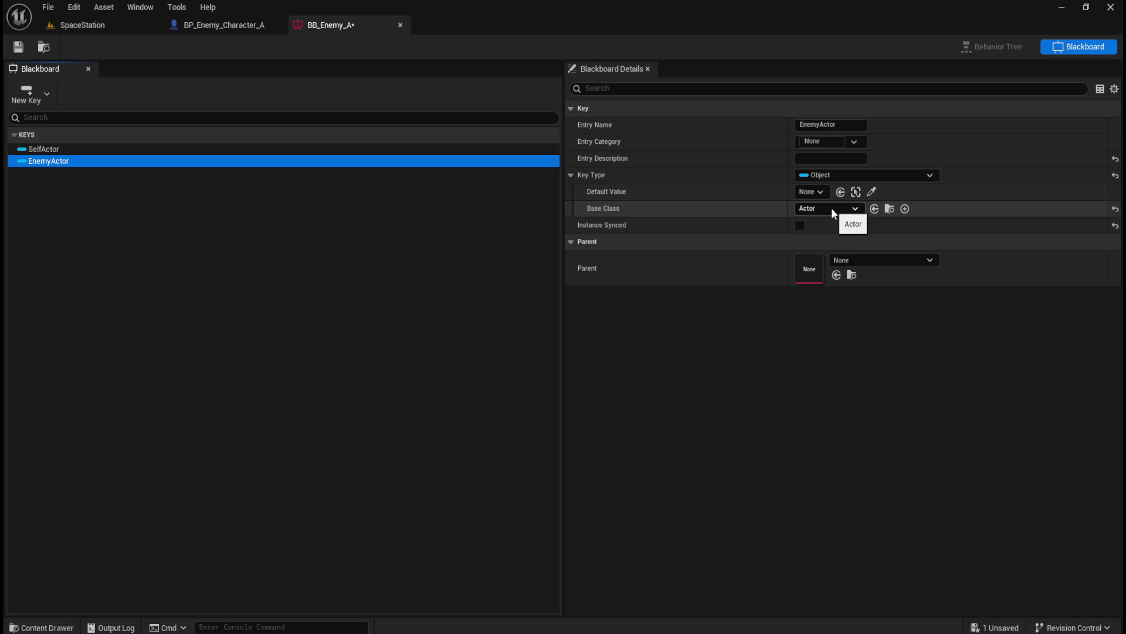
{"action": "left_click", "coordinate": [94, 149]}
{"action": "left_click", "coordinate": [89, 162]}
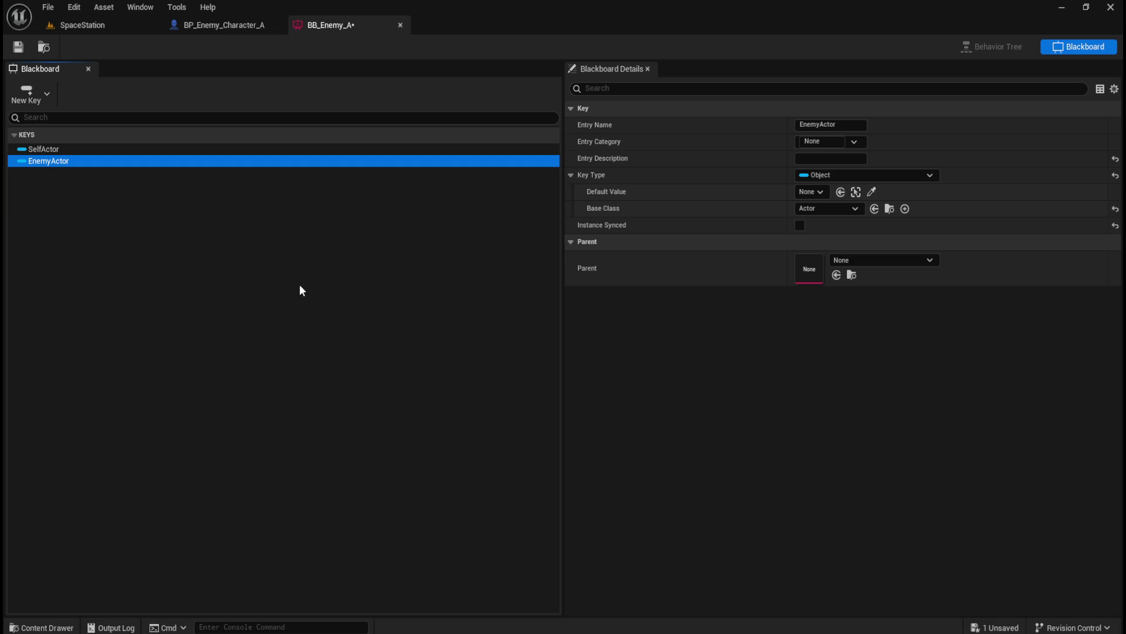
Add a Bool key to BB_Enemy_A and name it HasLineofSight.
{"action": "left_click", "coordinate": [39, 95]}
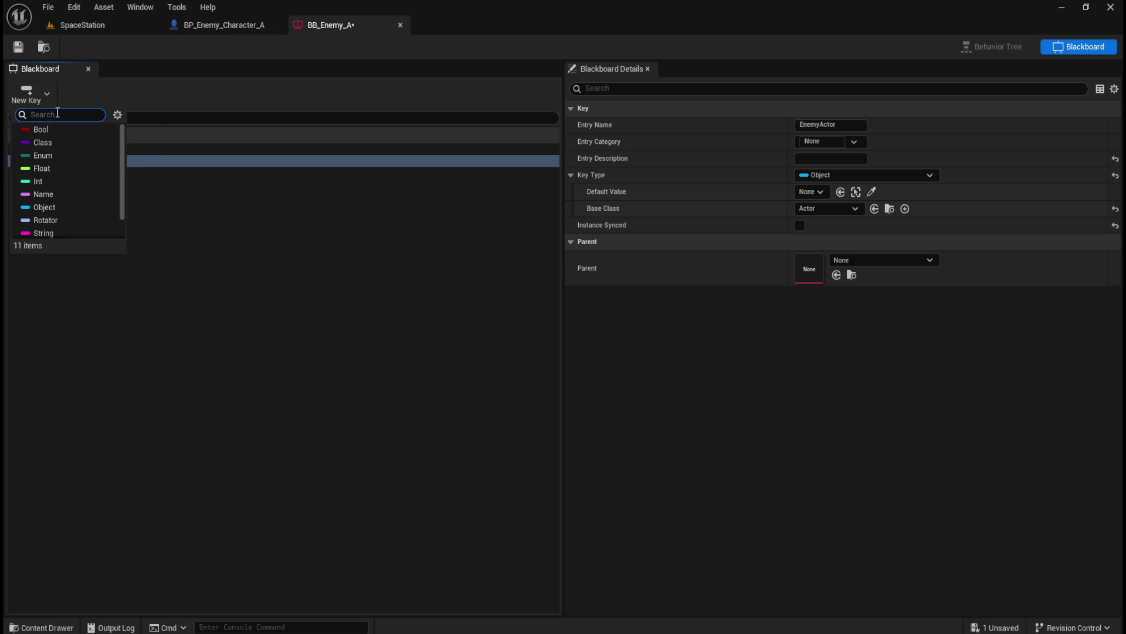
{"action": "left_click", "coordinate": [52, 128]}
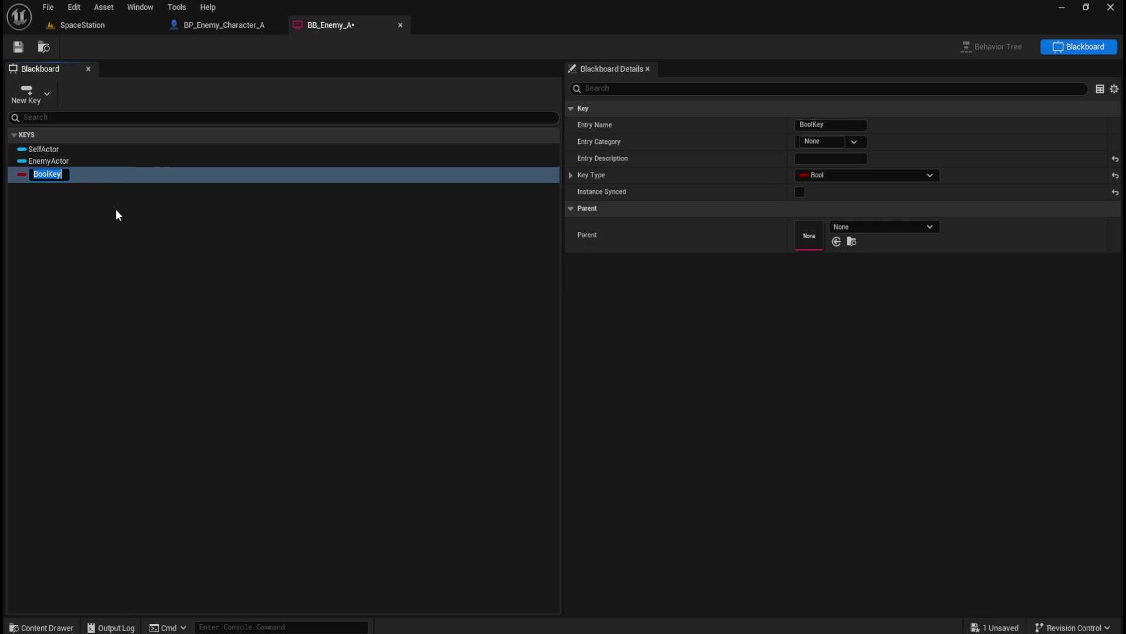
{"action": "type", "text": "HasLine"}
{"action": "type", "text": "ofSight"}
{"action": "key", "text": "Return"}
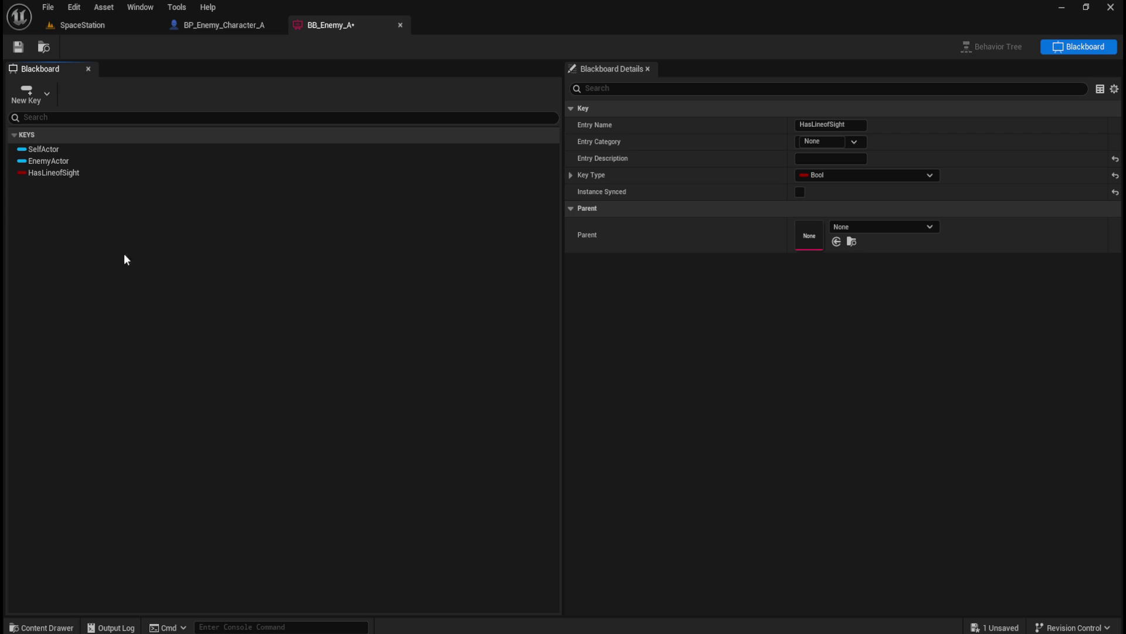
{"action": "left_click", "coordinate": [39, 101]}
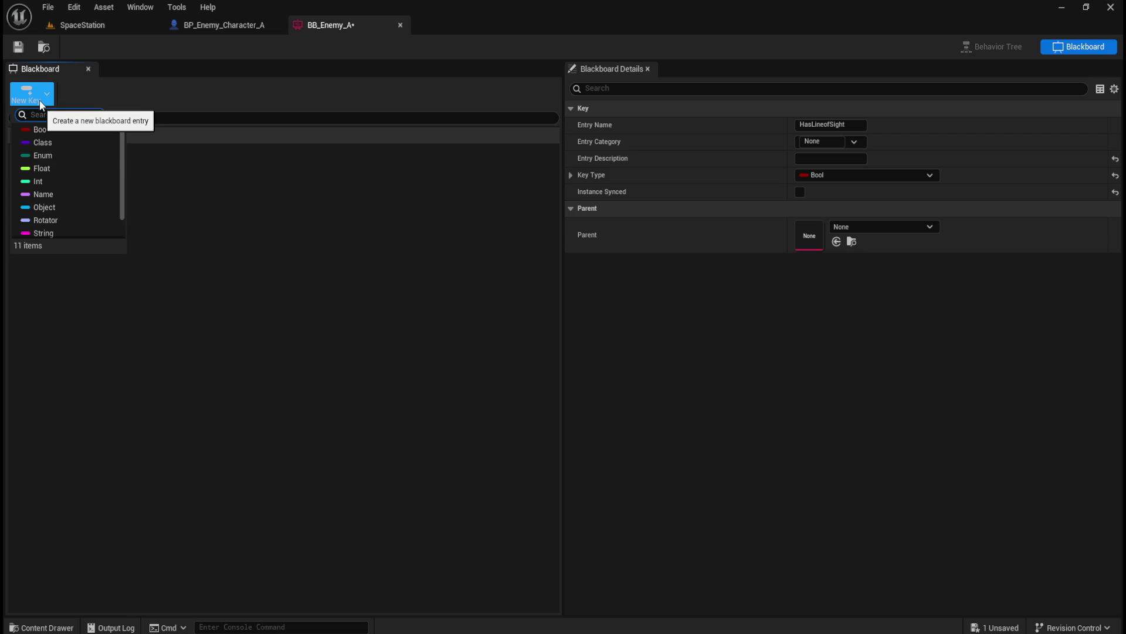
Add a Vector key named PatrolLocation and save the BB_Enemy_A blackboard.
{"action": "scroll", "coordinate": [51, 169], "scroll_direction": "down", "scroll_amount": 3}
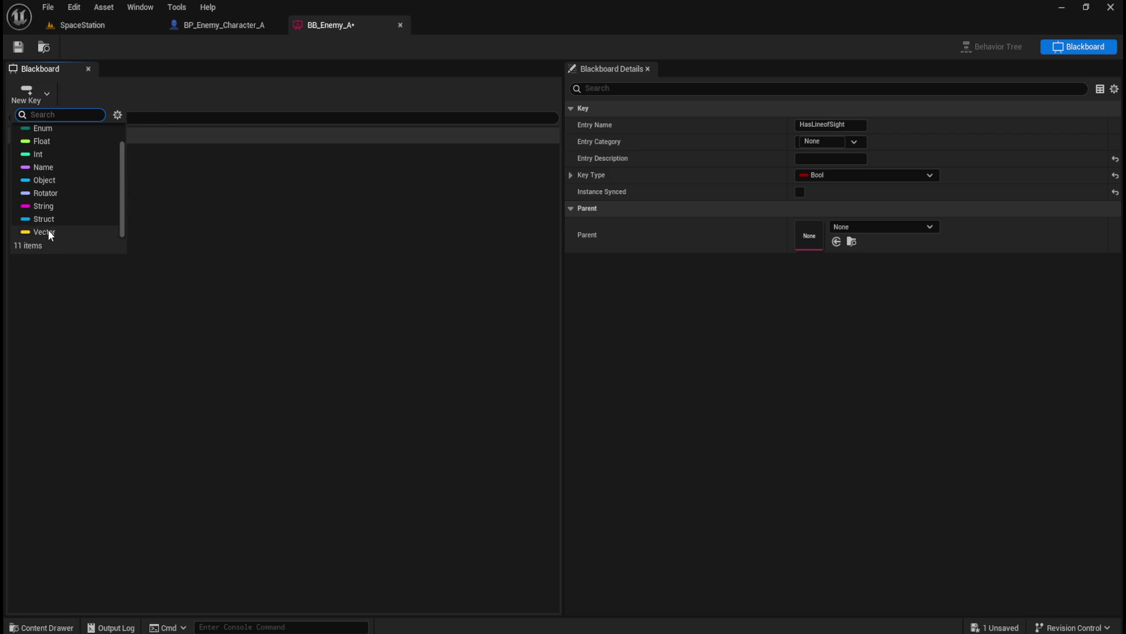
{"action": "left_click", "coordinate": [44, 233]}
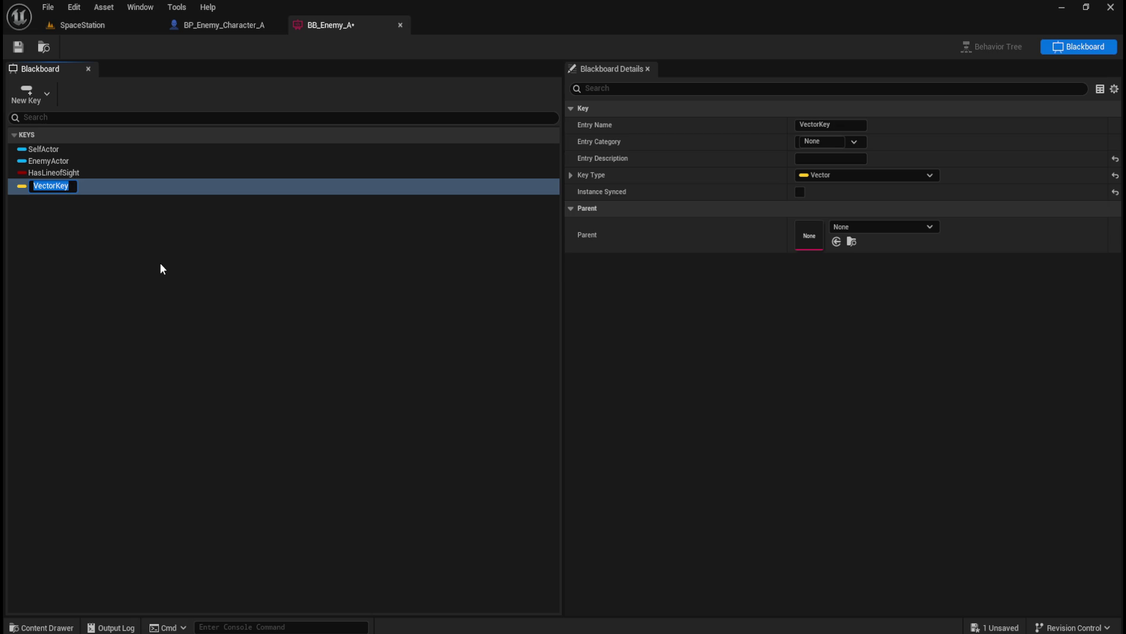
{"action": "type", "text": "Patrol"}
{"action": "type", "text": "Location"}
{"action": "key", "text": "Return"}
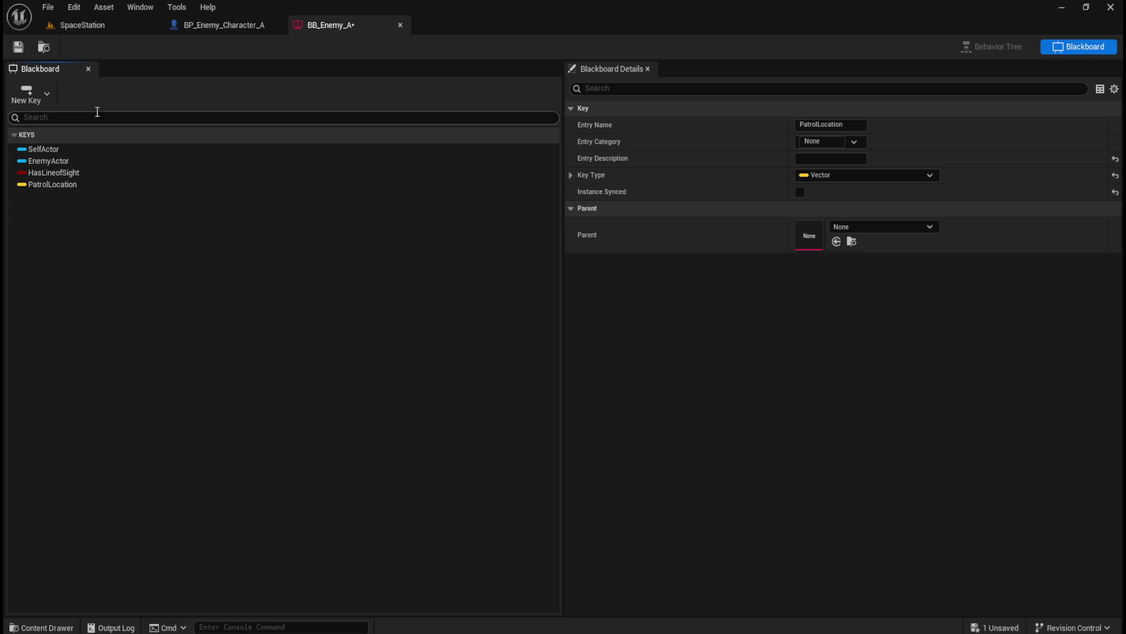
{"action": "left_click", "coordinate": [19, 48]}
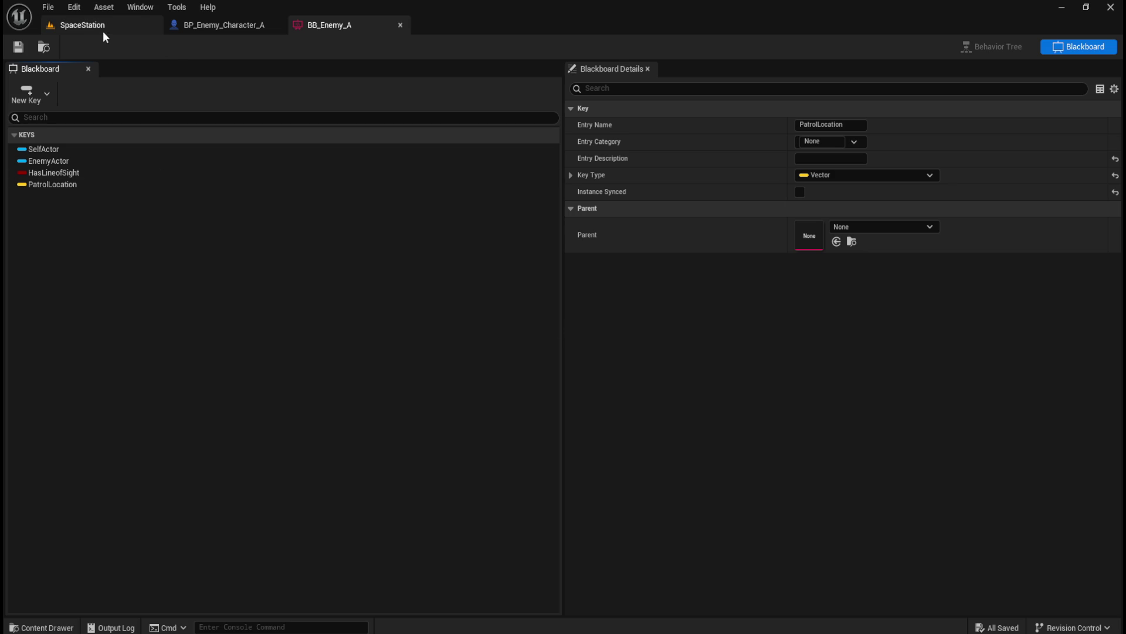
Switch back to the SpaceStation level editor.
{"action": "left_click", "coordinate": [98, 30]}
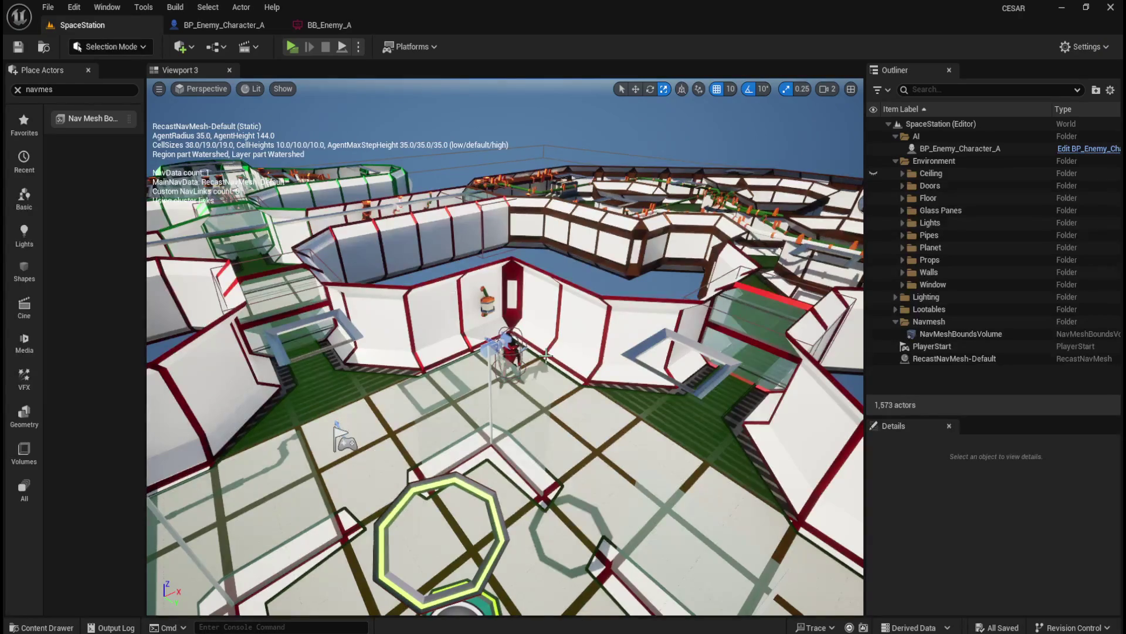
In Content > AI, add an Artificial Intelligence > Behavior Tree asset named BT_Enemy_A.
{"action": "key", "text": "ctrl+space"}
{"action": "left_click", "coordinate": [446, 518]}
{"action": "right_click", "coordinate": [323, 531]}
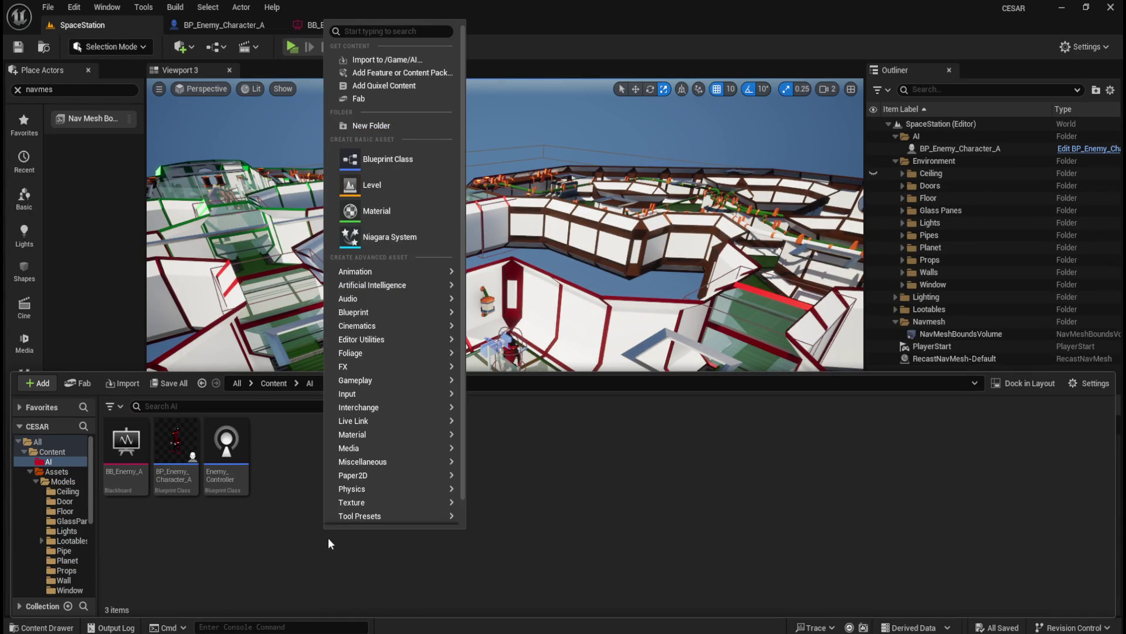
{"action": "mouse_move", "coordinate": [399, 288]}
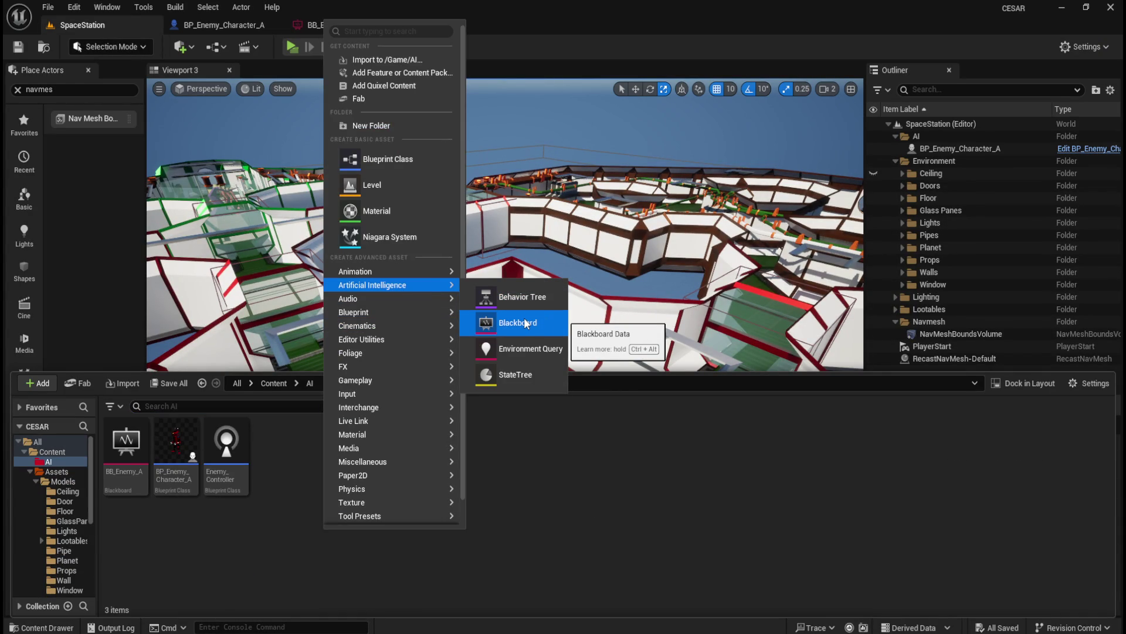
{"action": "left_click", "coordinate": [526, 298]}
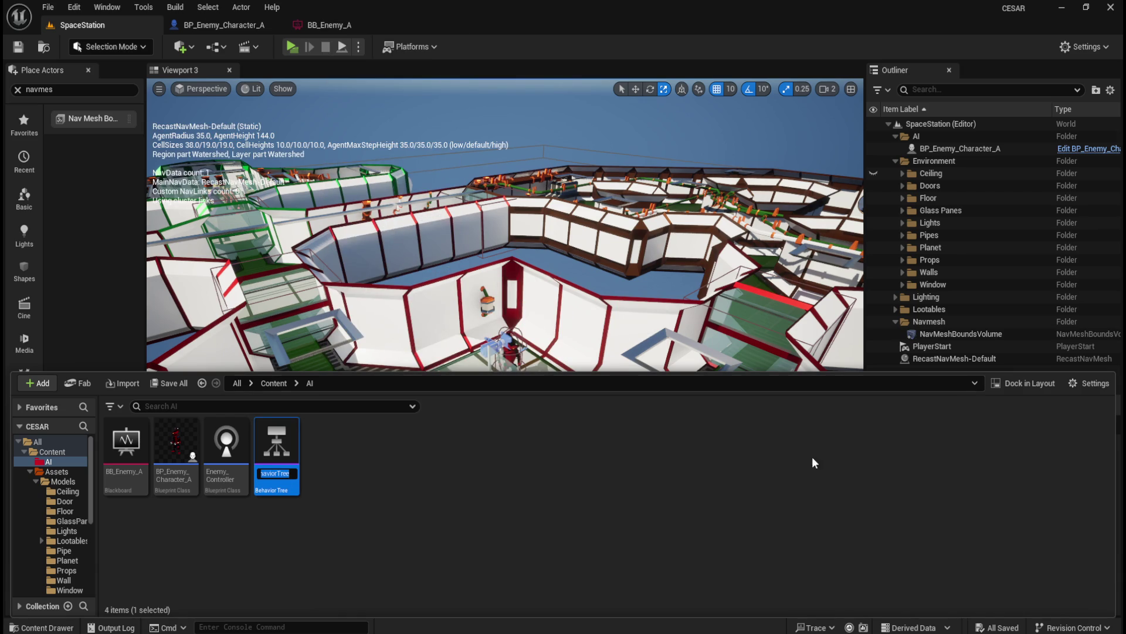
{"action": "type", "text": "B"}
{"action": "type", "text": "T_"}
{"action": "type", "text": "Enemy_A"}
{"action": "key", "text": "Return"}
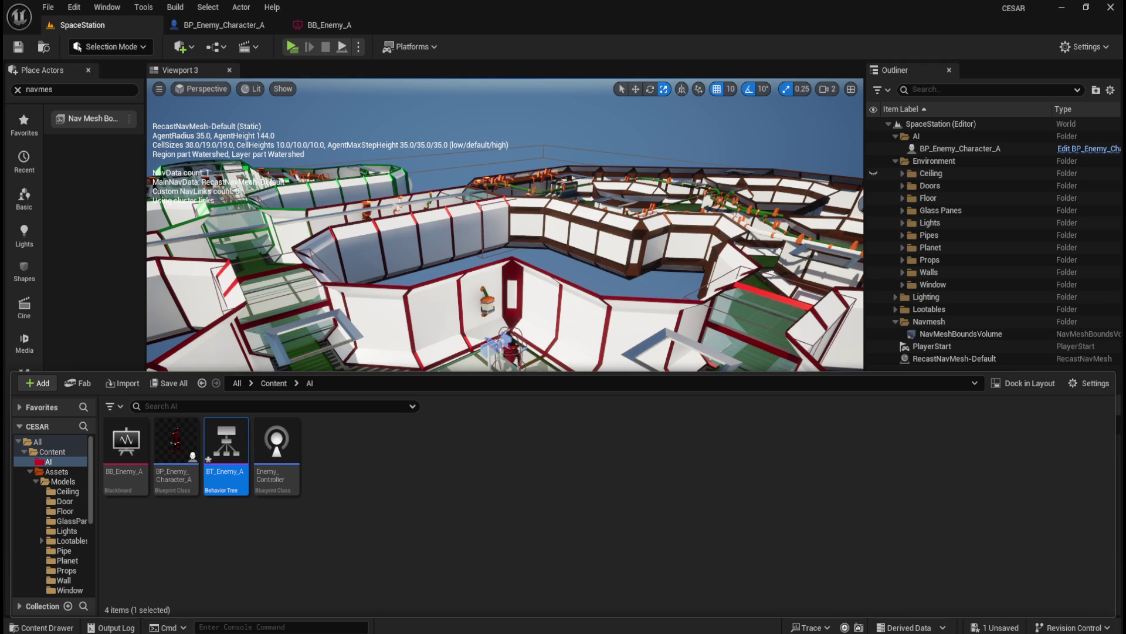
{"action": "left_click", "coordinate": [385, 523]}
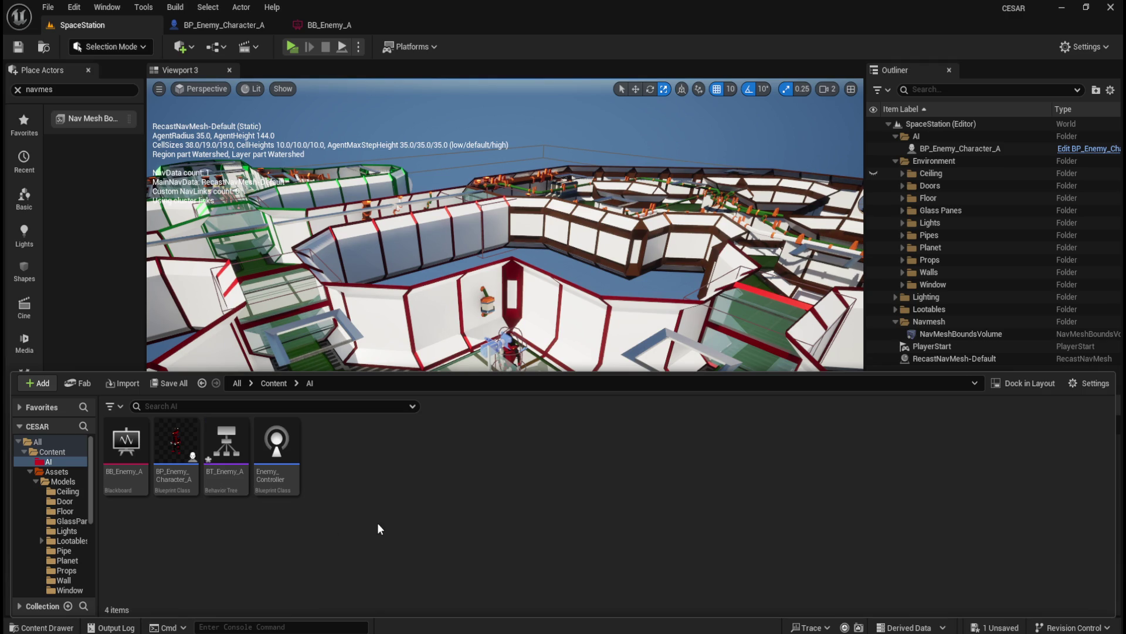
Open BT_Enemy_A, verify its Blackboard Asset is BB_Enemy_A, and hide the Content Drawer.
{"action": "double_click", "coordinate": [229, 475]}
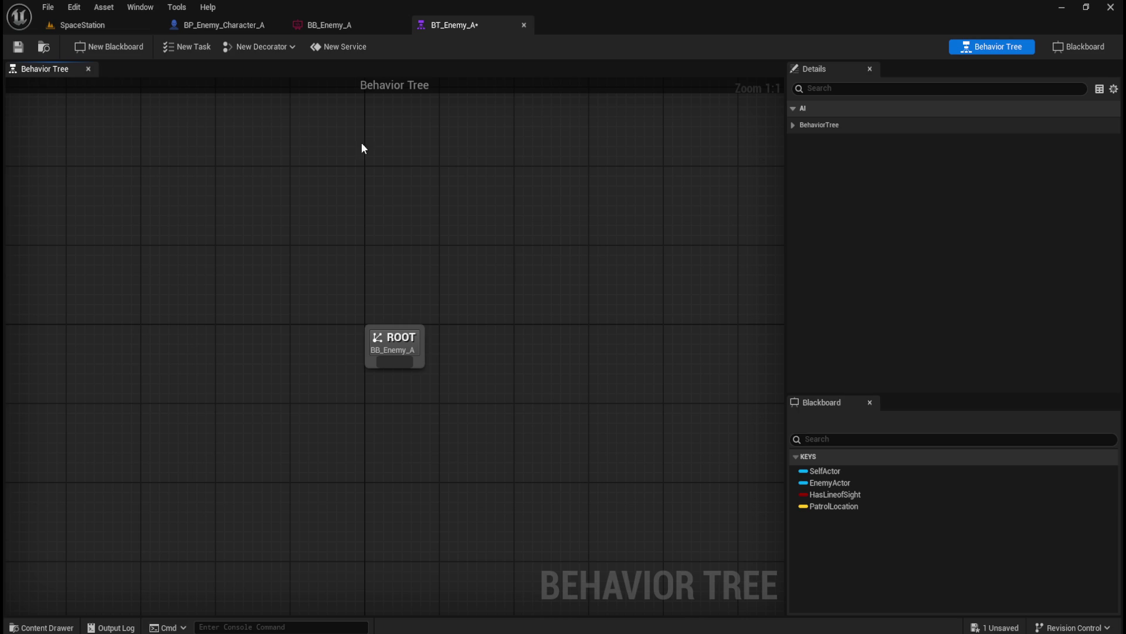
{"action": "left_click", "coordinate": [793, 124]}
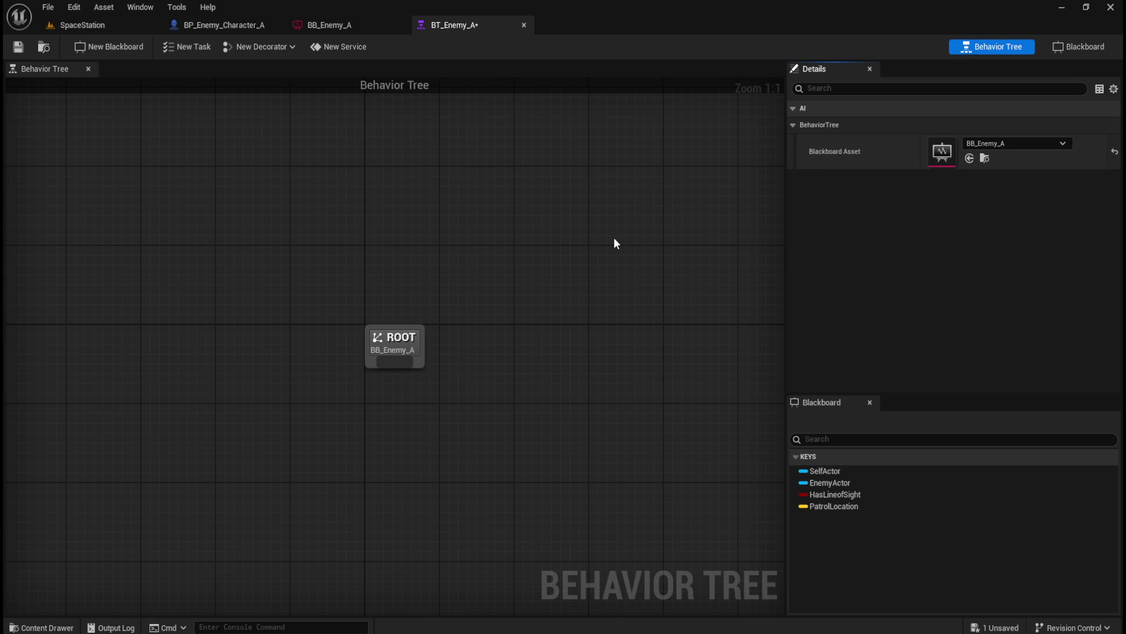
{"action": "key", "text": "ctrl+space"}
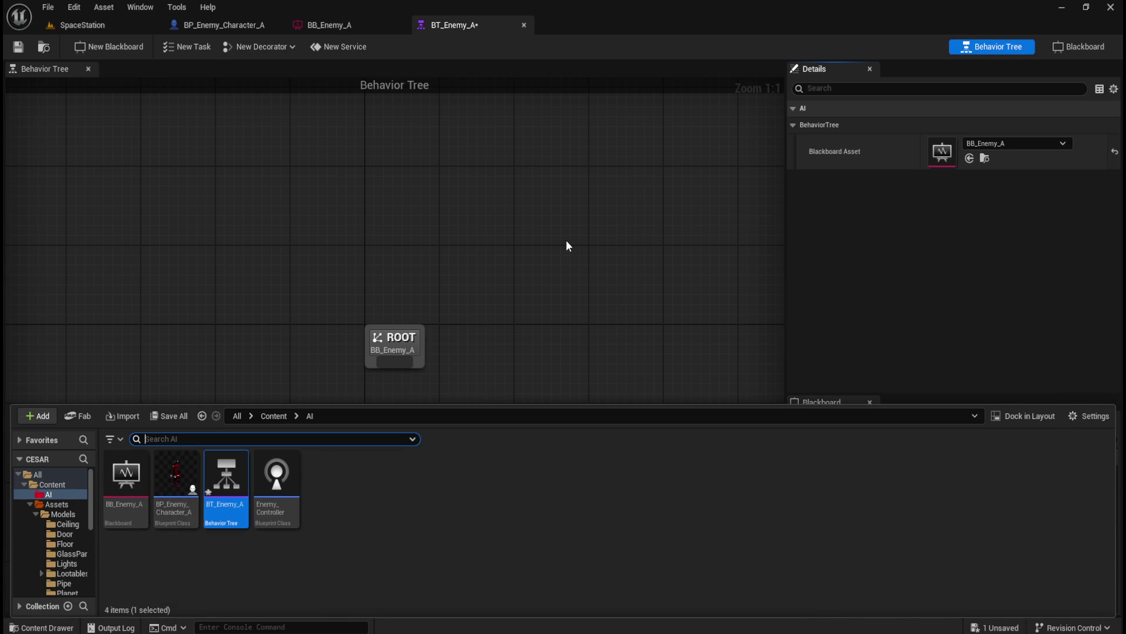
{"action": "left_click", "coordinate": [596, 256]}
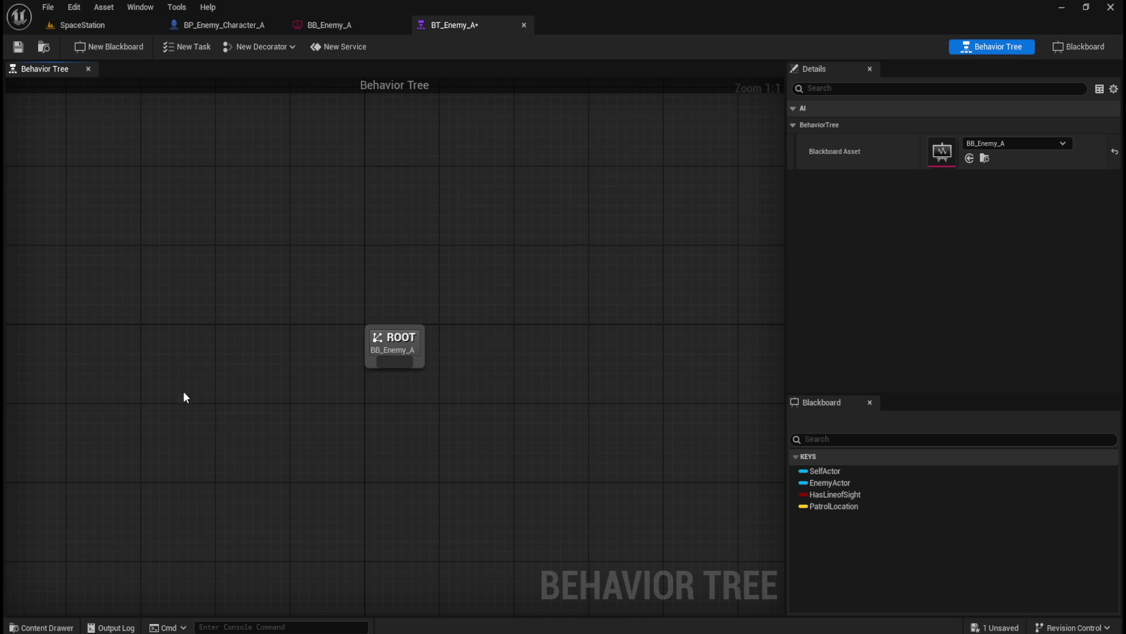
Add a Selector node under ROOT and rename it 'AI Root'.
{"action": "left_click_drag", "start_coordinate": [395, 361], "coordinate": [278, 428]}
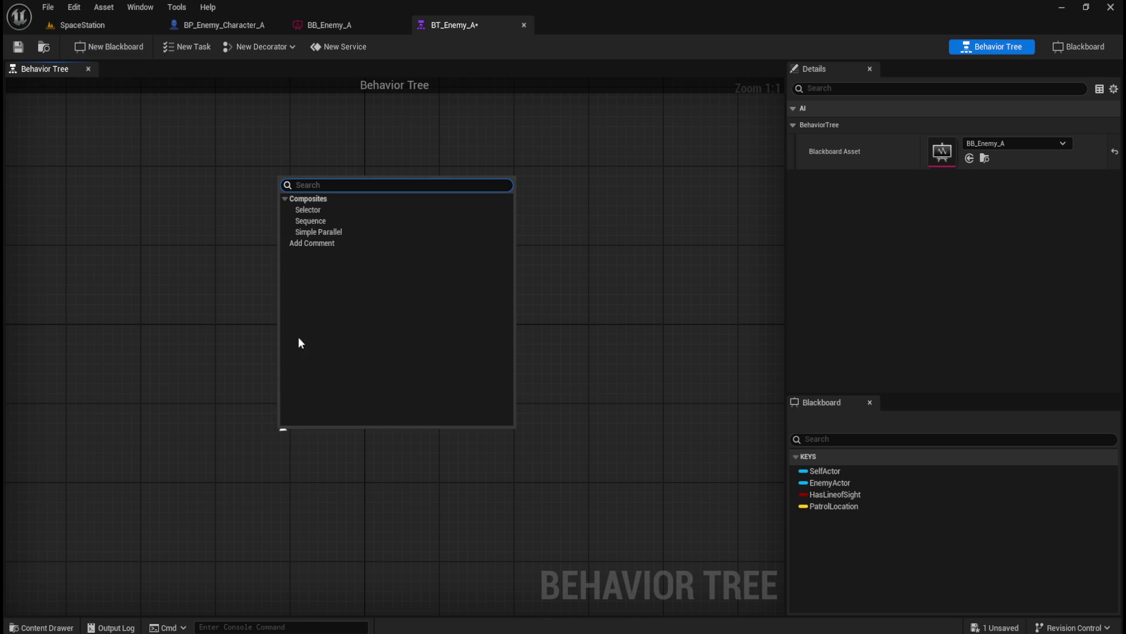
{"action": "left_click", "coordinate": [336, 209]}
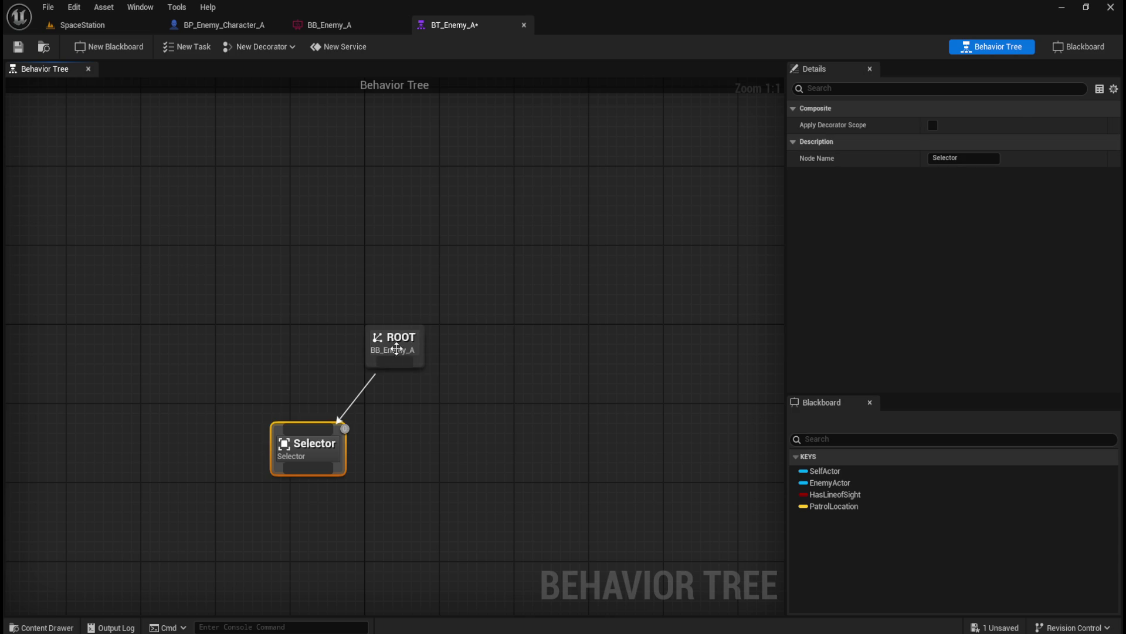
{"action": "mouse_move", "coordinate": [317, 444]}
{"action": "left_mouse_down"}
{"action": "mouse_move", "coordinate": [259, 431]}
{"action": "mouse_move", "coordinate": [272, 428]}
{"action": "left_mouse_up"}
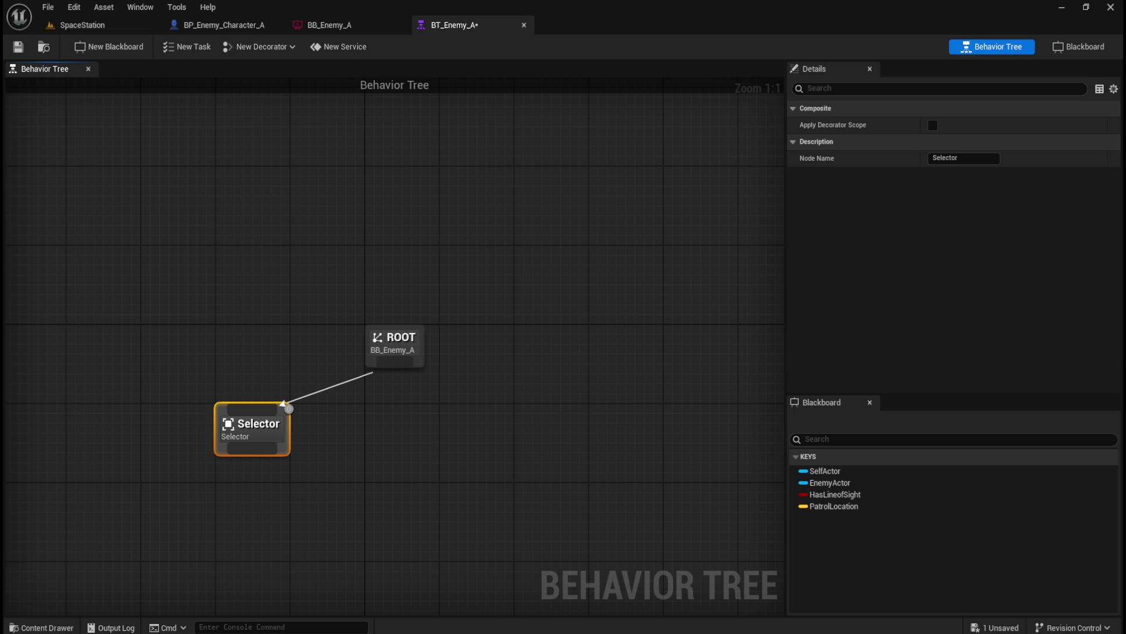
{"action": "left_click", "coordinate": [294, 448]}
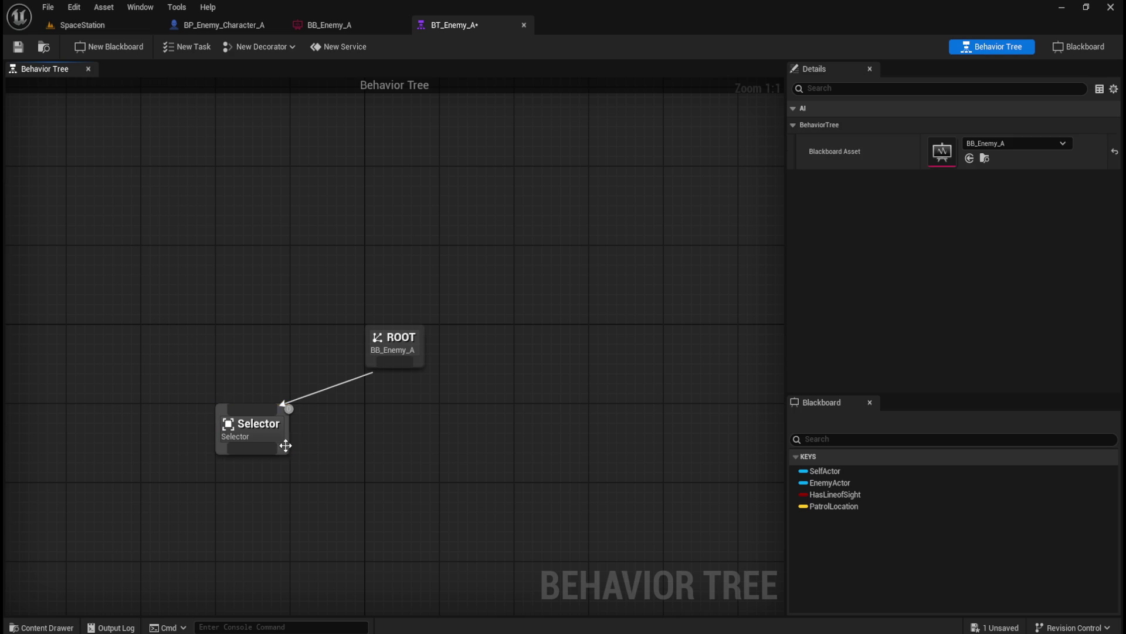
{"action": "left_click", "coordinate": [277, 433]}
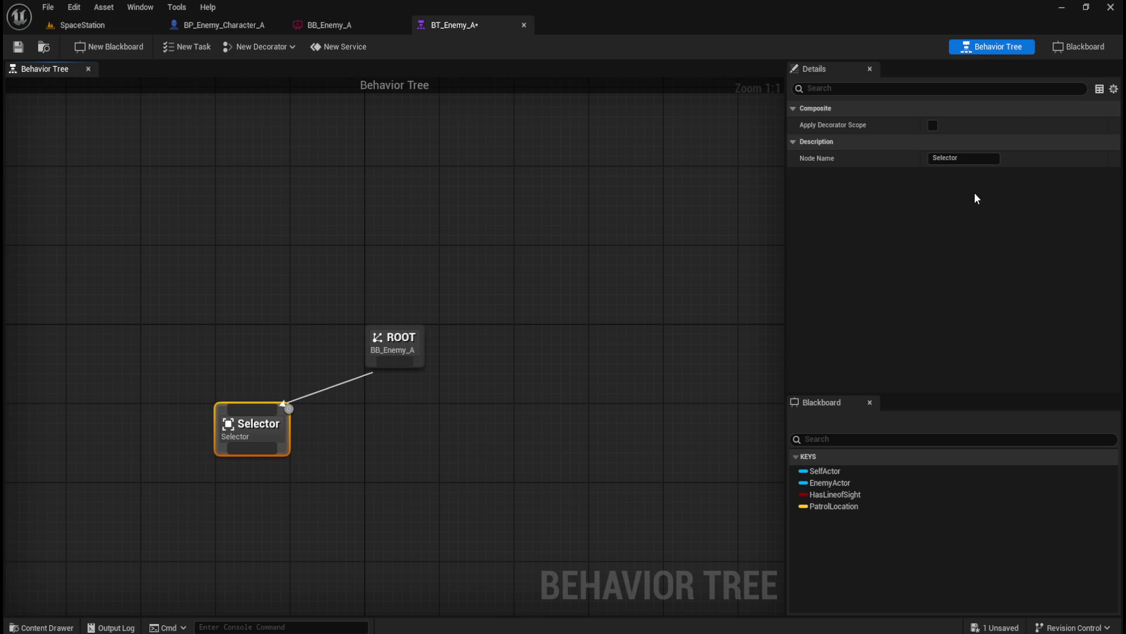
{"action": "left_click", "coordinate": [969, 159]}
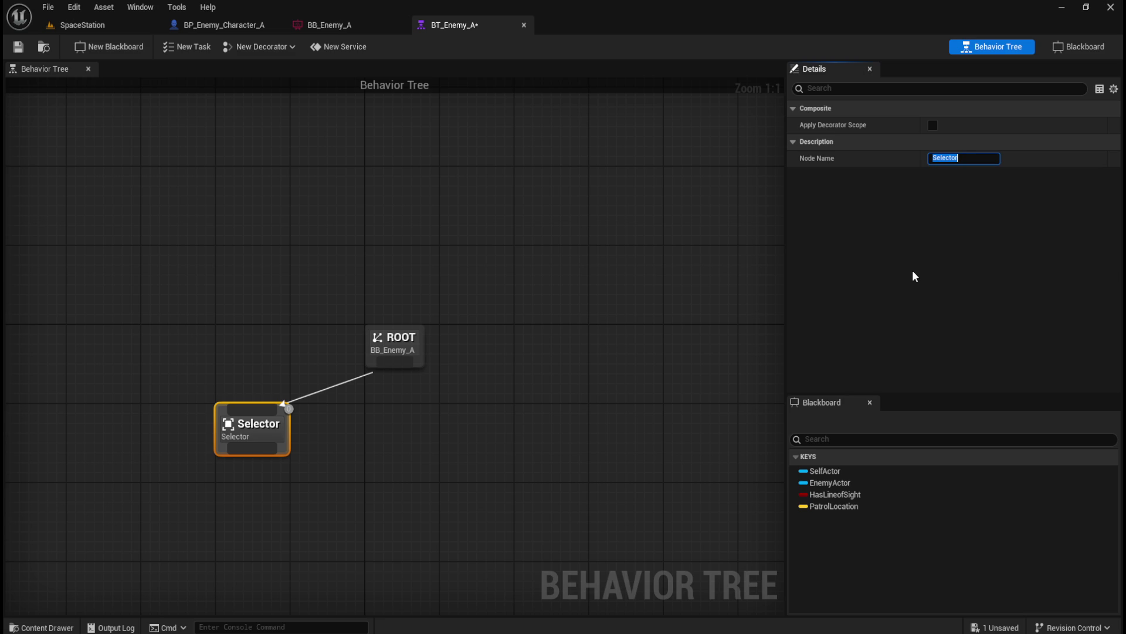
{"action": "type", "text": "AI Root"}
{"action": "key", "text": "Return"}
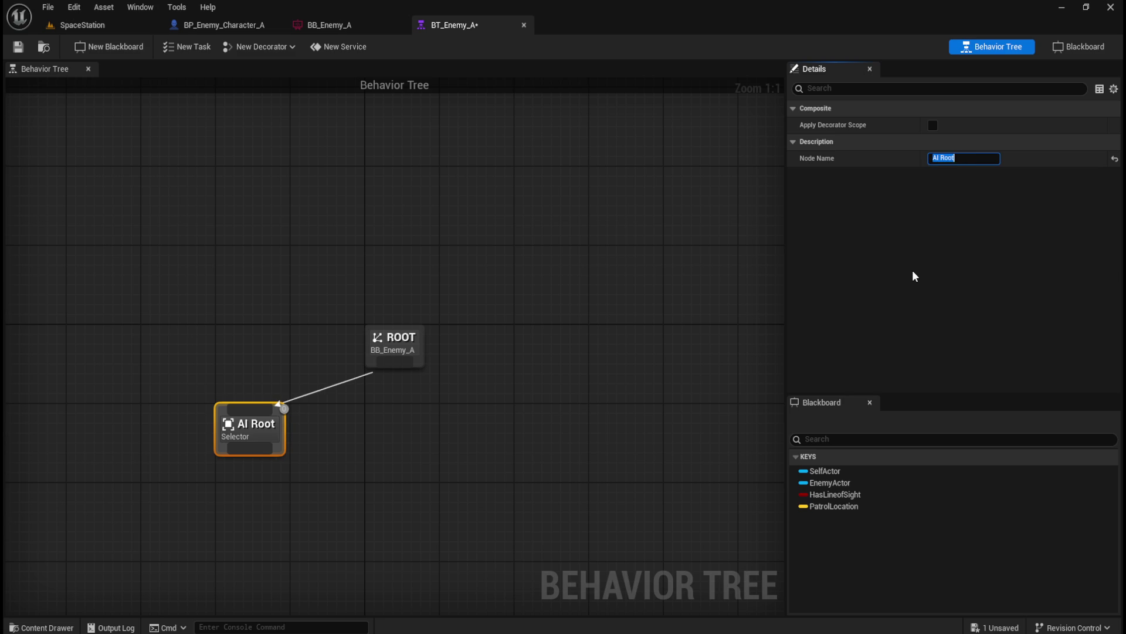
Arrange the graph so AI Root sits directly beneath ROOT, aligned together.
{"action": "mouse_move", "coordinate": [268, 428]}
{"action": "left_mouse_down"}
{"action": "mouse_move", "coordinate": [400, 419]}
{"action": "mouse_move", "coordinate": [398, 407]}
{"action": "mouse_move", "coordinate": [401, 436]}
{"action": "mouse_move", "coordinate": [387, 435]}
{"action": "left_mouse_up"}
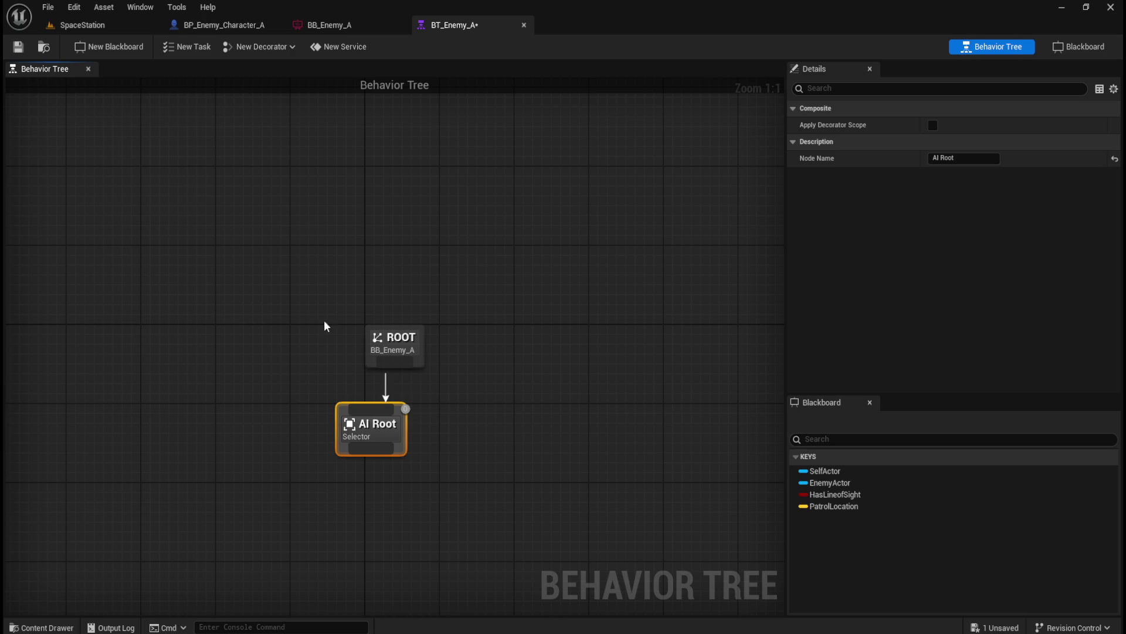
{"action": "left_click_drag", "start_coordinate": [320, 316], "coordinate": [490, 485]}
{"action": "left_click", "coordinate": [425, 382]}
{"action": "mouse_move", "coordinate": [425, 383]}
{"action": "left_mouse_down"}
{"action": "mouse_move", "coordinate": [399, 325]}
{"action": "mouse_move", "coordinate": [416, 343]}
{"action": "left_mouse_up"}
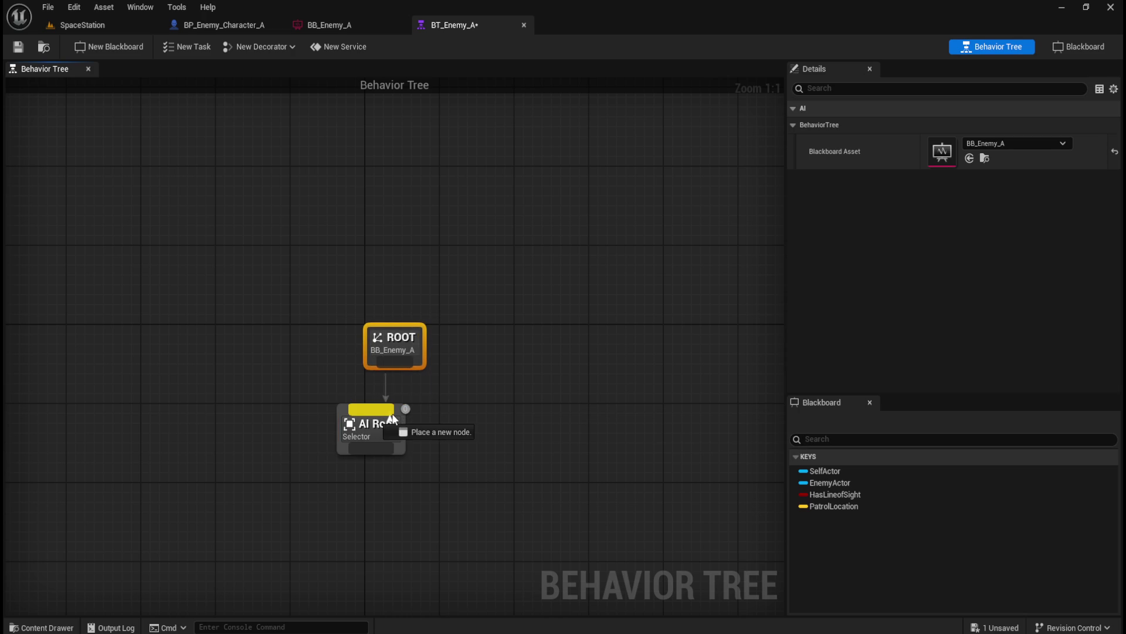
{"action": "left_click_drag", "start_coordinate": [392, 413], "coordinate": [403, 427]}
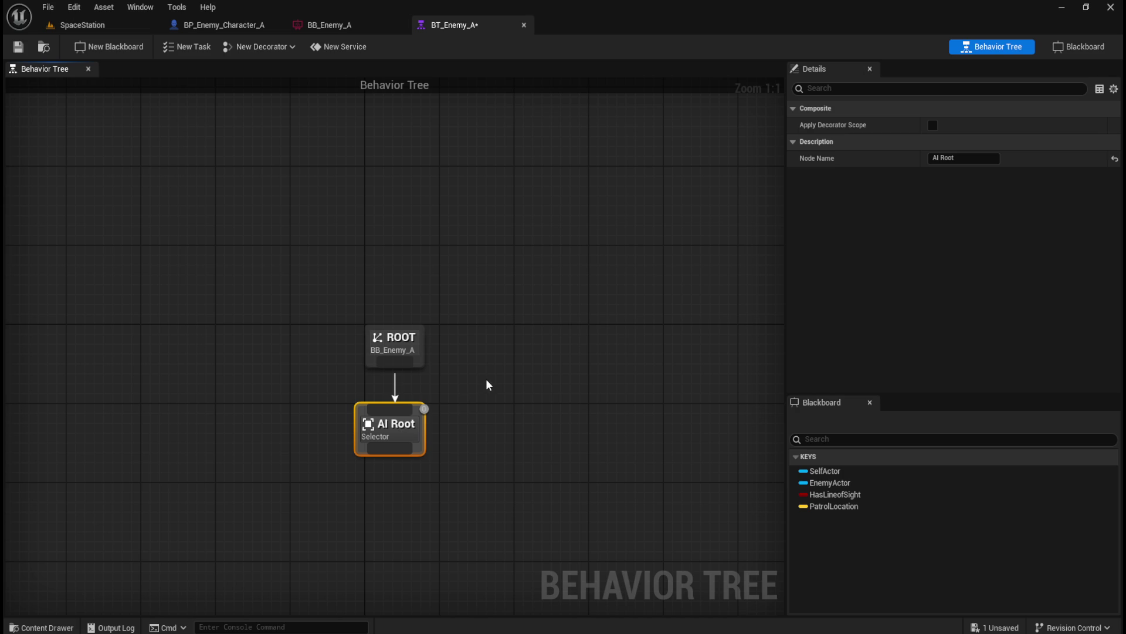
{"action": "left_click", "coordinate": [509, 371]}
{"action": "left_click_drag", "start_coordinate": [332, 303], "coordinate": [498, 414]}
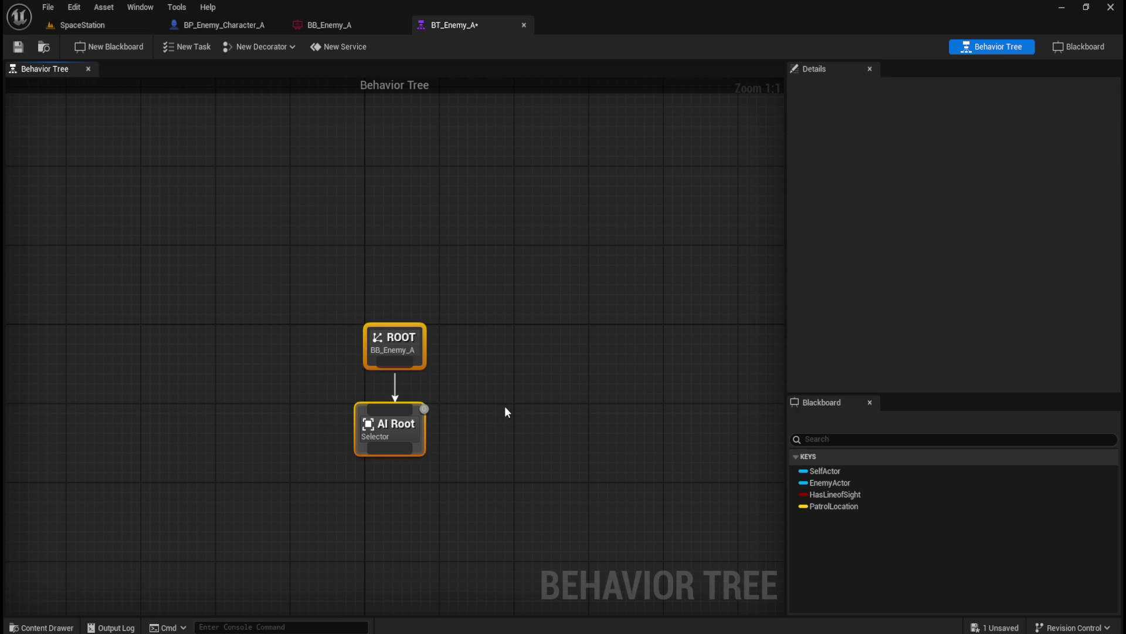
{"action": "left_click_drag", "start_coordinate": [417, 436], "coordinate": [426, 436]}
{"action": "left_click", "coordinate": [542, 355]}
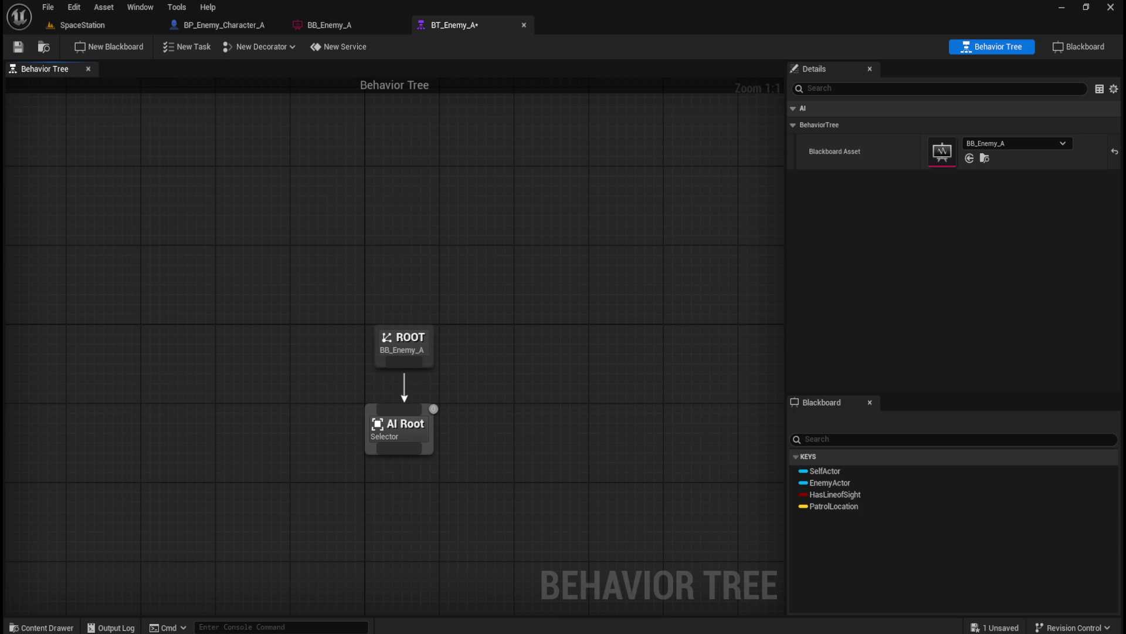
Add a Sequence composite under AI Root and name it 'Chase Player'.
{"action": "left_click_drag", "start_coordinate": [384, 449], "coordinate": [254, 514]}
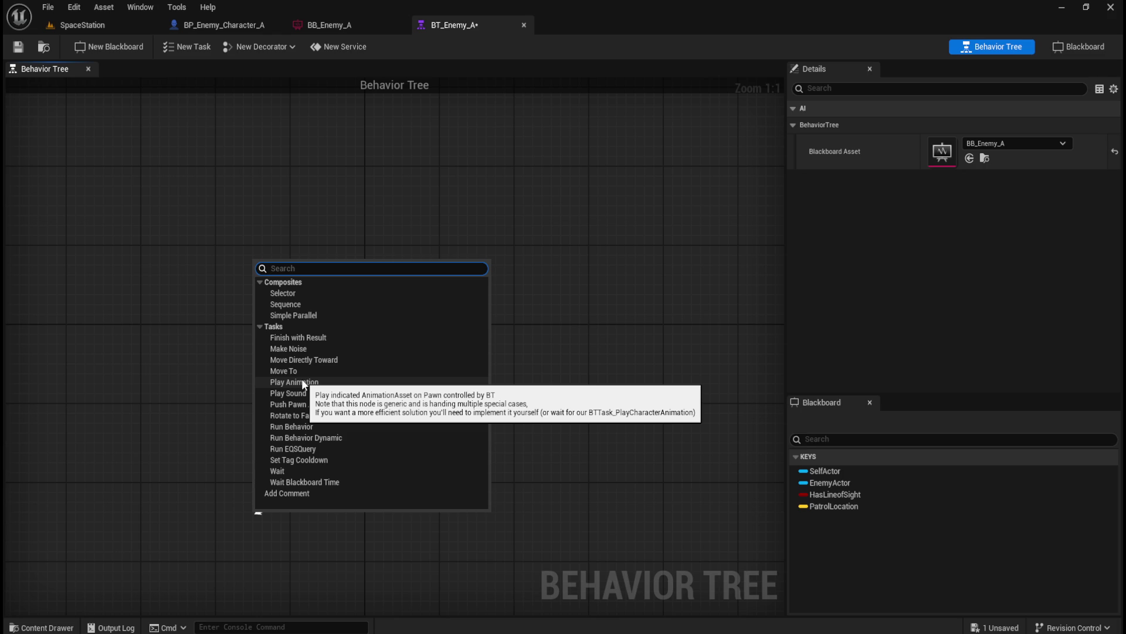
{"action": "left_click", "coordinate": [288, 304]}
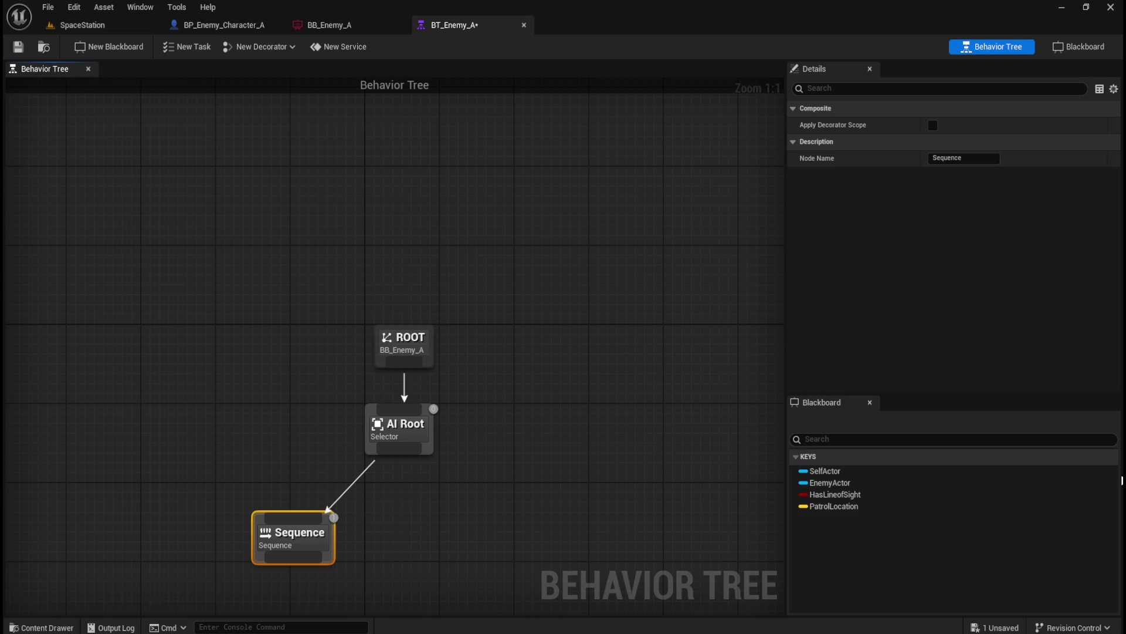
{"action": "left_click", "coordinate": [368, 527]}
{"action": "left_click", "coordinate": [282, 532]}
{"action": "left_click", "coordinate": [990, 158]}
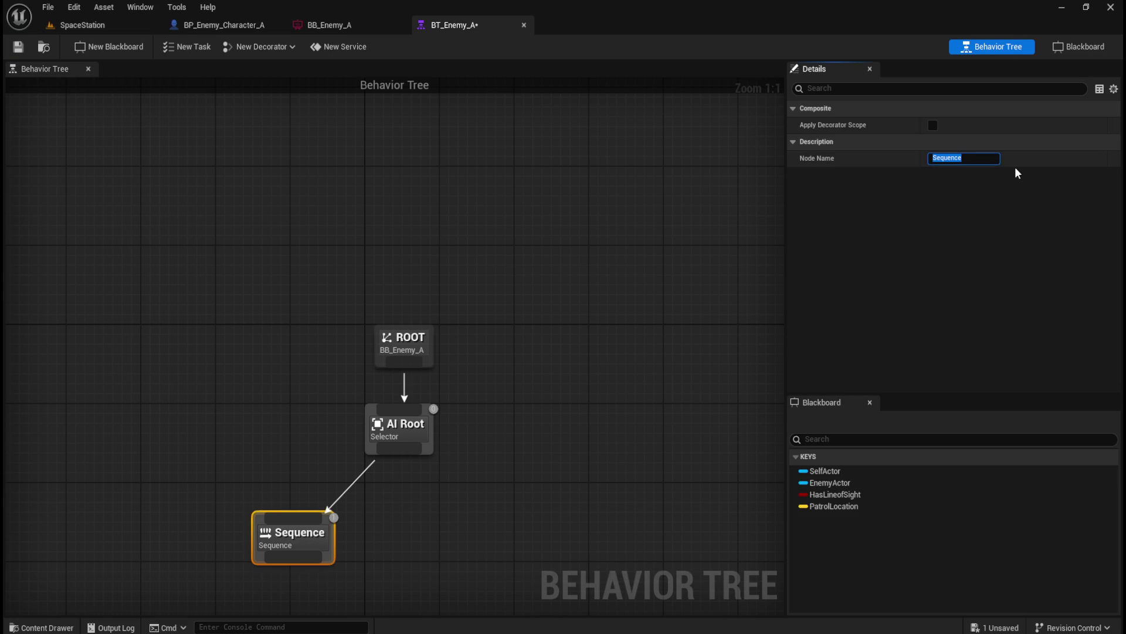
{"action": "type", "text": "Chase Player"}
{"action": "key", "text": "Return"}
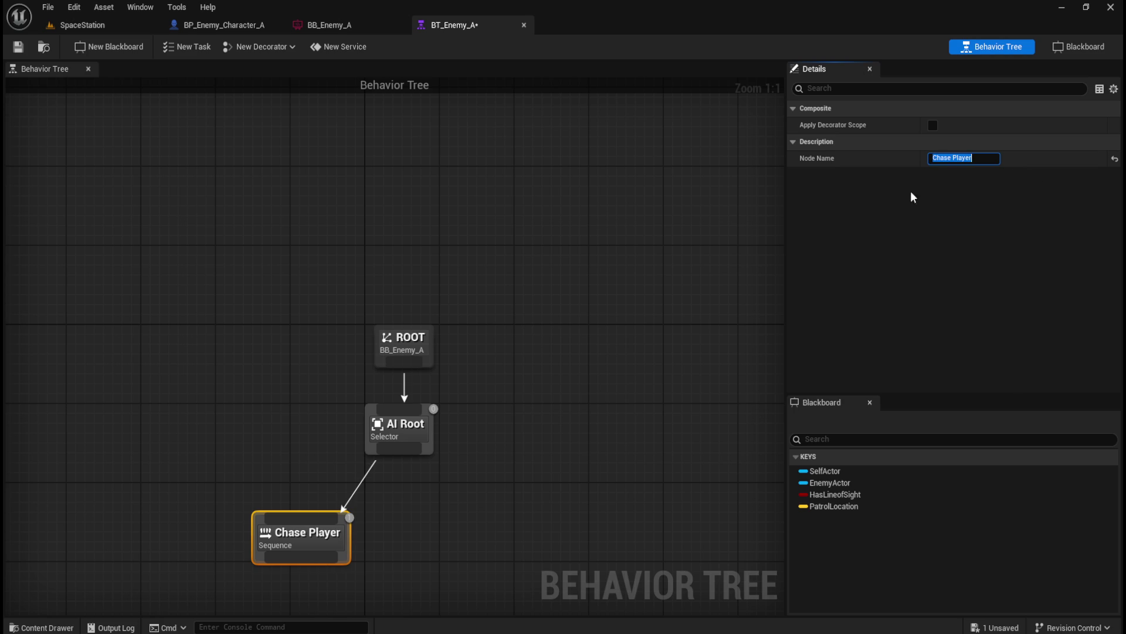
Move Chase Player down and to the left beneath AI Root.
{"action": "left_click", "coordinate": [520, 478]}
{"action": "left_click_drag", "start_coordinate": [298, 529], "coordinate": [261, 501]}
{"action": "left_click", "coordinate": [420, 516]}
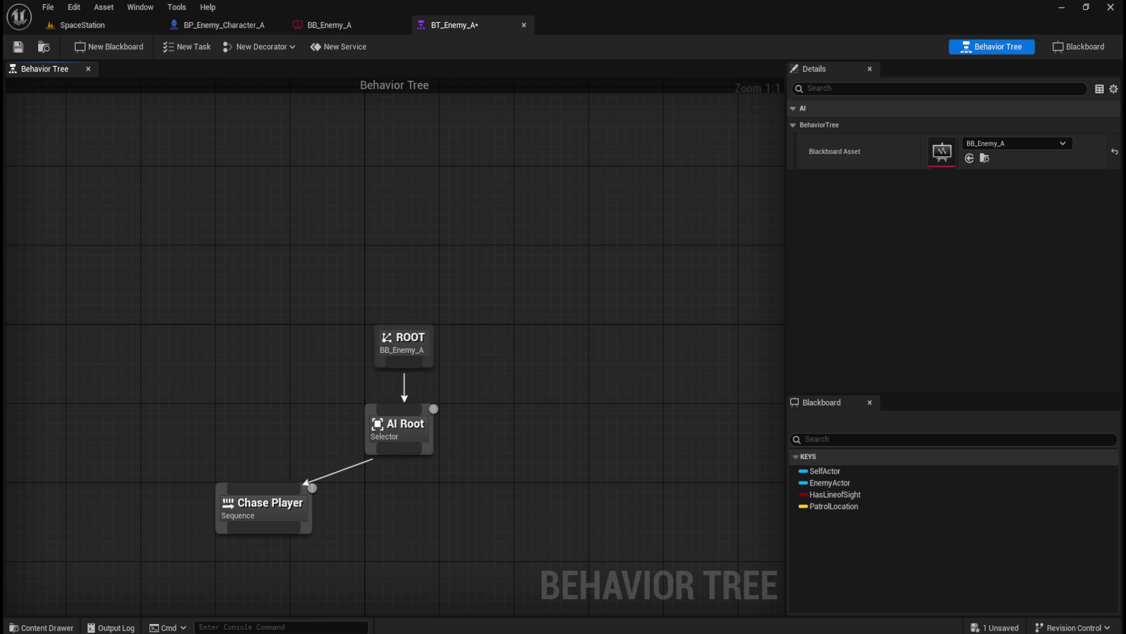
Add a second Sequence under AI Root and name it 'Patrol'.
{"action": "left_click_drag", "start_coordinate": [478, 444], "coordinate": [500, 337]}
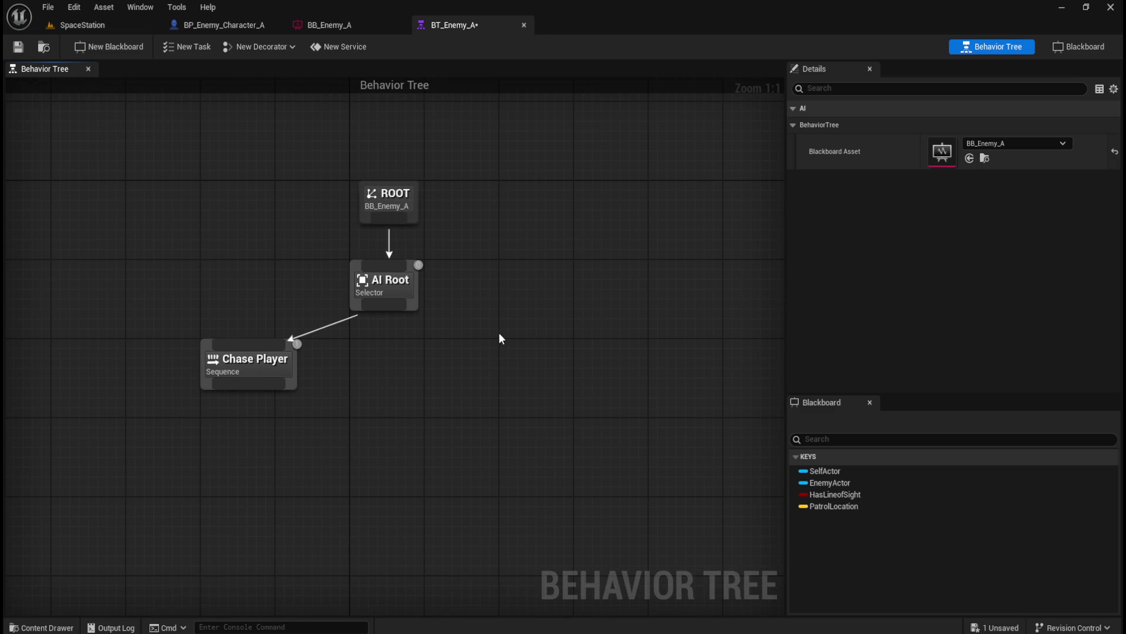
{"action": "mouse_move", "coordinate": [391, 310]}
{"action": "left_mouse_down"}
{"action": "mouse_move", "coordinate": [417, 351]}
{"action": "mouse_move", "coordinate": [468, 372]}
{"action": "left_mouse_up"}
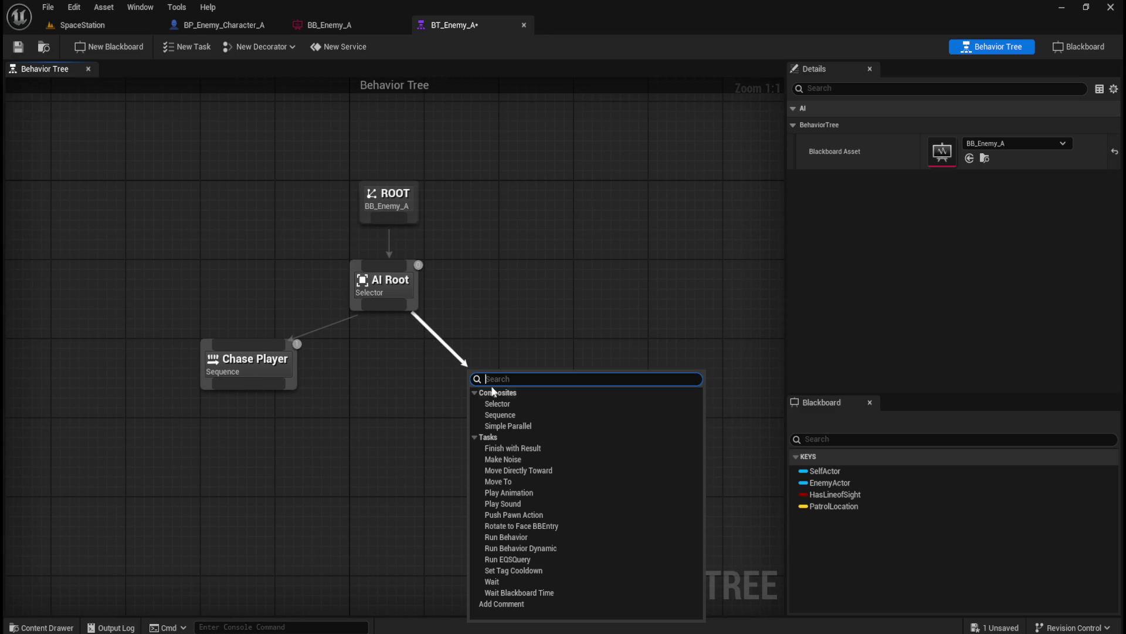
{"action": "left_click", "coordinate": [498, 415]}
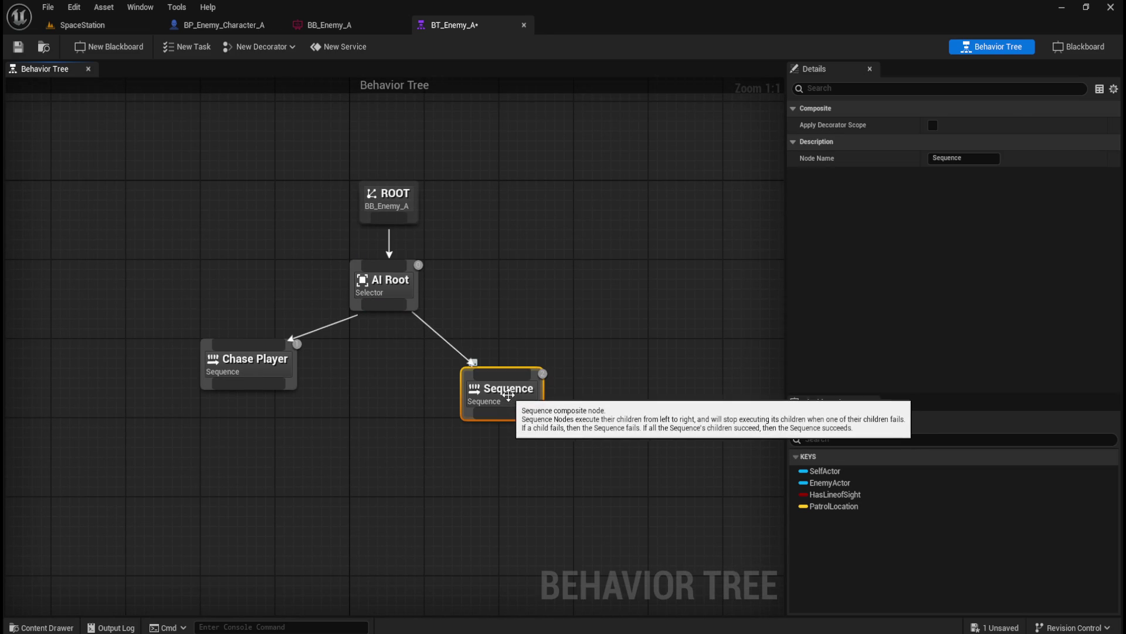
{"action": "left_click", "coordinate": [974, 160]}
{"action": "type", "text": "Patrol"}
{"action": "key", "text": "Return"}
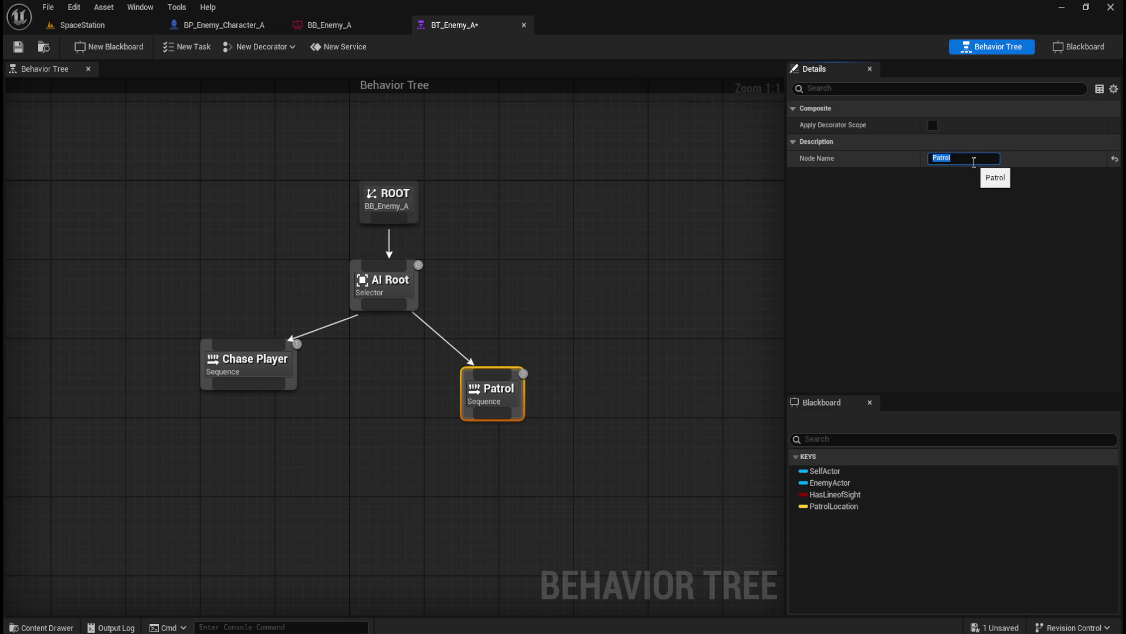
{"action": "left_click", "coordinate": [648, 388]}
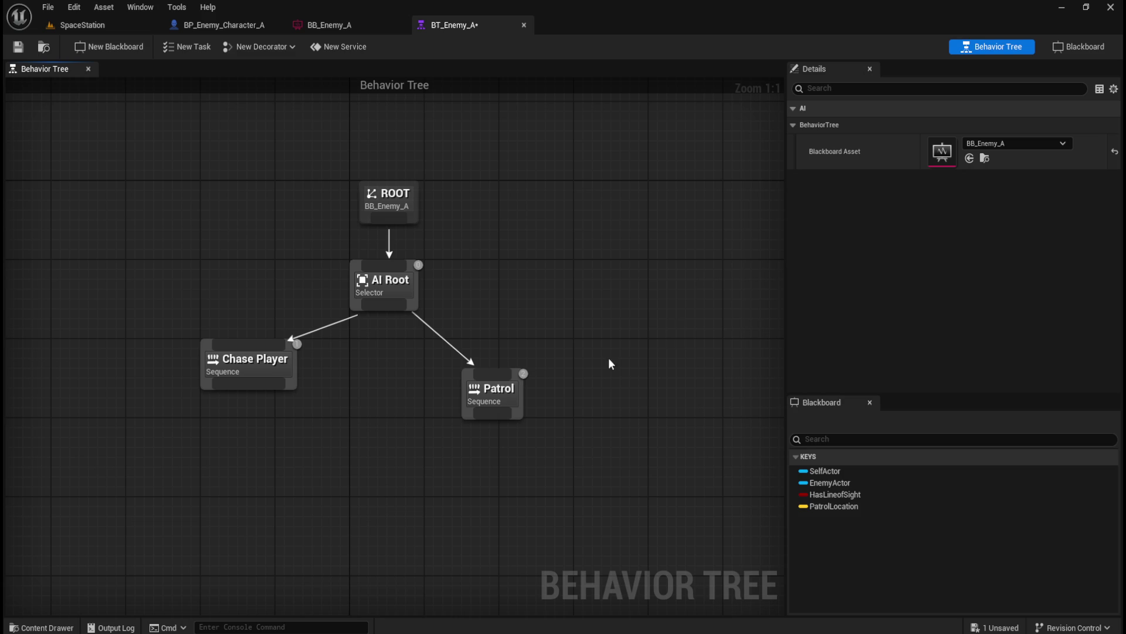
Place Patrol to the right of Chase Player so it executes second.
{"action": "scroll", "coordinate": [355, 345], "scroll_direction": "up", "scroll_amount": 1}
{"action": "scroll", "coordinate": [379, 359], "scroll_direction": "up", "scroll_amount": 1}
{"action": "scroll", "coordinate": [379, 356], "scroll_direction": "down", "scroll_amount": 1}
{"action": "scroll", "coordinate": [379, 356], "scroll_direction": "up", "scroll_amount": 1}
{"action": "scroll", "coordinate": [377, 358], "scroll_direction": "down", "scroll_amount": 1}
{"action": "scroll", "coordinate": [377, 358], "scroll_direction": "up", "scroll_amount": 1}
{"action": "mouse_move", "coordinate": [418, 271]}
{"action": "mouse_move", "coordinate": [502, 393]}
{"action": "mouse_move", "coordinate": [503, 405]}
{"action": "left_mouse_down"}
{"action": "mouse_move", "coordinate": [503, 316]}
{"action": "mouse_move", "coordinate": [502, 382]}
{"action": "mouse_move", "coordinate": [336, 356]}
{"action": "mouse_move", "coordinate": [237, 291]}
{"action": "left_mouse_up"}
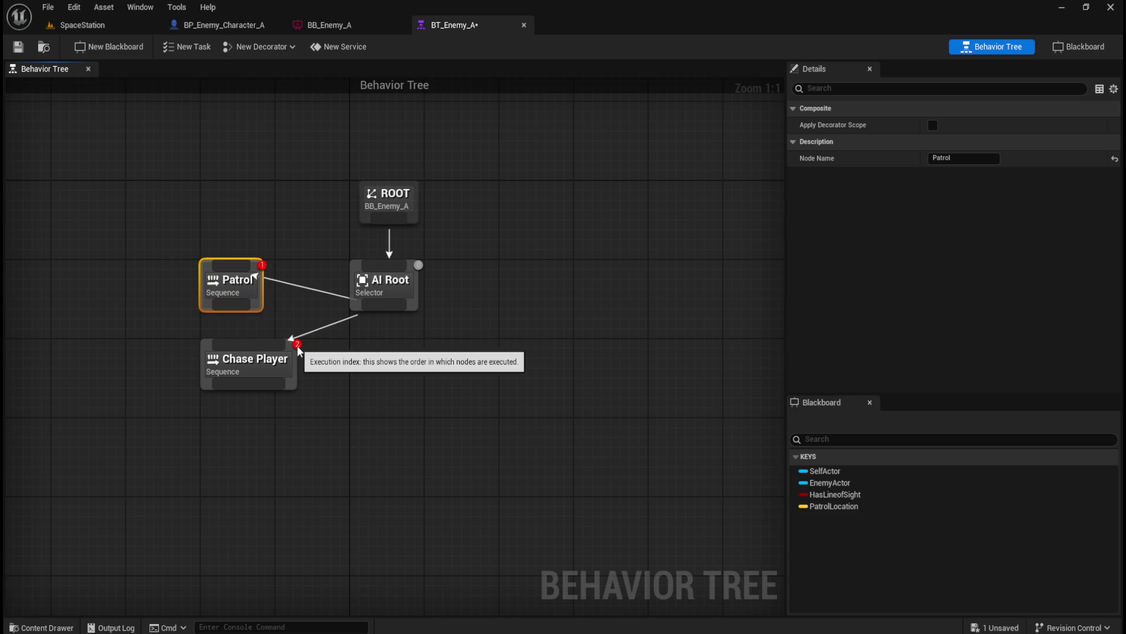
{"action": "left_click_drag", "start_coordinate": [237, 292], "coordinate": [470, 380]}
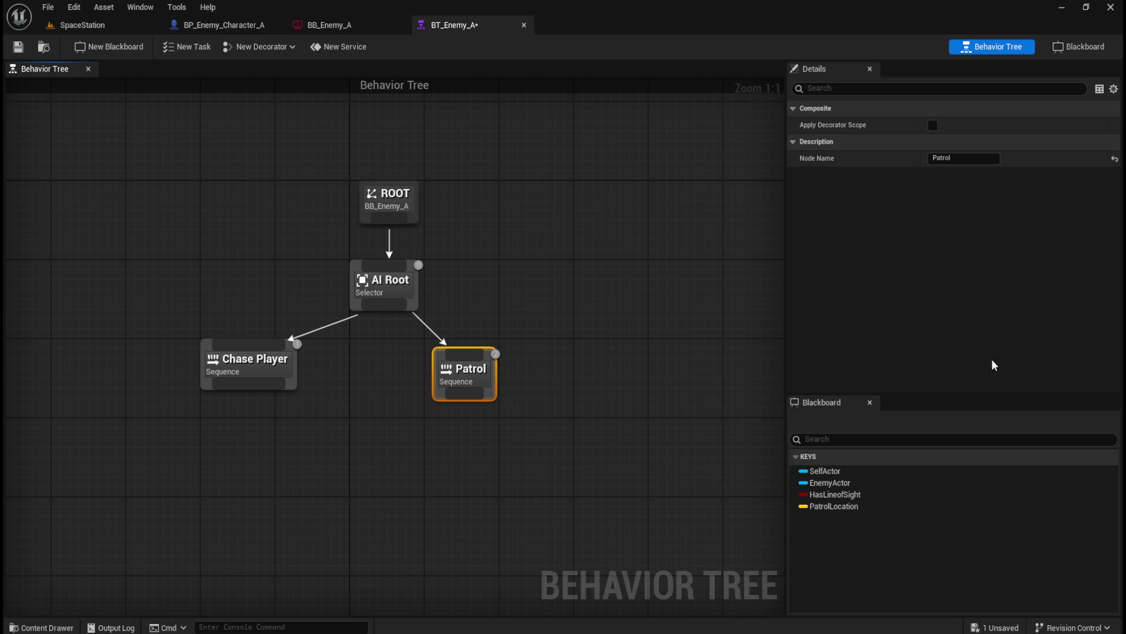
{"action": "left_click", "coordinate": [379, 382]}
Add a Wait task under AI Root with Wait Time set to 1 second.
{"action": "mouse_move", "coordinate": [385, 304]}
{"action": "left_mouse_down"}
{"action": "mouse_move", "coordinate": [411, 373]}
{"action": "mouse_move", "coordinate": [580, 366]}
{"action": "mouse_move", "coordinate": [606, 376]}
{"action": "left_mouse_up"}
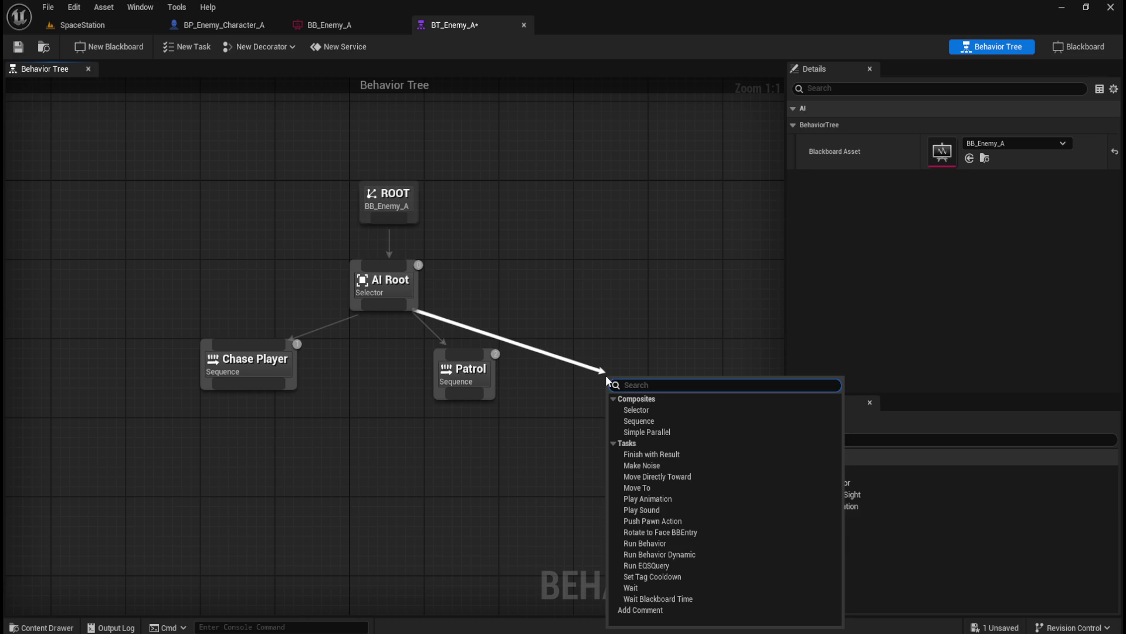
{"action": "left_click", "coordinate": [650, 587]}
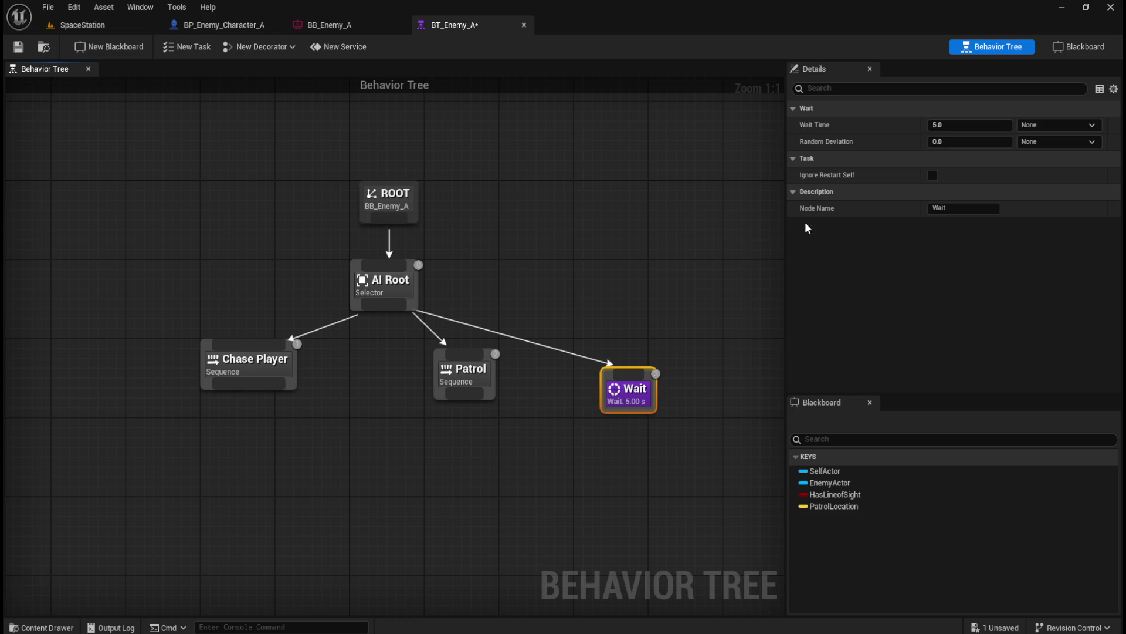
{"action": "left_click", "coordinate": [991, 125]}
{"action": "type", "text": "1"}
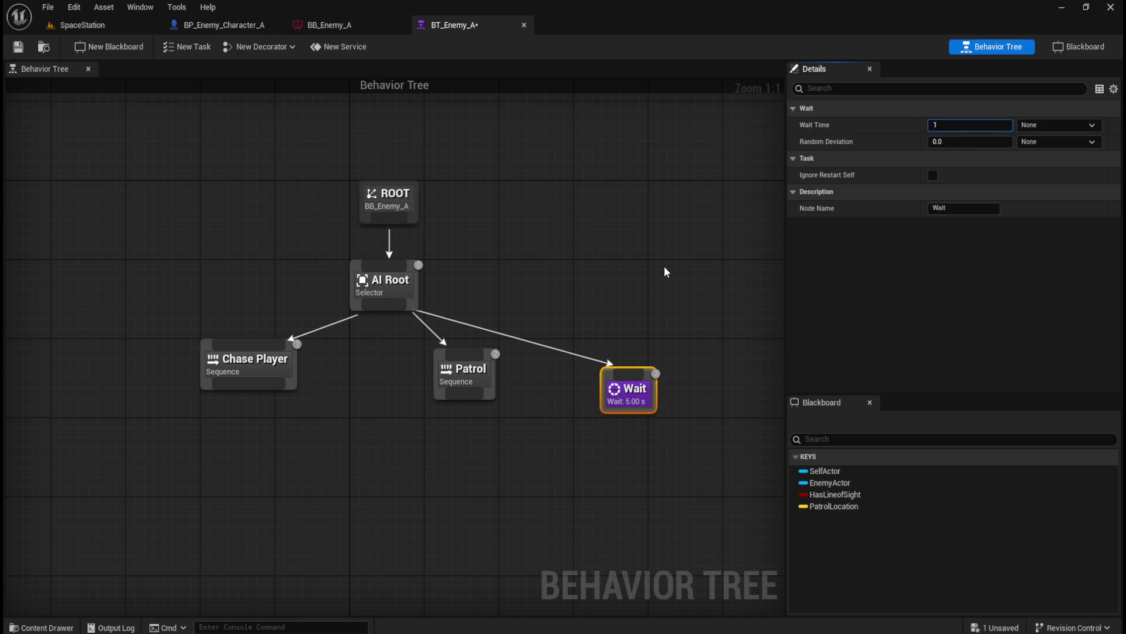
{"action": "left_click", "coordinate": [664, 267]}
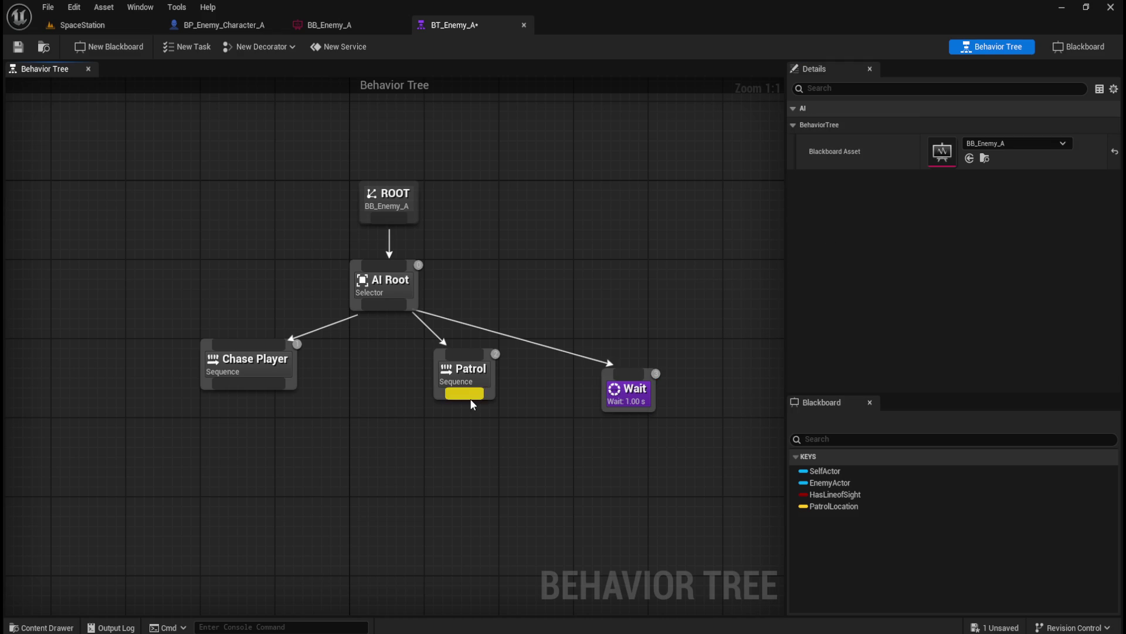
Move Patrol down and right, and shift the tree right to free space.
{"action": "left_click_drag", "start_coordinate": [463, 374], "coordinate": [487, 396]}
{"action": "left_click", "coordinate": [526, 502]}
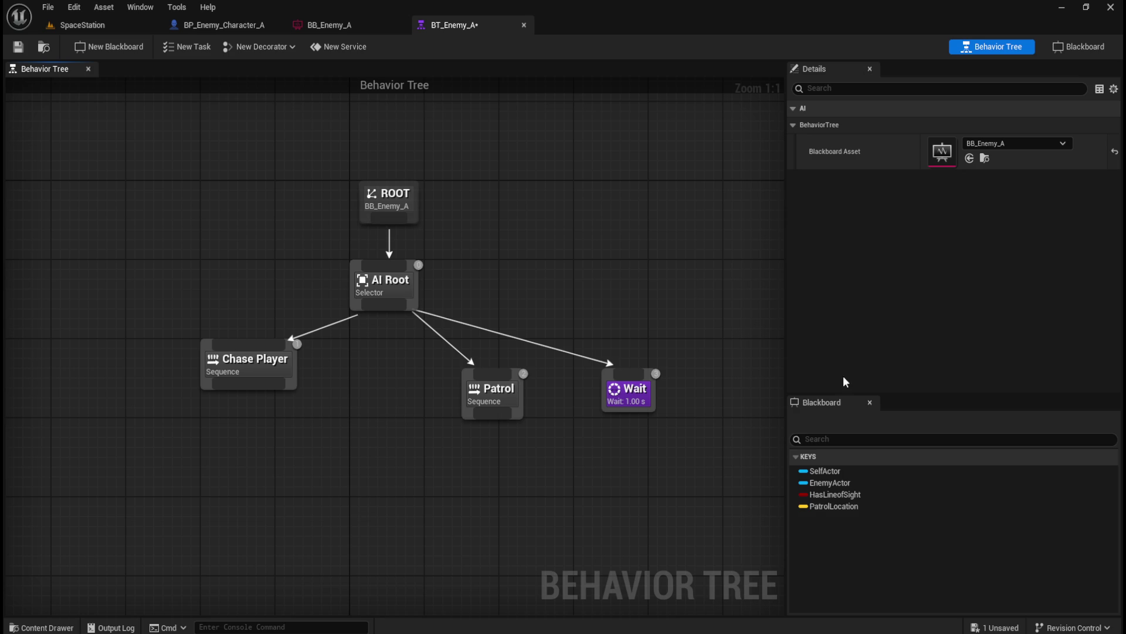
{"action": "mouse_move", "coordinate": [314, 460]}
{"action": "left_mouse_down"}
{"action": "mouse_move", "coordinate": [287, 441]}
{"action": "mouse_move", "coordinate": [603, 411]}
{"action": "mouse_move", "coordinate": [545, 412]}
{"action": "mouse_move", "coordinate": [598, 385]}
{"action": "left_mouse_up"}
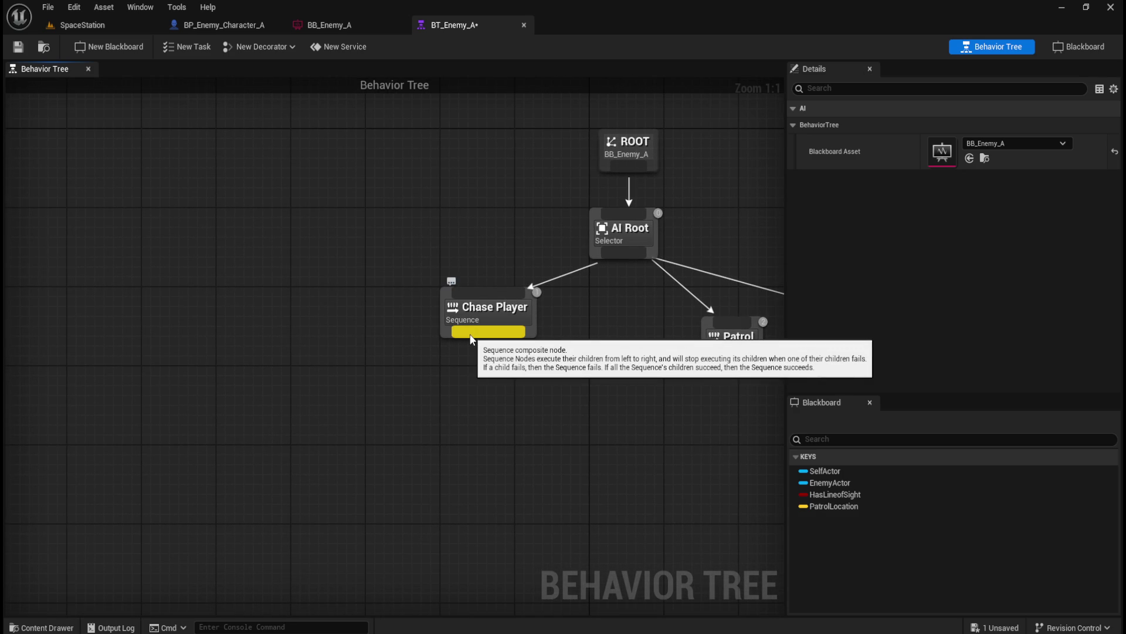
Add a Rotate to face BB entry task under Chase Player, placed up and left.
{"action": "mouse_move", "coordinate": [471, 339]}
{"action": "left_mouse_down"}
{"action": "mouse_move", "coordinate": [396, 388]}
{"action": "mouse_move", "coordinate": [332, 406]}
{"action": "left_mouse_up"}
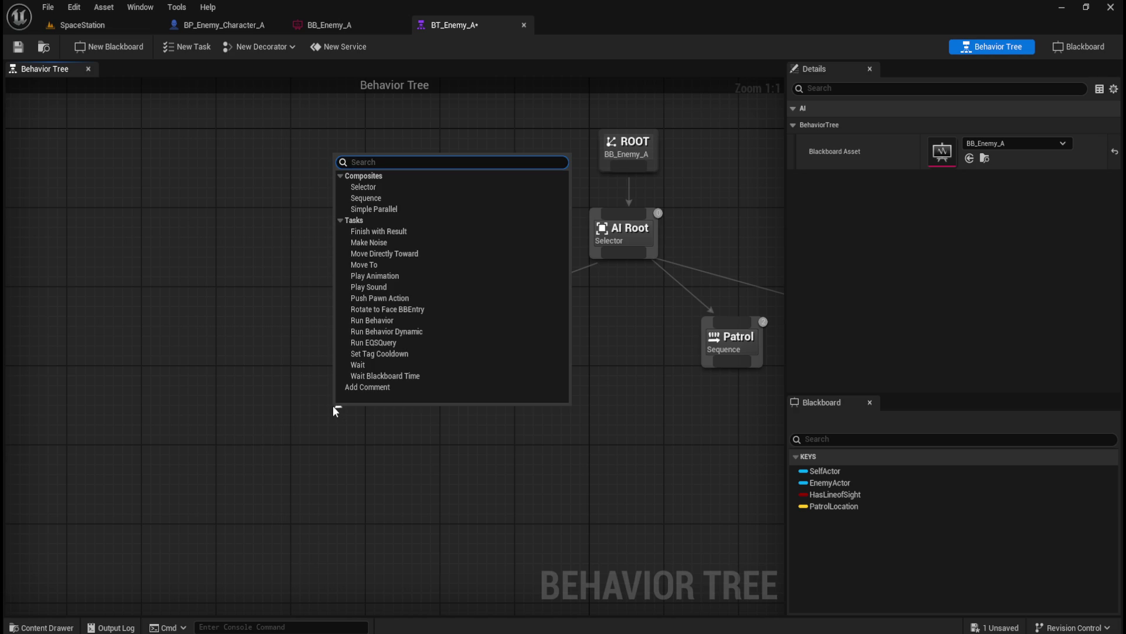
{"action": "left_click", "coordinate": [416, 308]}
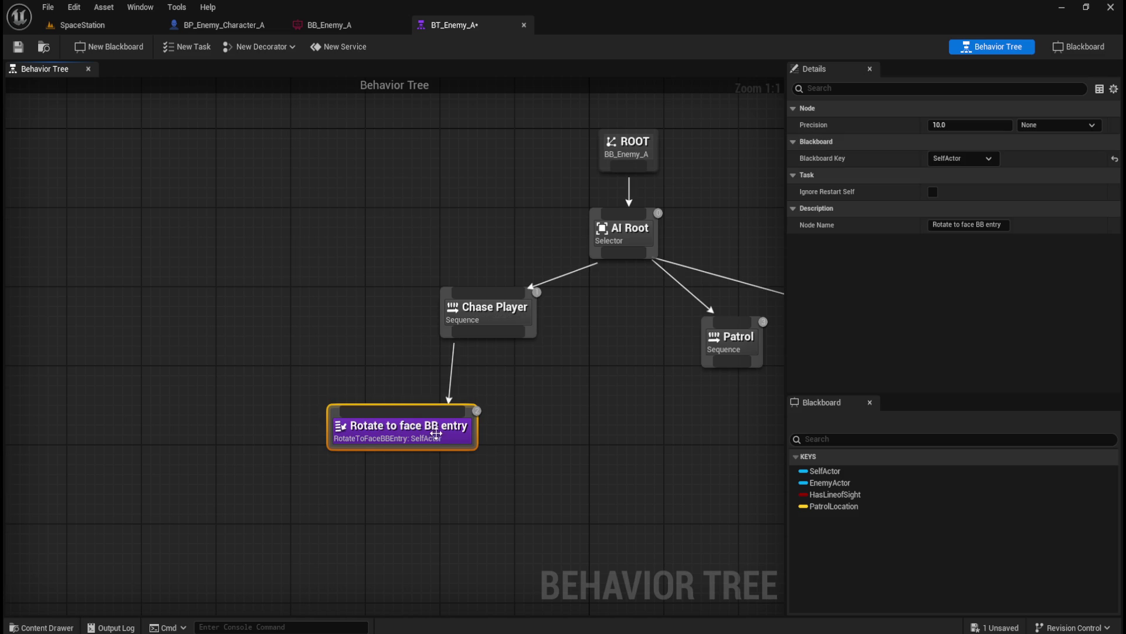
{"action": "mouse_move", "coordinate": [427, 433]}
{"action": "left_mouse_down"}
{"action": "mouse_move", "coordinate": [391, 430]}
{"action": "mouse_move", "coordinate": [311, 390]}
{"action": "left_mouse_up"}
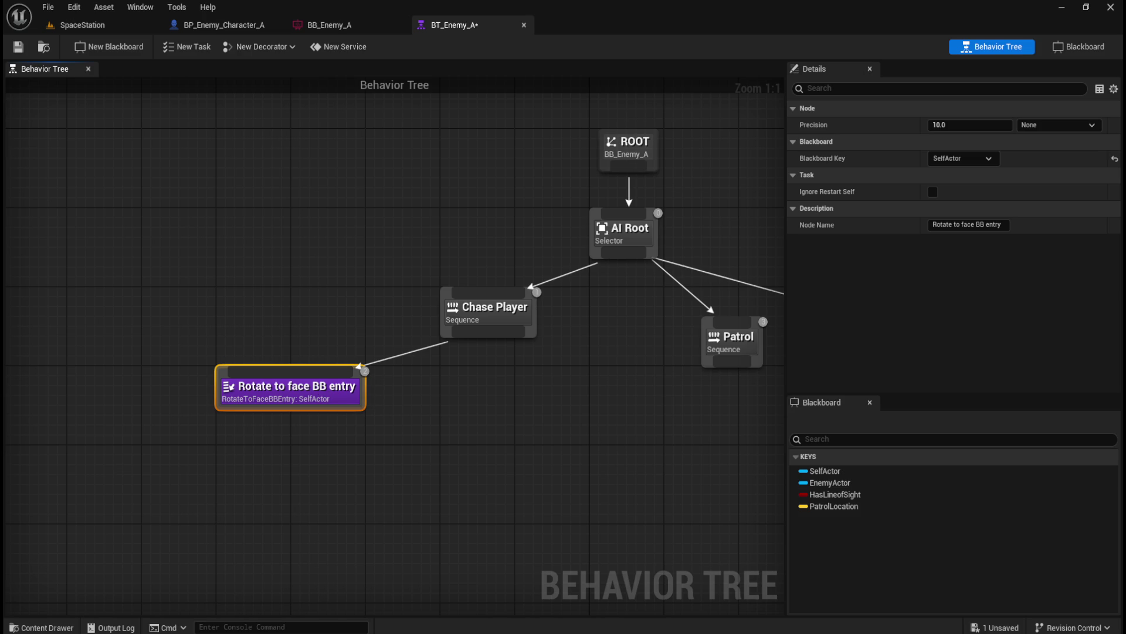
{"action": "left_click", "coordinate": [318, 393]}
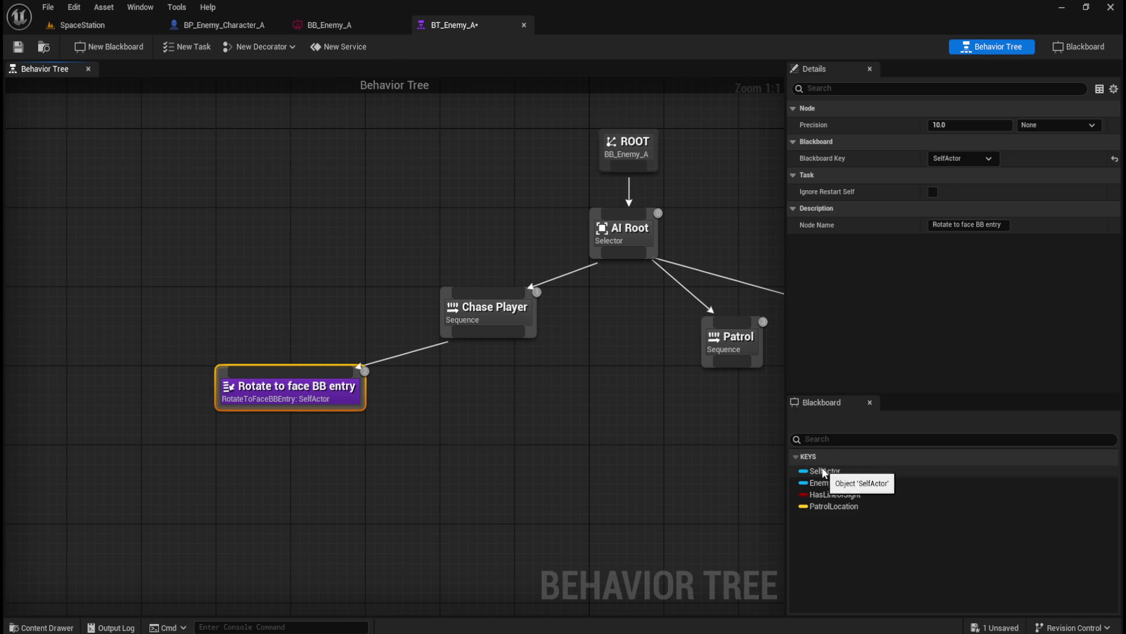
{"action": "left_click", "coordinate": [356, 24]}
Delete the SelfActor key from BB_Enemy_A and save the blackboard.
{"action": "left_click", "coordinate": [54, 152]}
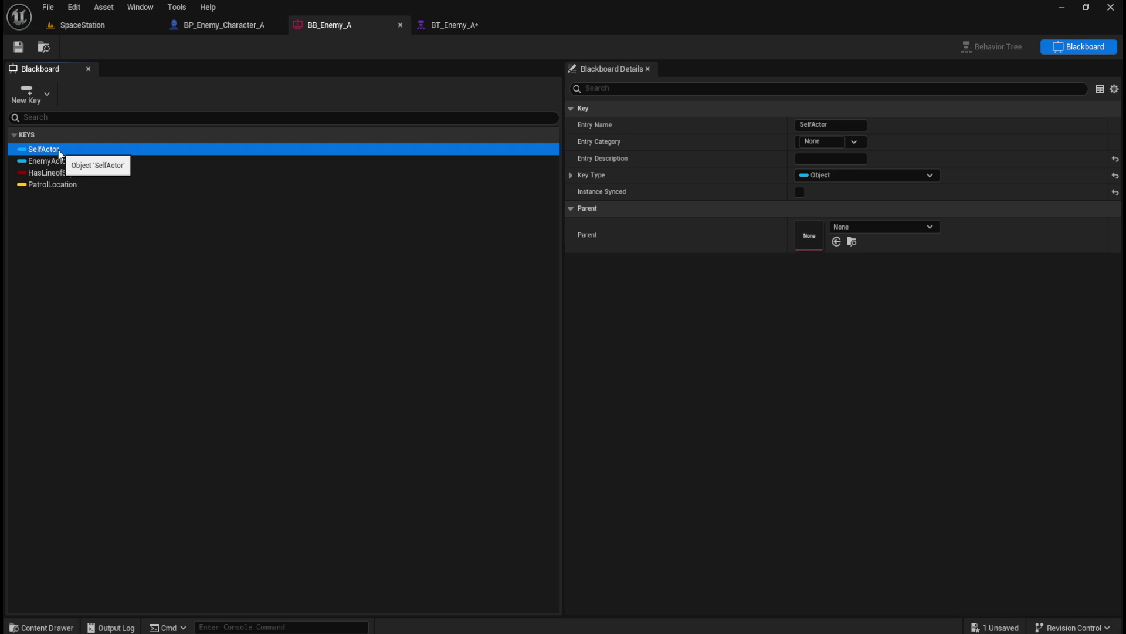
{"action": "key", "text": "Delete"}
{"action": "left_click", "coordinate": [24, 50]}
{"action": "left_click", "coordinate": [440, 26]}
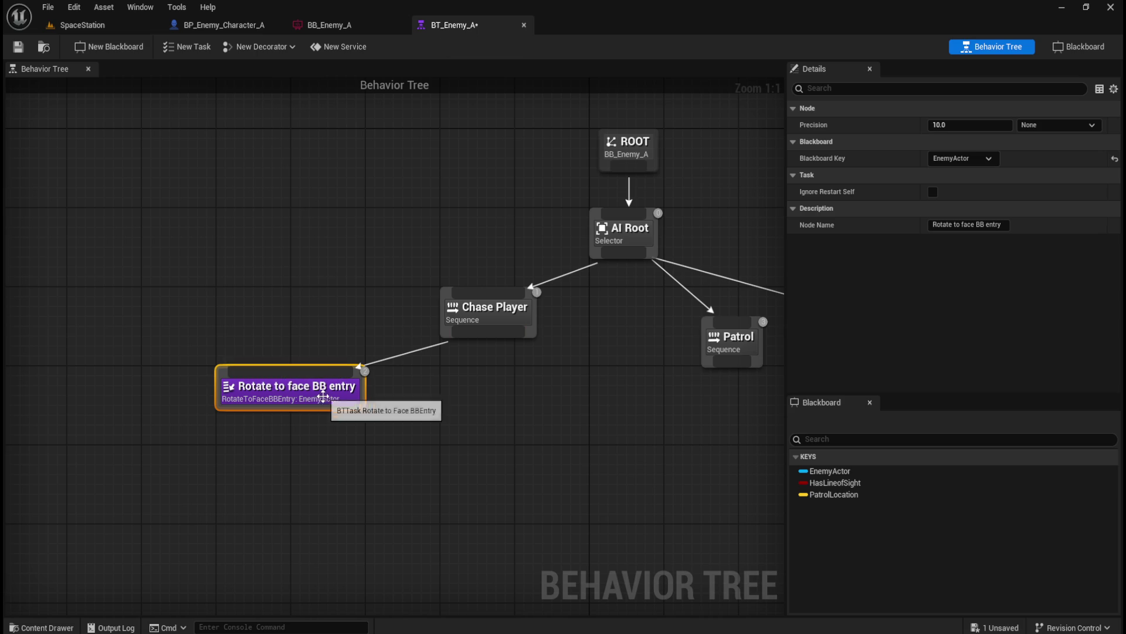
Confirm the rotate task's Blackboard Key is now EnemyActor and review its precision options.
{"action": "left_click", "coordinate": [986, 160]}
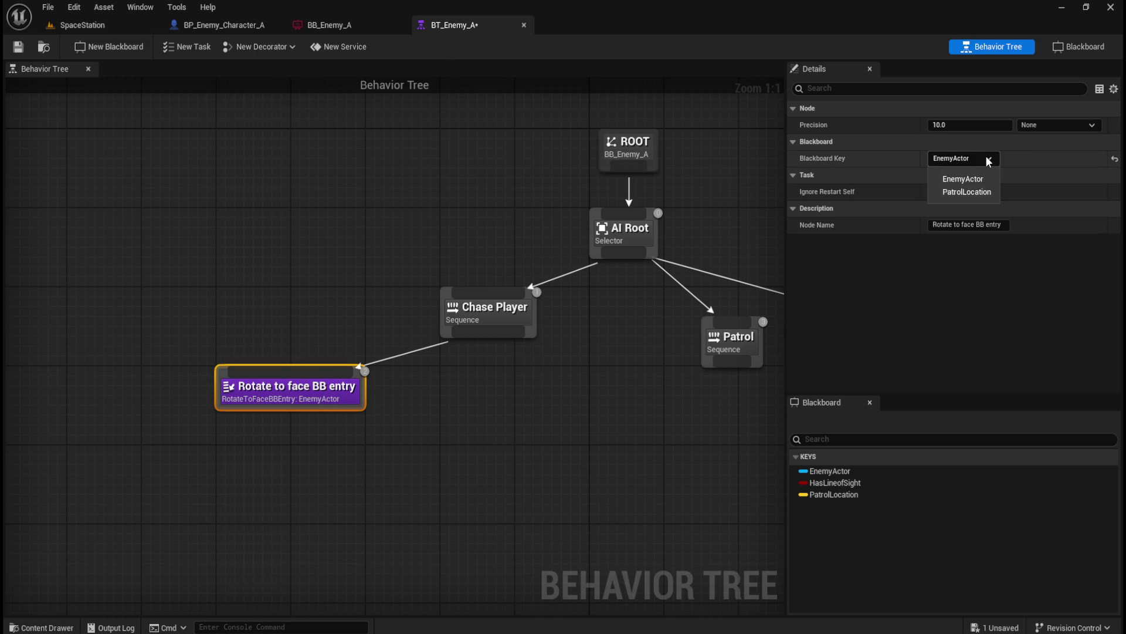
{"action": "left_click", "coordinate": [985, 159]}
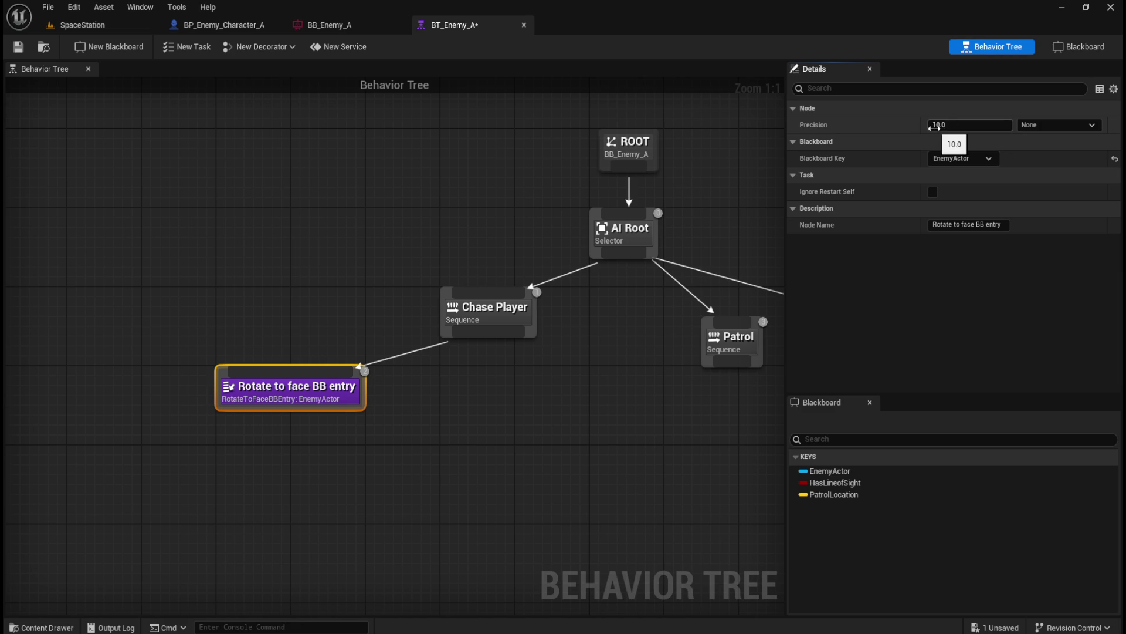
{"action": "mouse_move", "coordinate": [819, 127]}
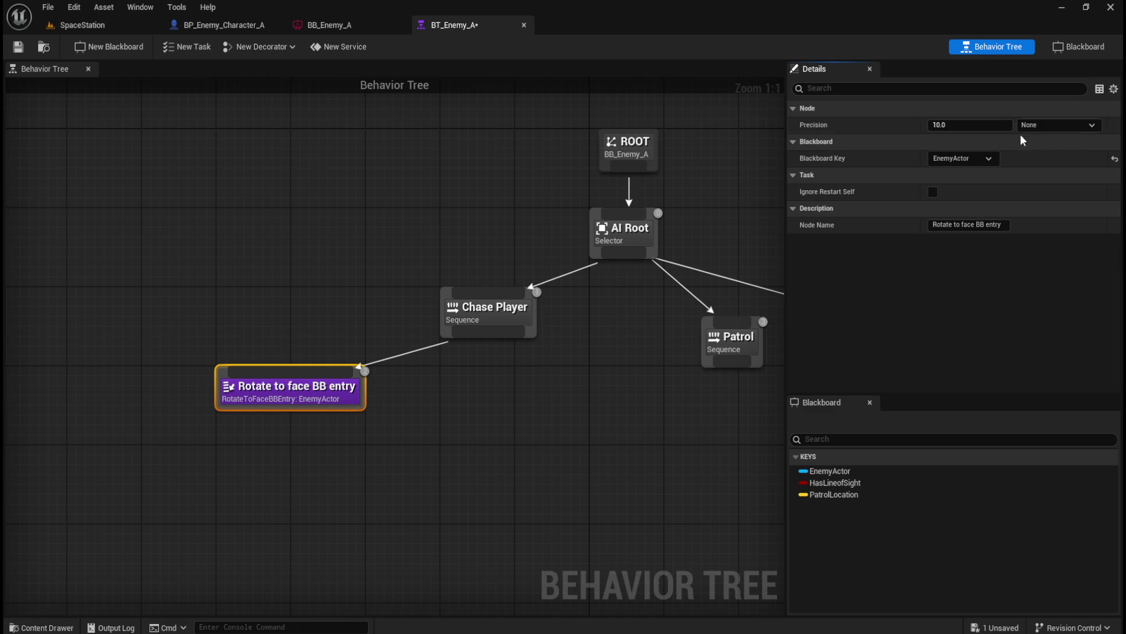
{"action": "left_click", "coordinate": [1073, 125]}
{"action": "left_click", "coordinate": [1028, 144]}
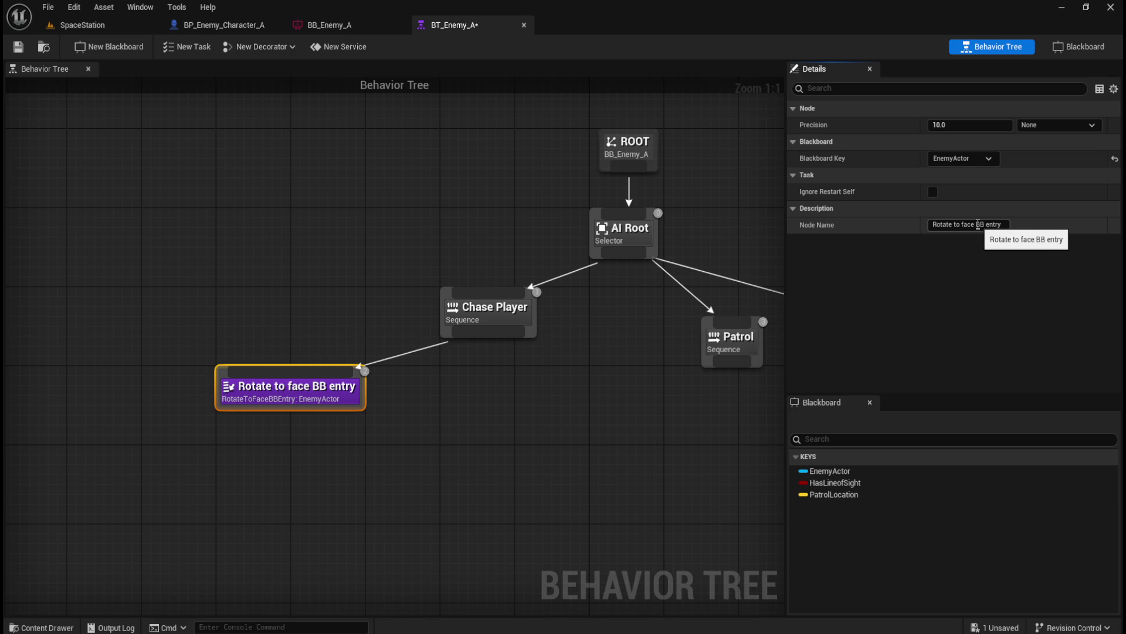
{"action": "left_click_drag", "start_coordinate": [977, 224], "coordinate": [1003, 225]}
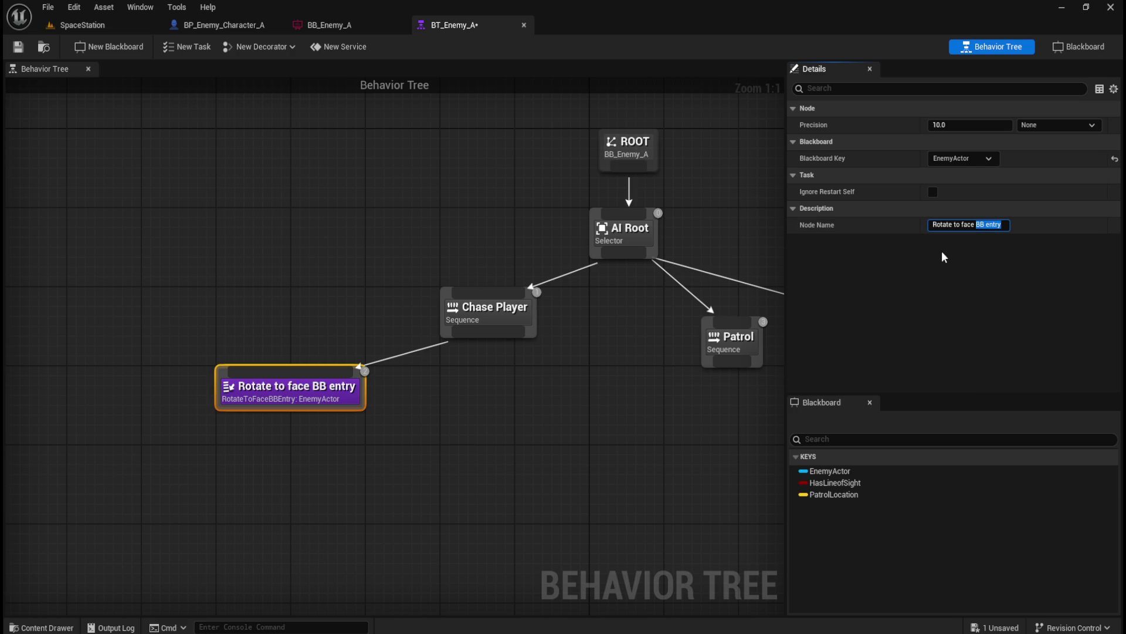